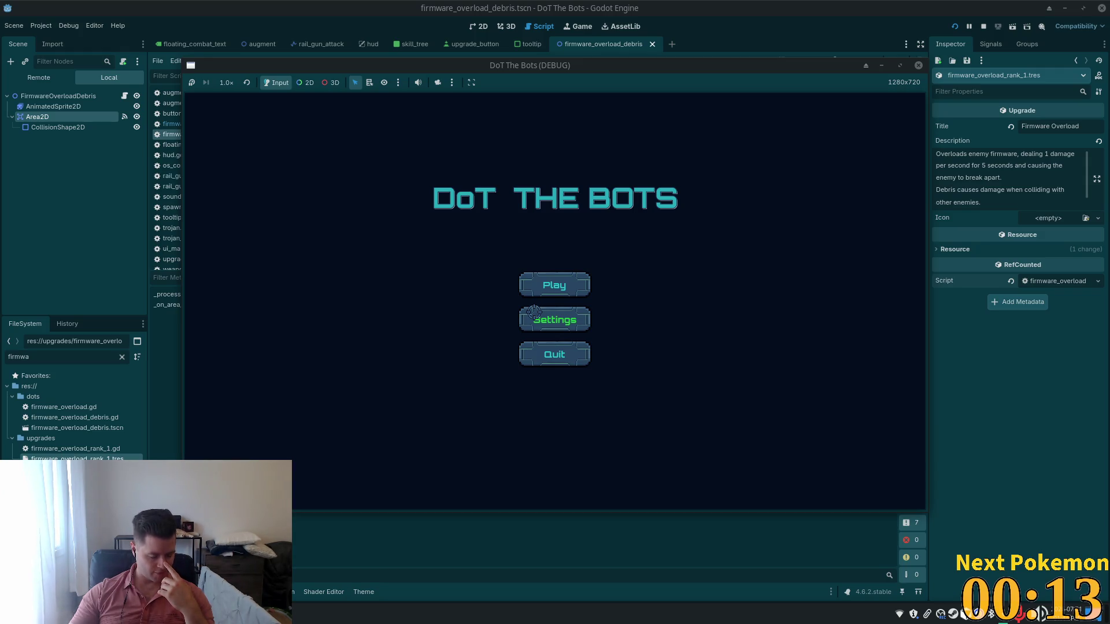
# Start a new DoT The Bots round and view the skill tree, whose next upgrade costs 10, then close it.
pyautogui.click(560, 286)
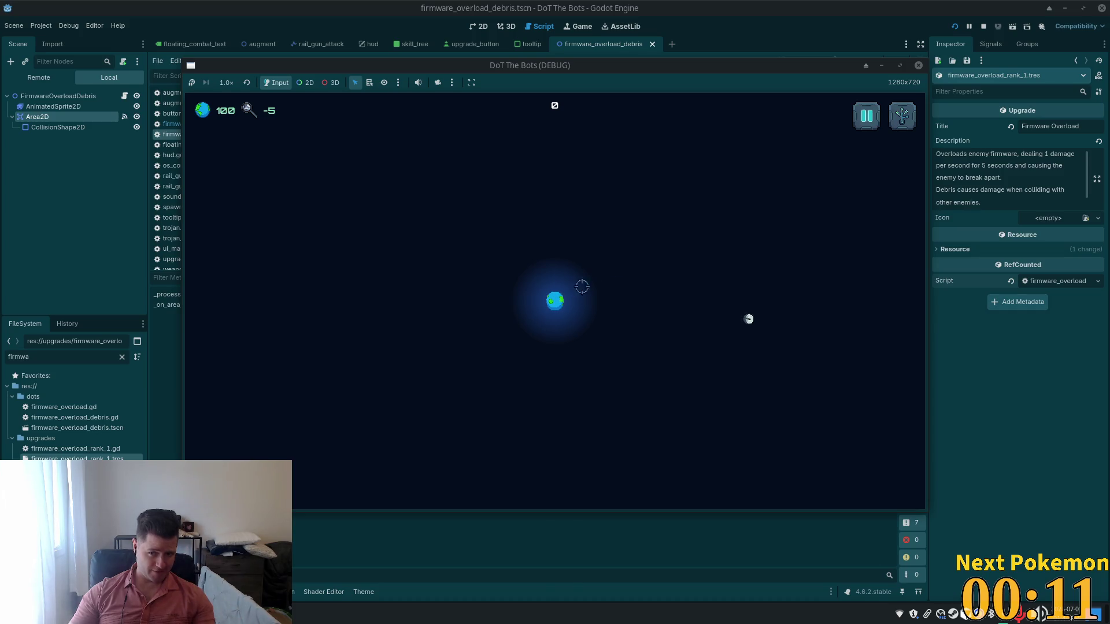
pyautogui.press('Tab')
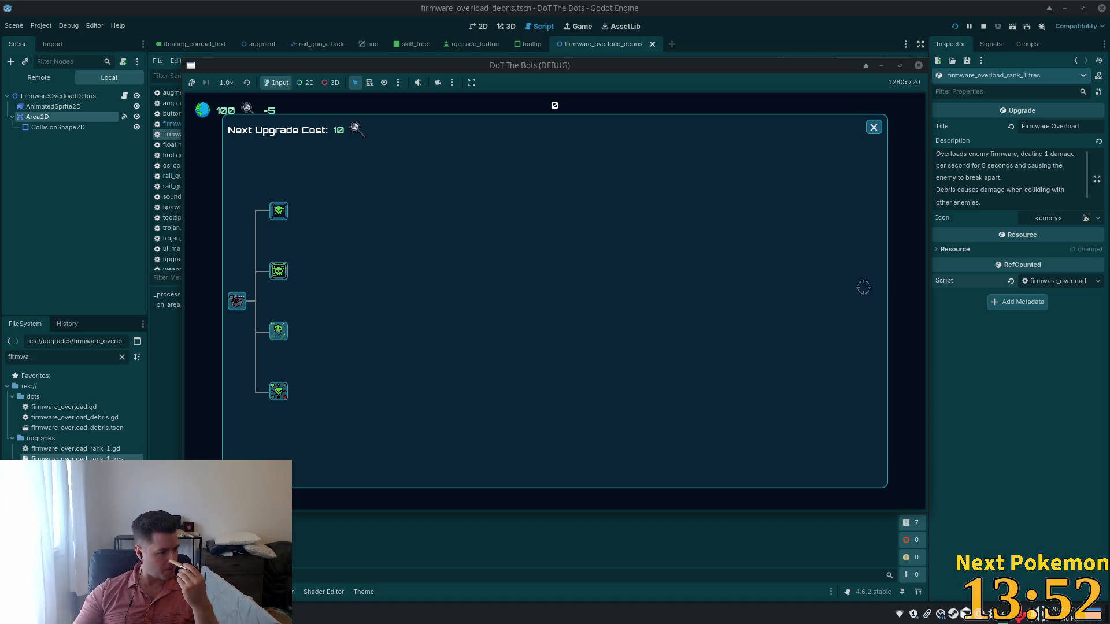
pyautogui.click(874, 127)
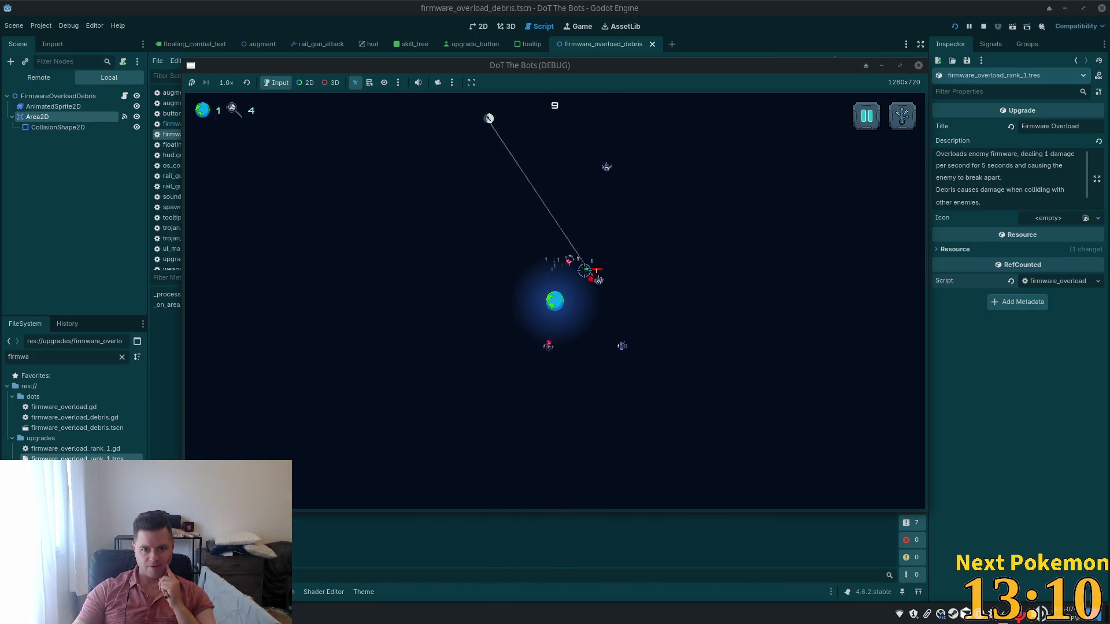
# Restart the game with Play Again after losing and switch to the PixelLab creator page.
pyautogui.click(578, 286)
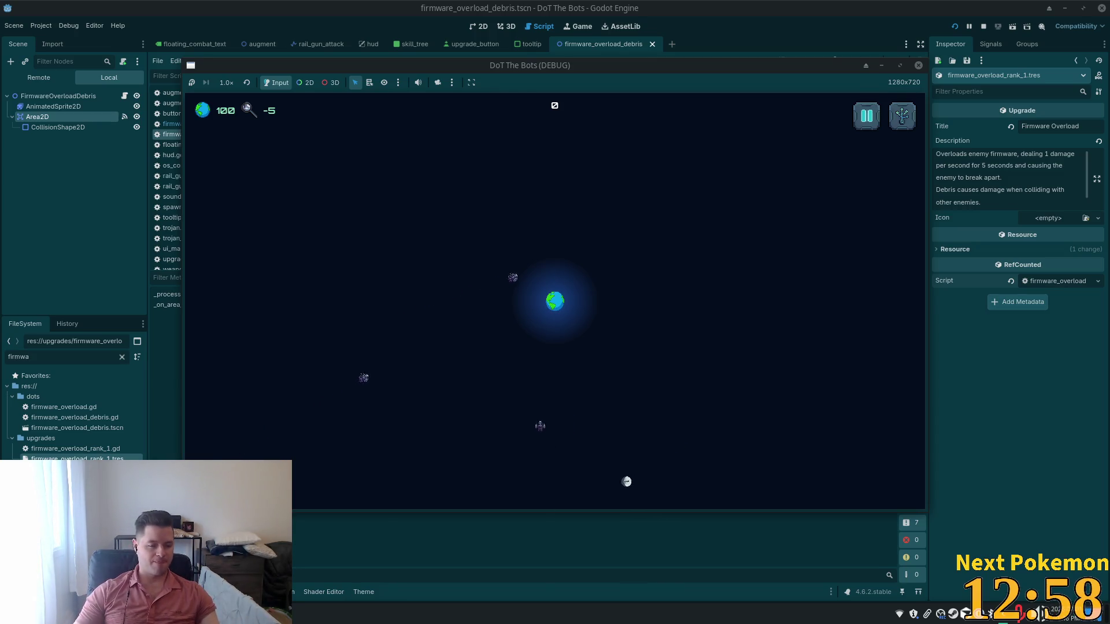
pyautogui.hotkey('alt', 'Tab')
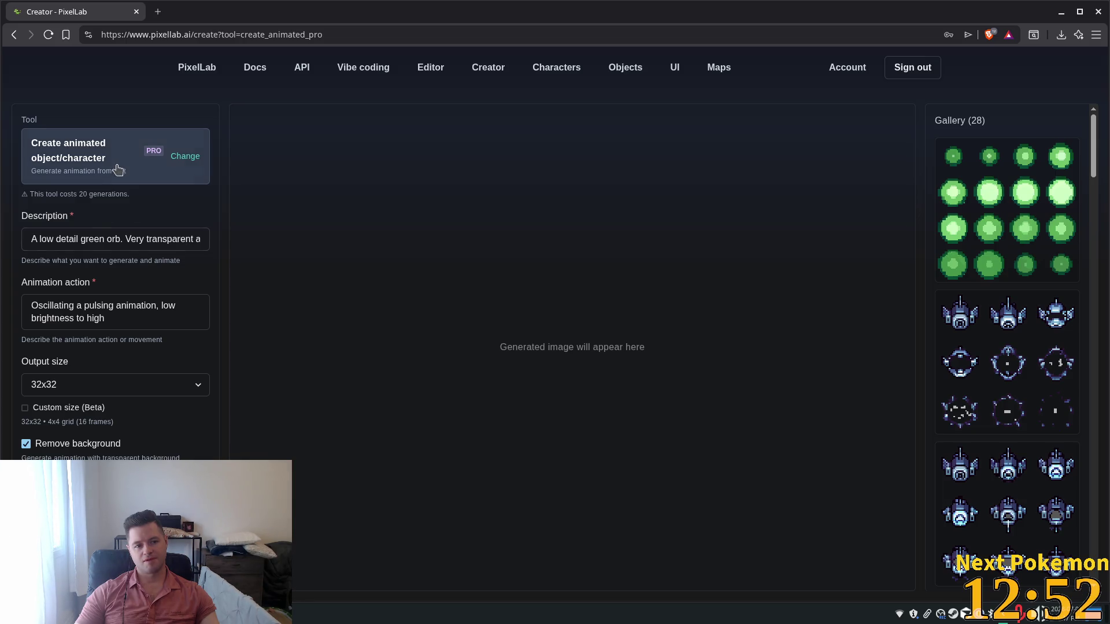
# Preview the satellite implosion and ship animations from the gallery on the canvas.
pyautogui.click(1043, 373)
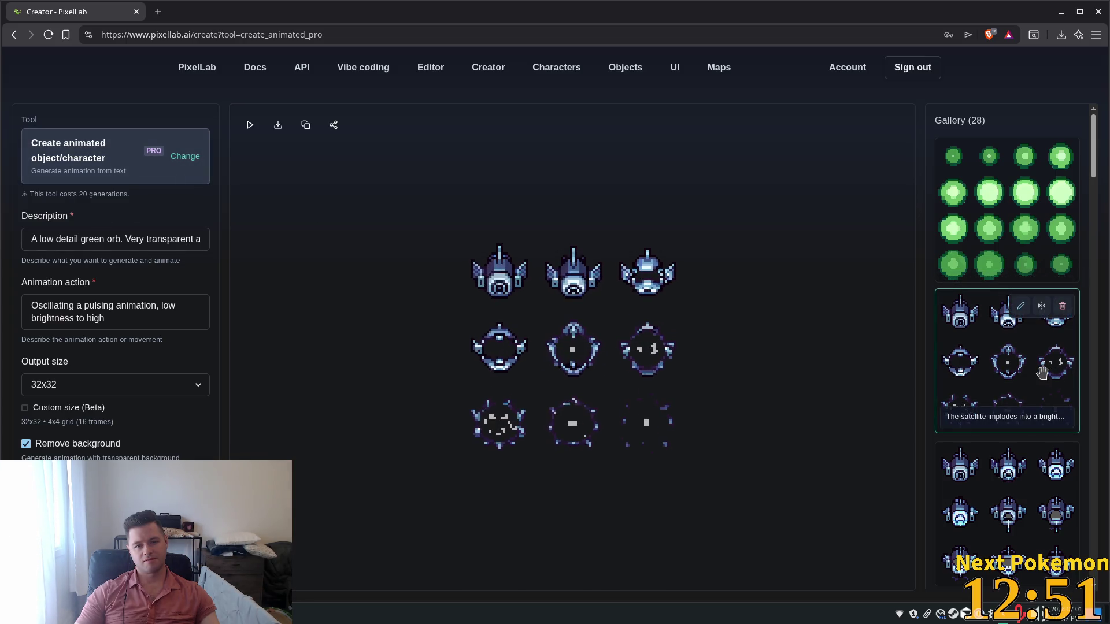
pyautogui.click(1032, 529)
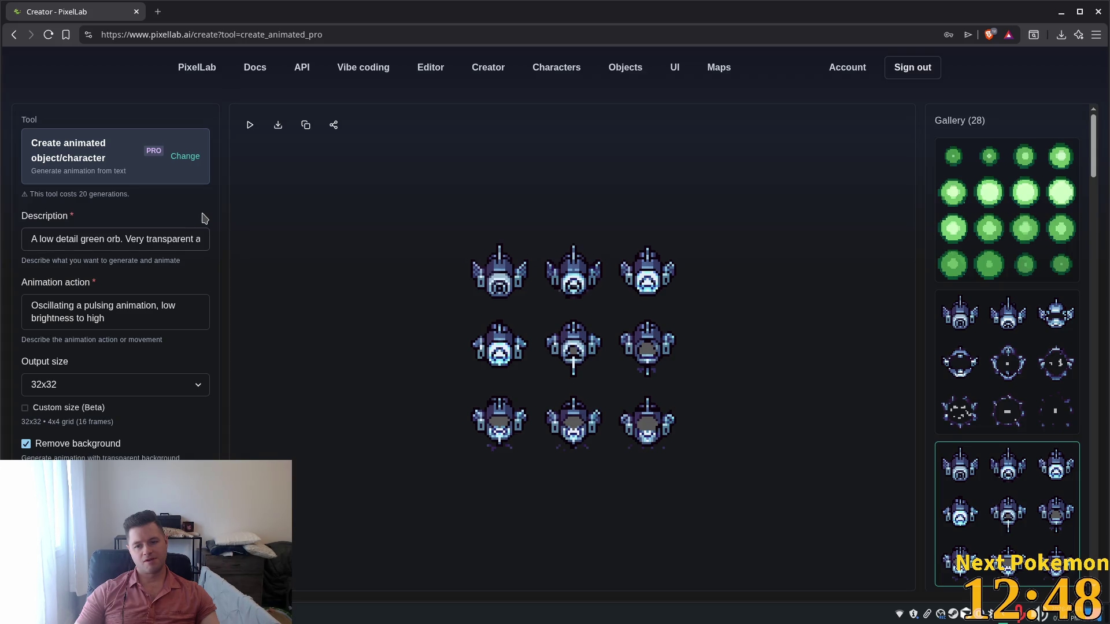
pyautogui.moveTo(981, 322)
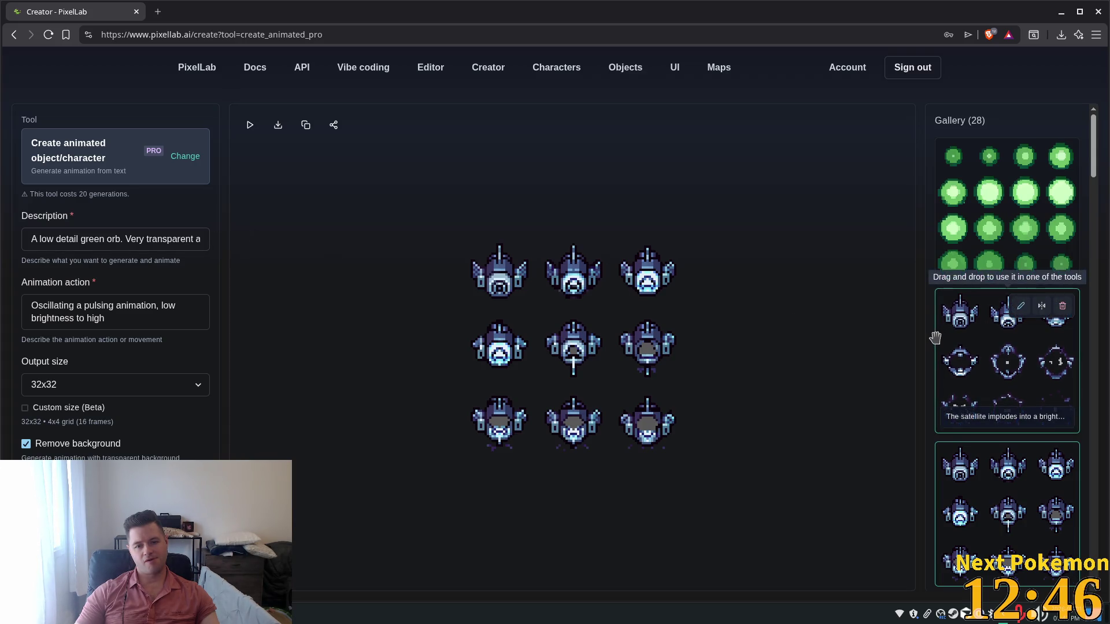
pyautogui.click(973, 356)
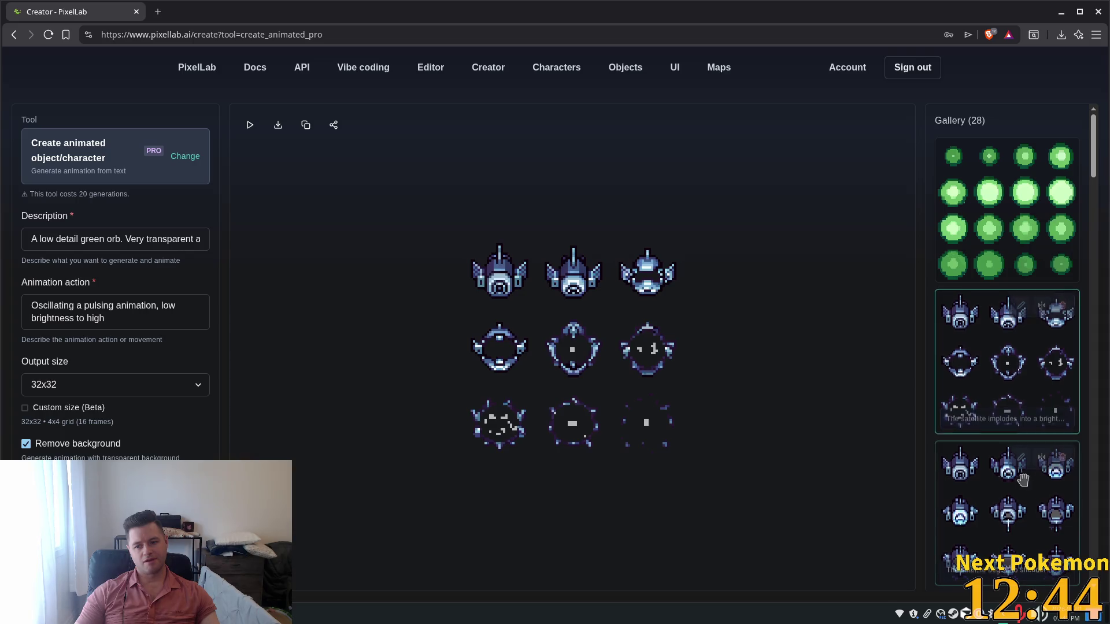
pyautogui.click(983, 516)
# Load the 16-frame moon-phase animation from further down the gallery and bring up the tools list.
pyautogui.scroll(-5, 983, 475)
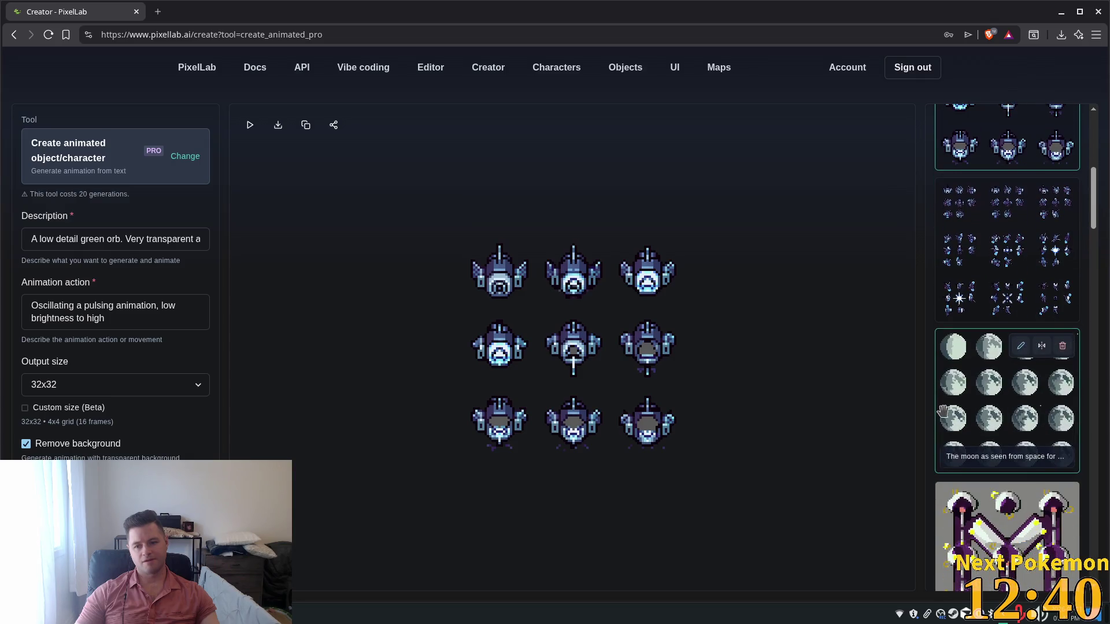
pyautogui.scroll(-5, 977, 260)
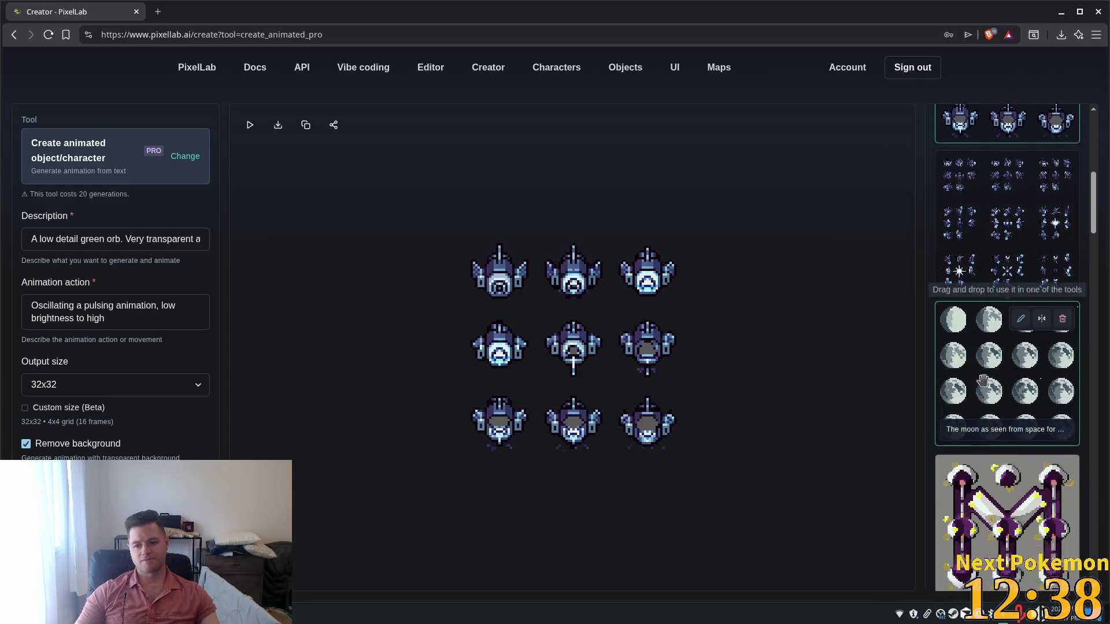
pyautogui.click(973, 187)
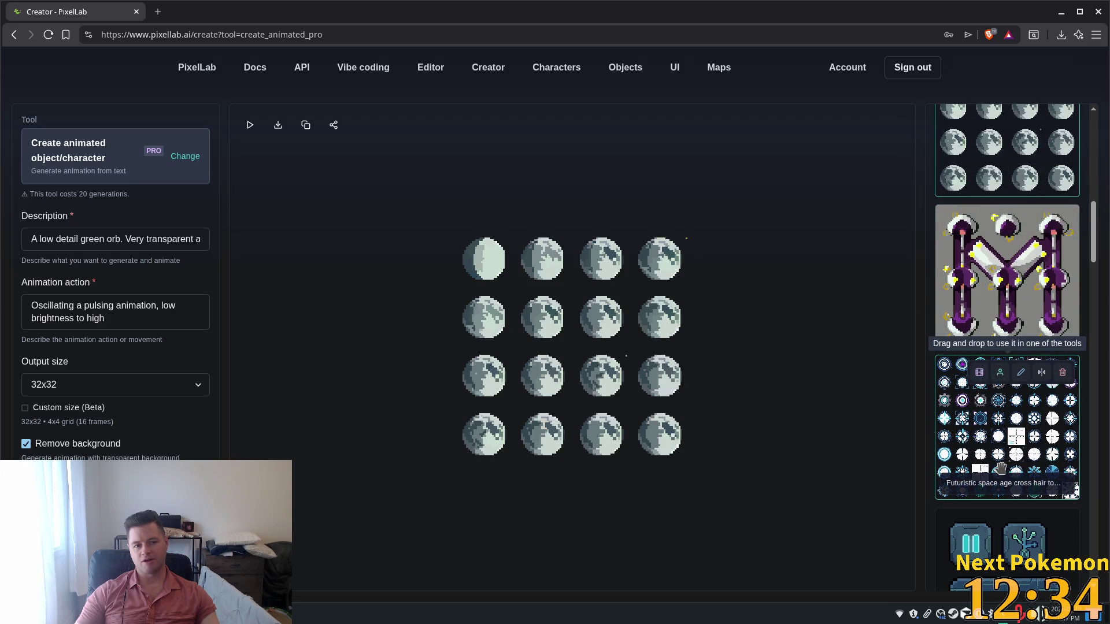
pyautogui.moveTo(1000, 468); pyautogui.dragTo(999, 527)
pyautogui.scroll(-5, 999, 528)
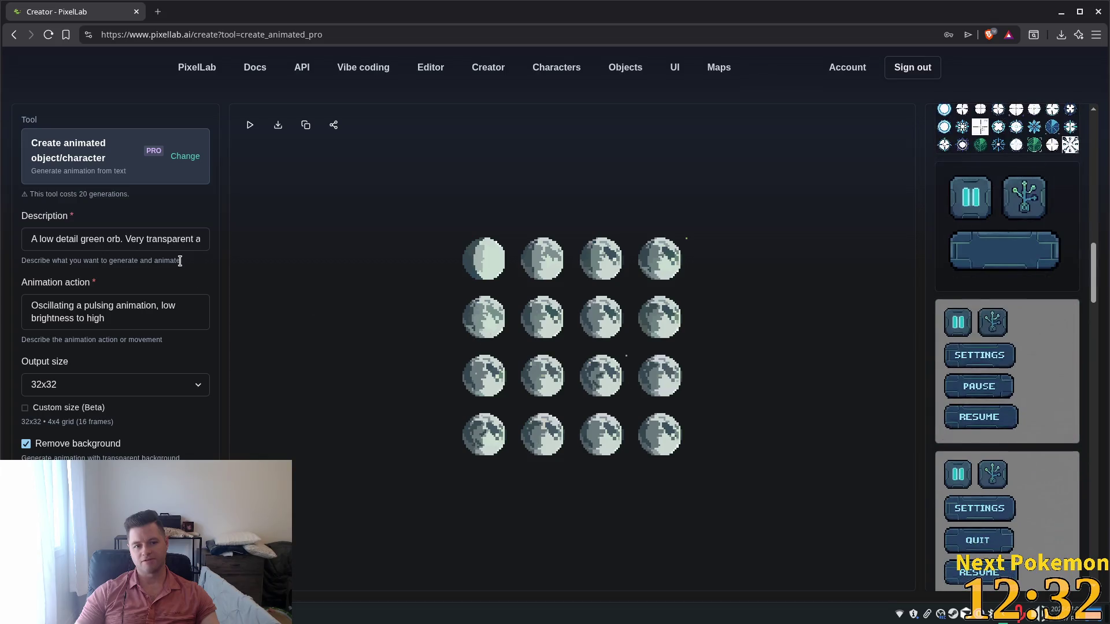
pyautogui.click(184, 156)
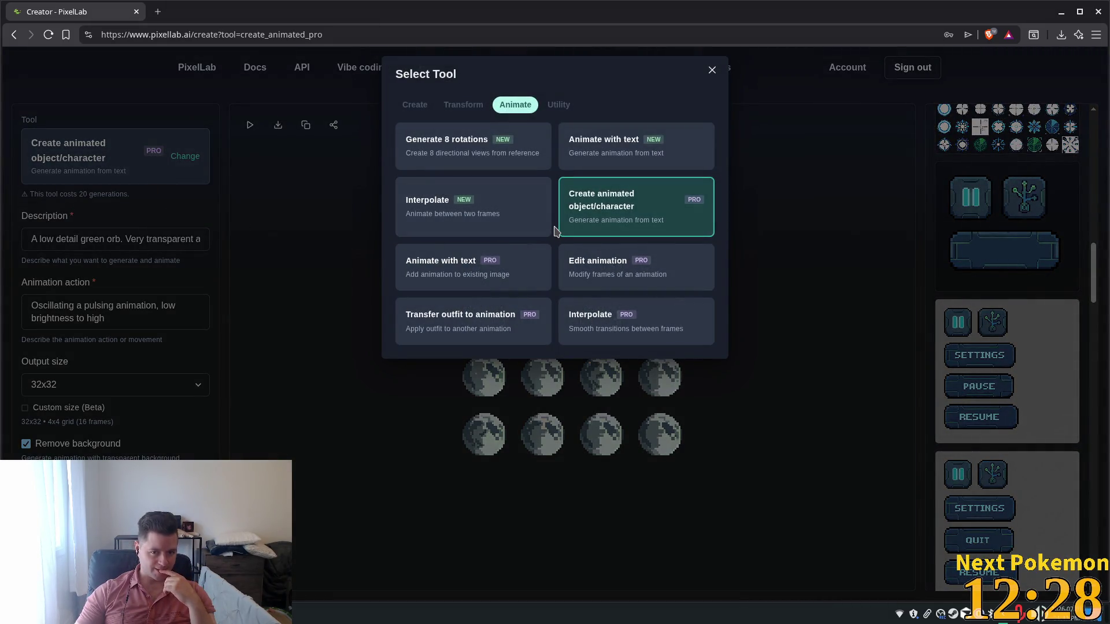
# Choose the Create 8-directional sprite tool and use the moon sprite as the reference image.
pyautogui.click(415, 106)
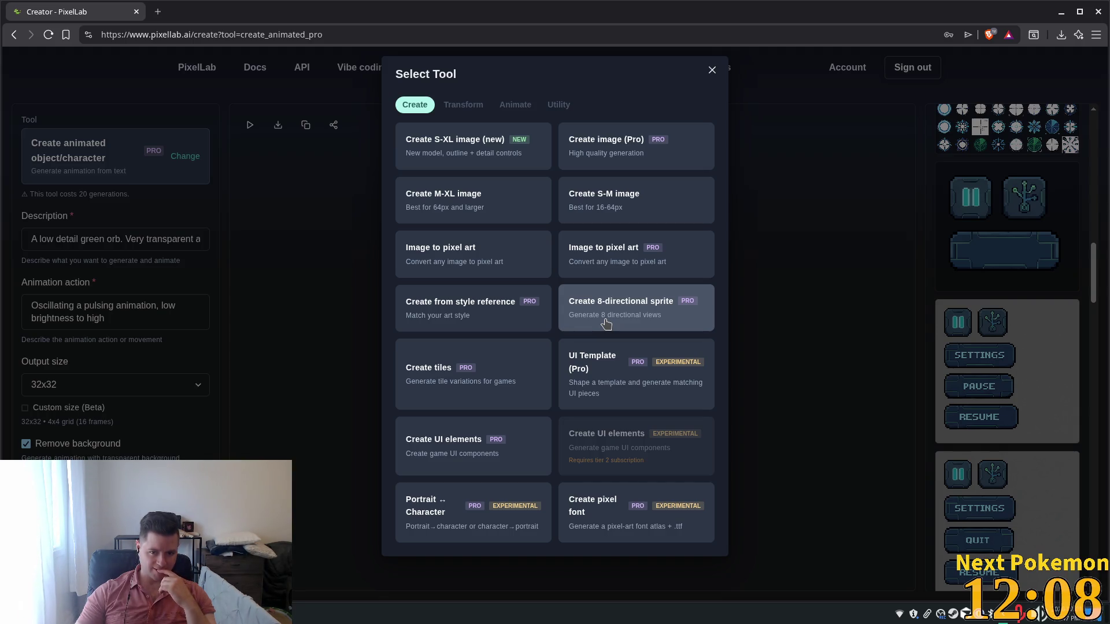
pyautogui.click(605, 322)
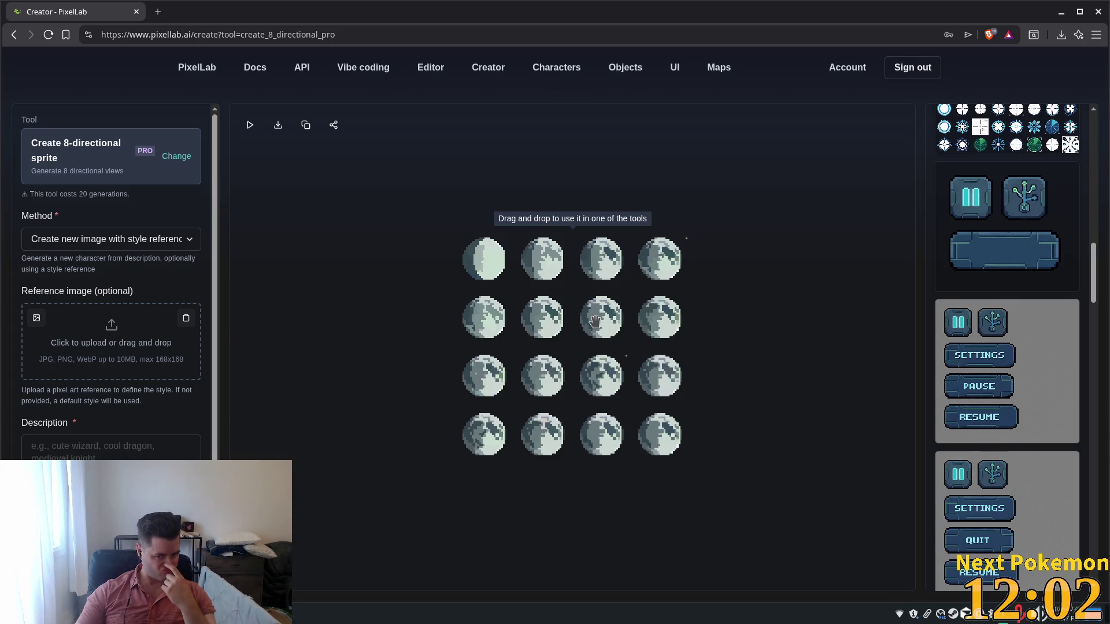
pyautogui.moveTo(595, 321)
pyautogui.mouseDown()
pyautogui.moveTo(346, 330)
pyautogui.moveTo(106, 315)
pyautogui.mouseUp()
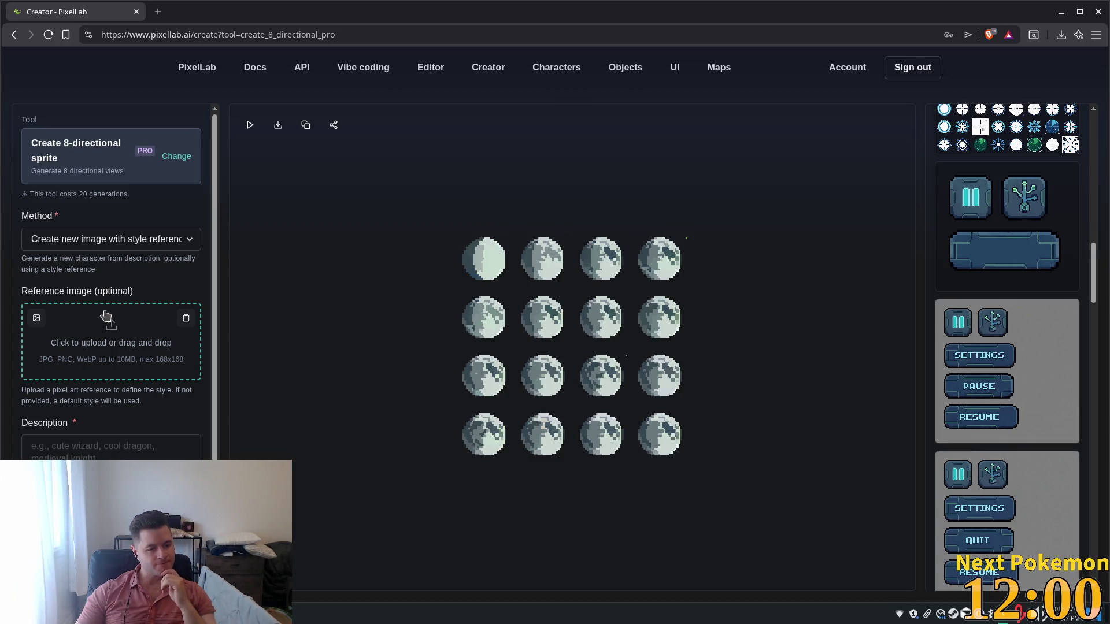
pyautogui.click(167, 244)
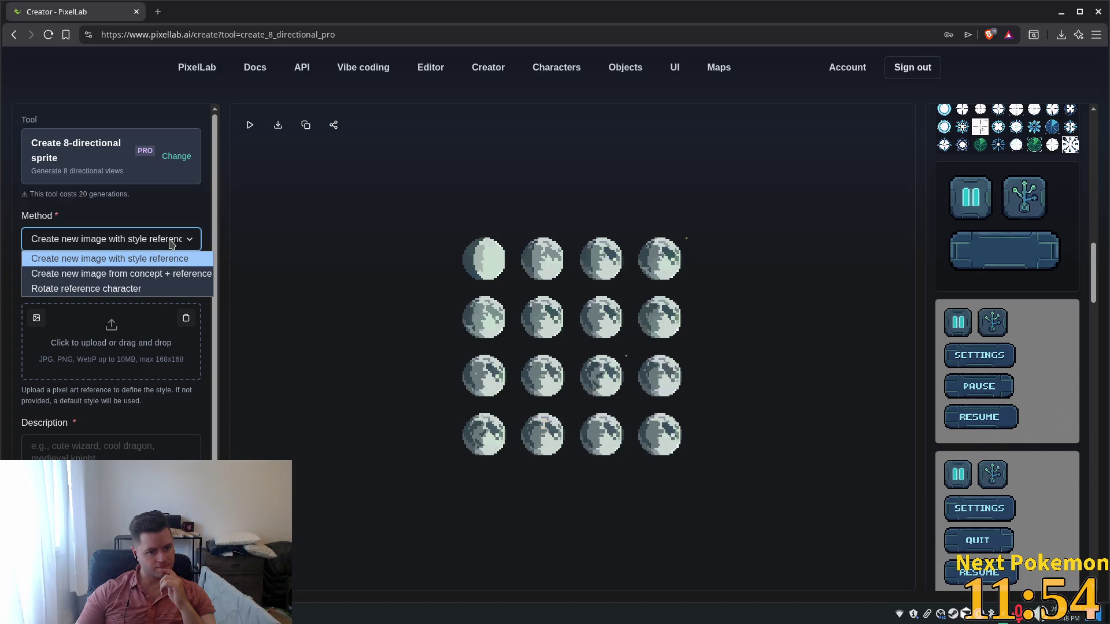
pyautogui.press('Escape')
pyautogui.press('Down')
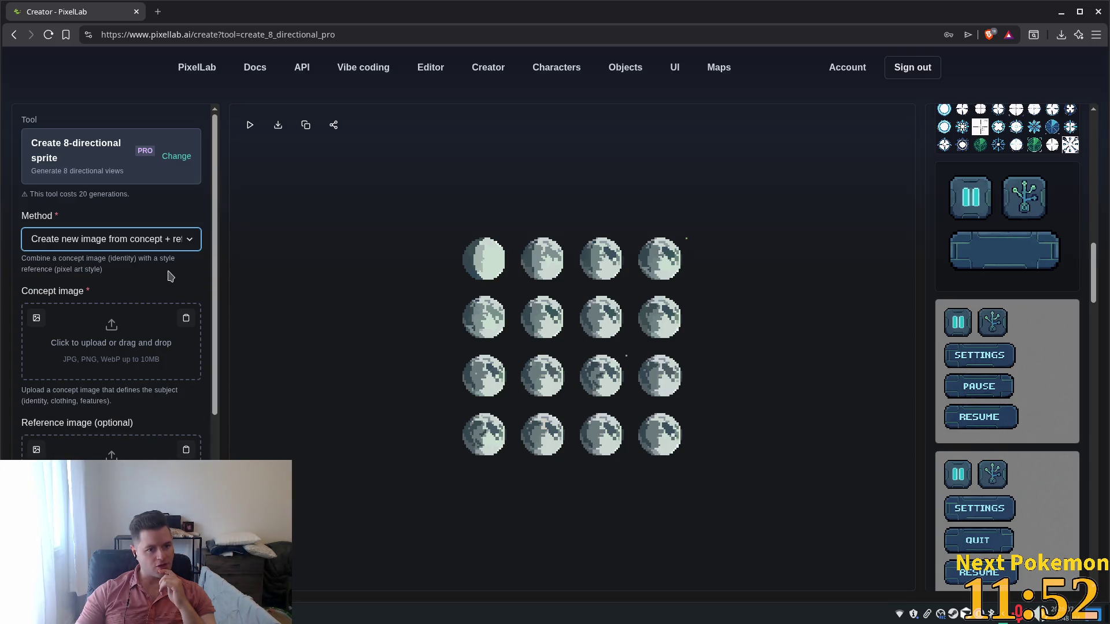
pyautogui.click(179, 243)
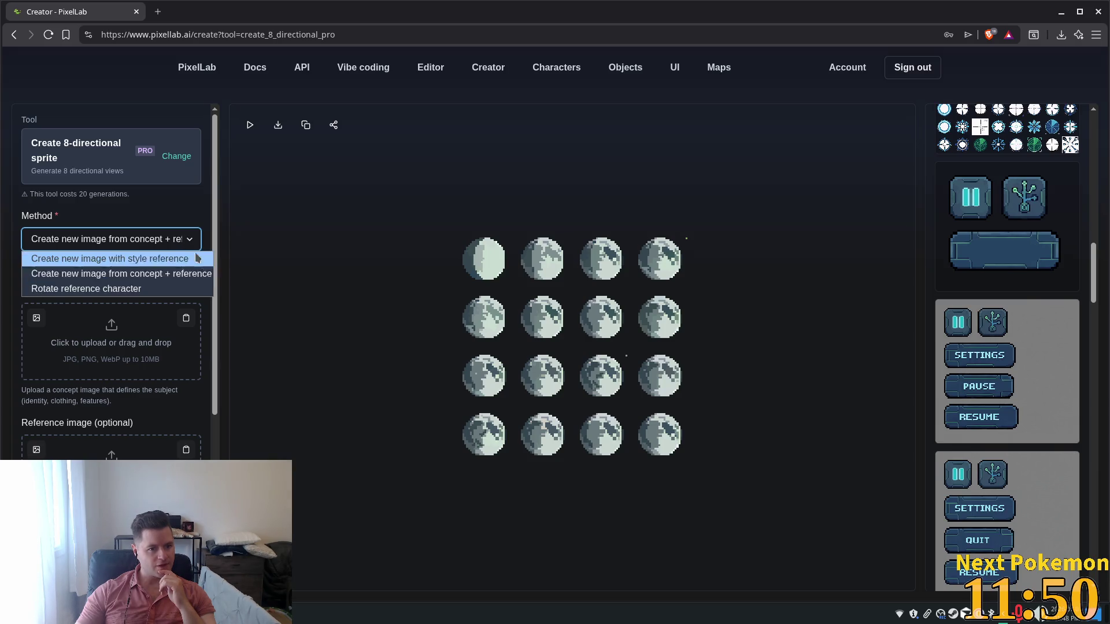
pyautogui.click(174, 289)
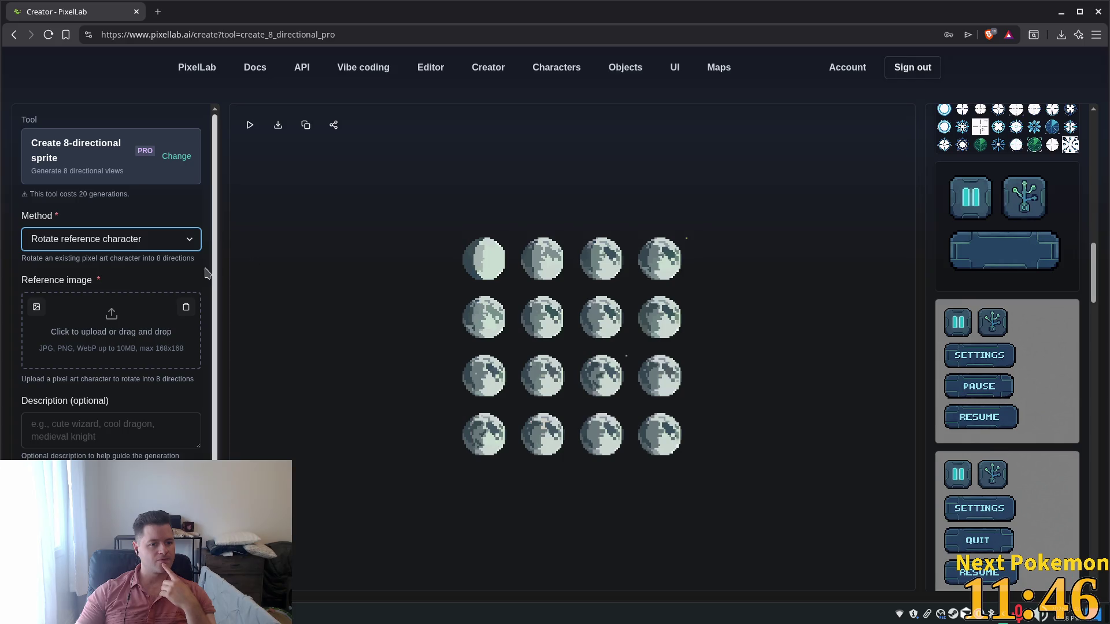
pyautogui.click(186, 242)
pyautogui.click(174, 248)
pyautogui.press('Up')
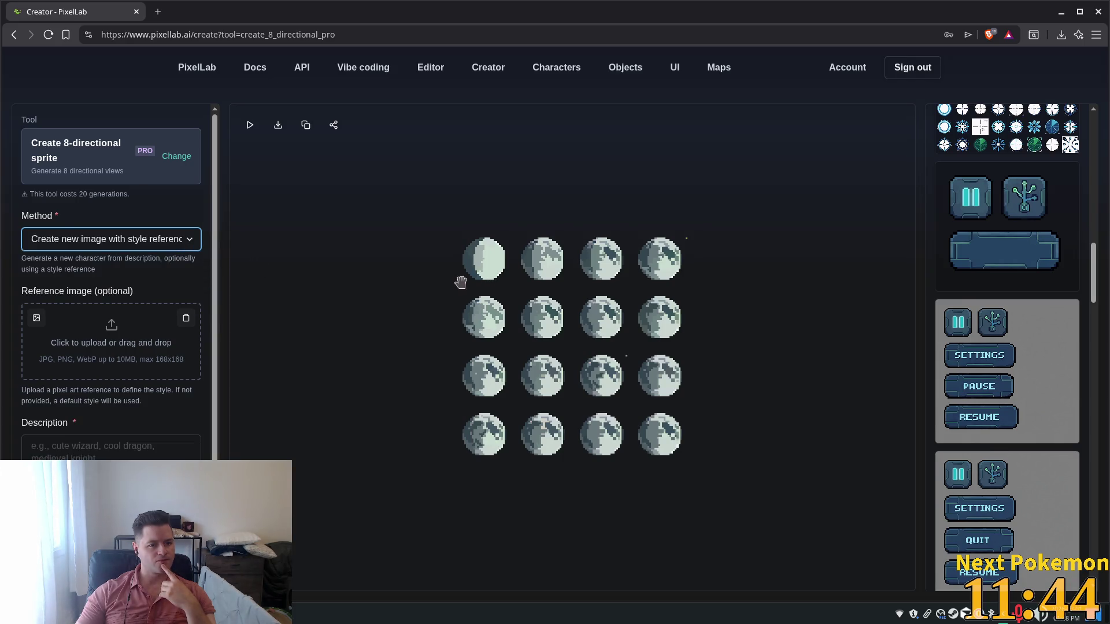
pyautogui.scroll(1, 974, 356)
pyautogui.scroll(5, 974, 356)
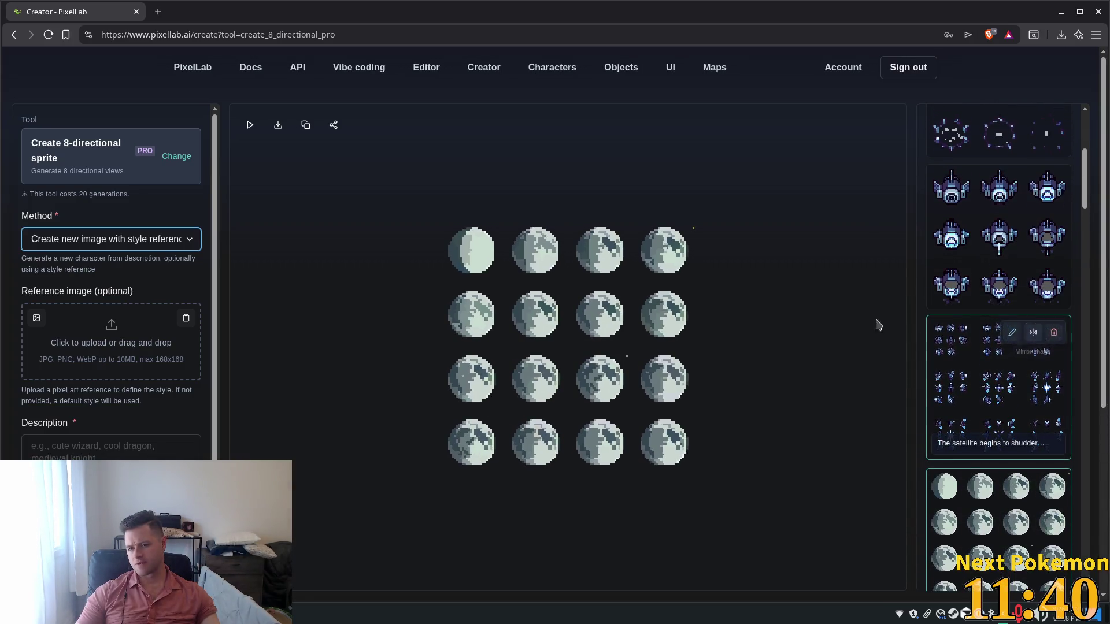
pyautogui.scroll(-3, 765, 320)
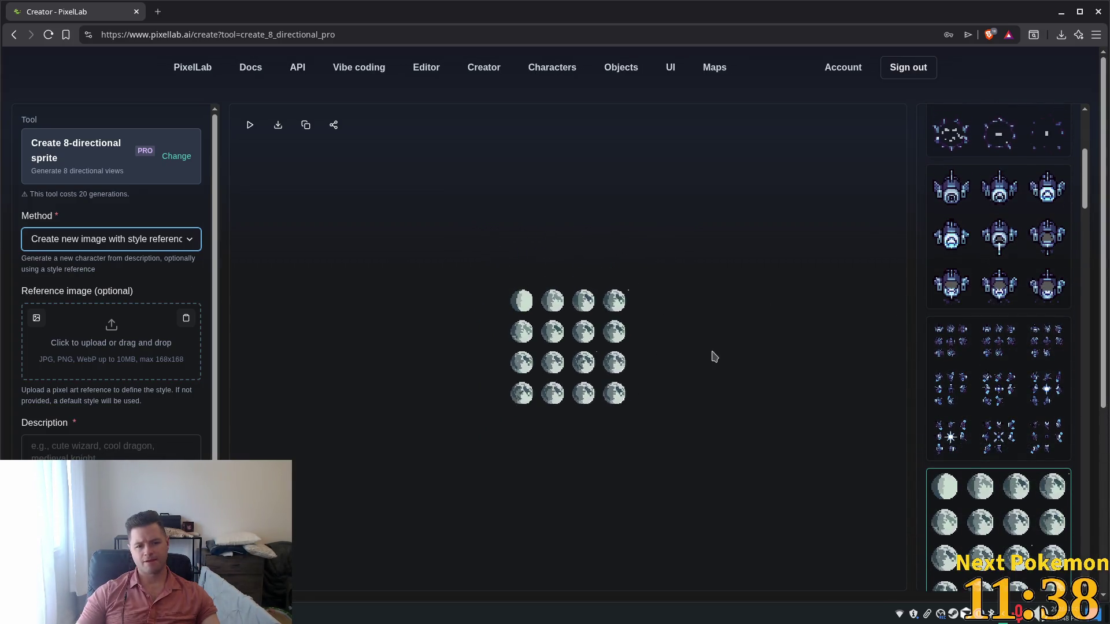
pyautogui.scroll(2, 743, 362)
pyautogui.scroll(-1, 751, 364)
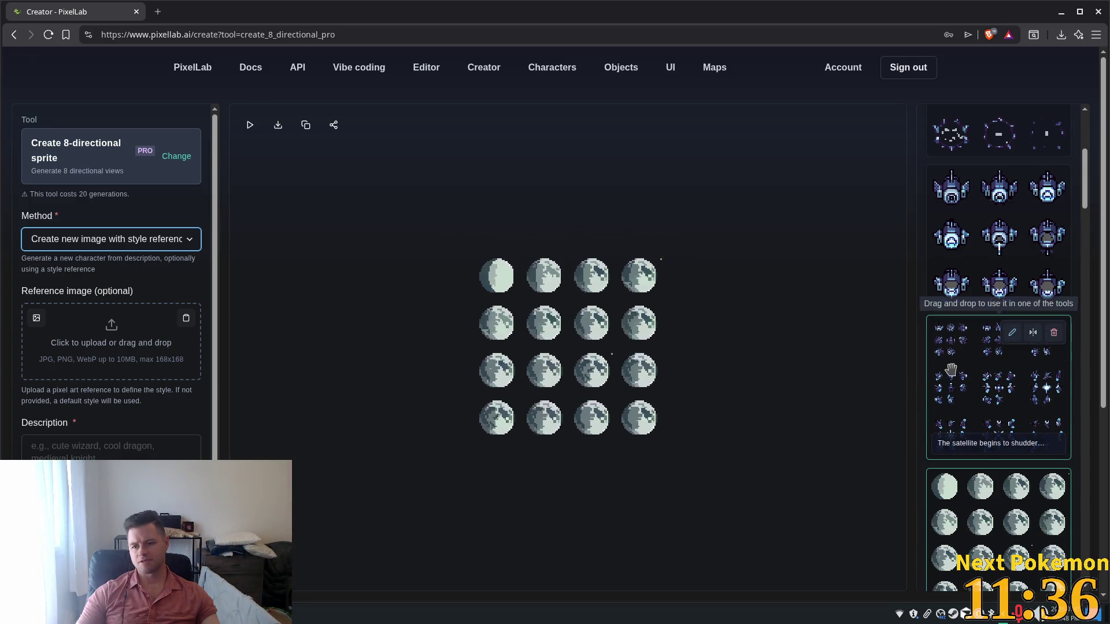
pyautogui.scroll(-10, 960, 365)
pyautogui.scroll(-10, 958, 373)
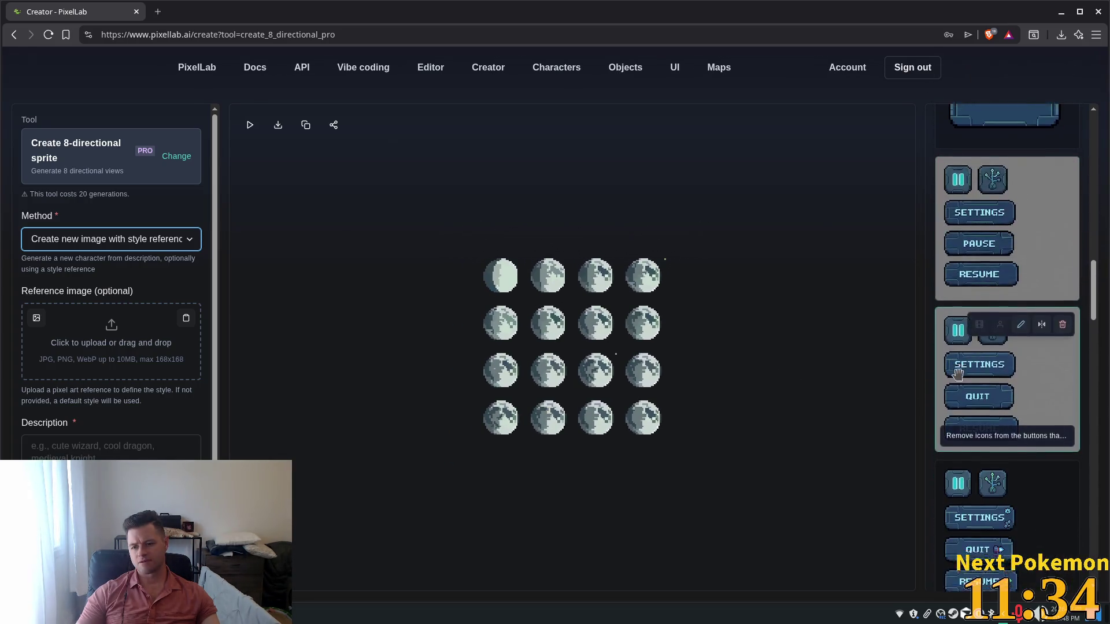
pyautogui.scroll(3, 958, 374)
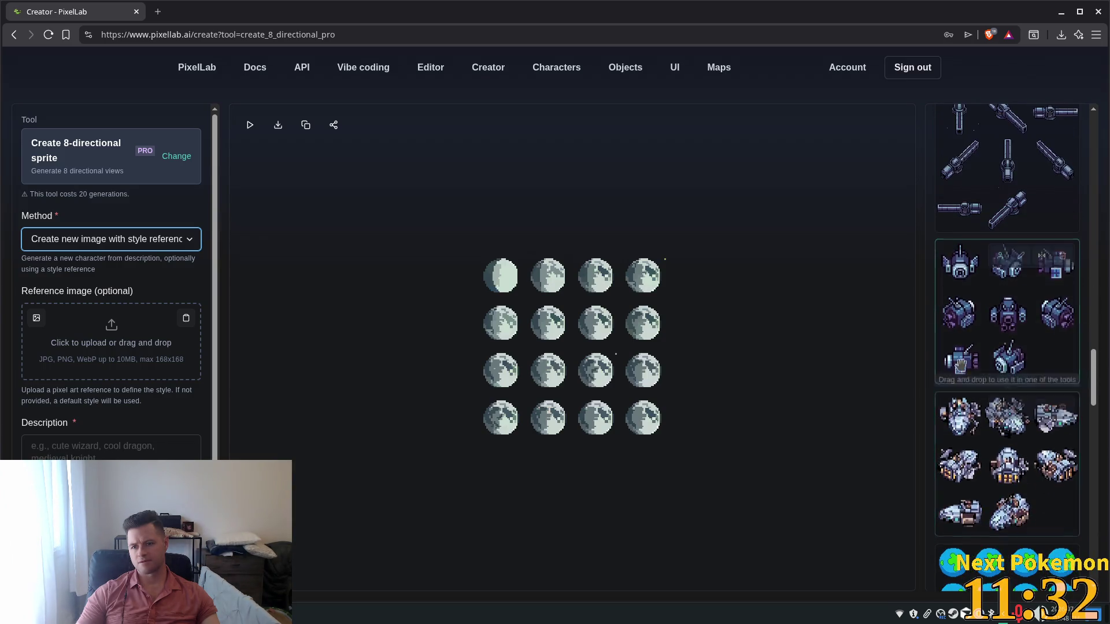
pyautogui.moveTo(1016, 337)
pyautogui.mouseDown()
pyautogui.moveTo(501, 312)
pyautogui.moveTo(63, 336)
pyautogui.moveTo(111, 347)
pyautogui.mouseUp()
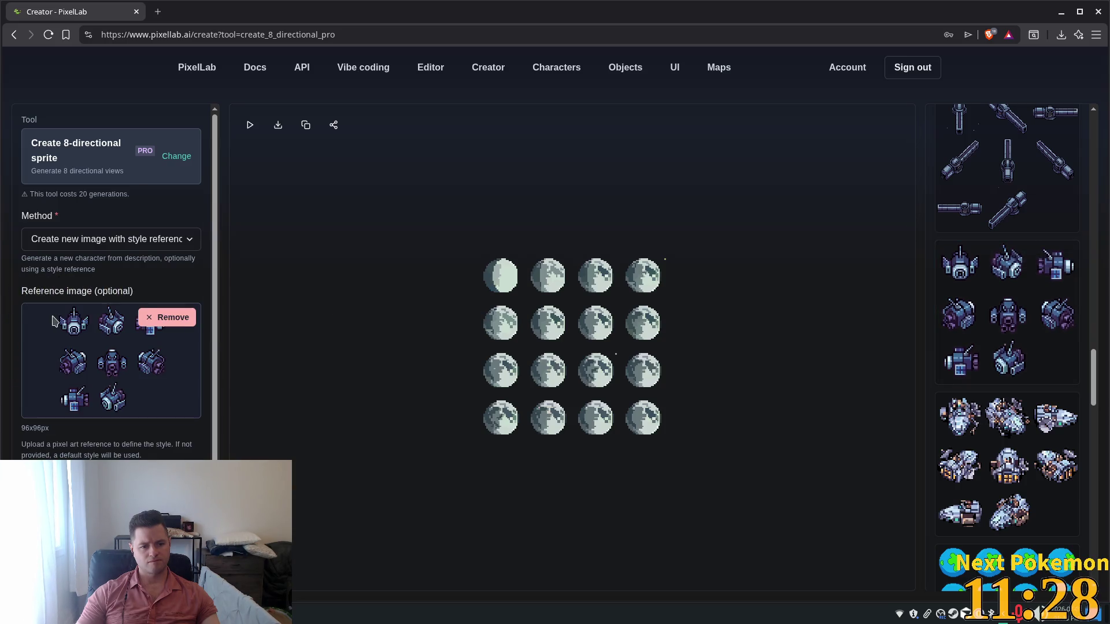
pyautogui.scroll(-2, 54, 322)
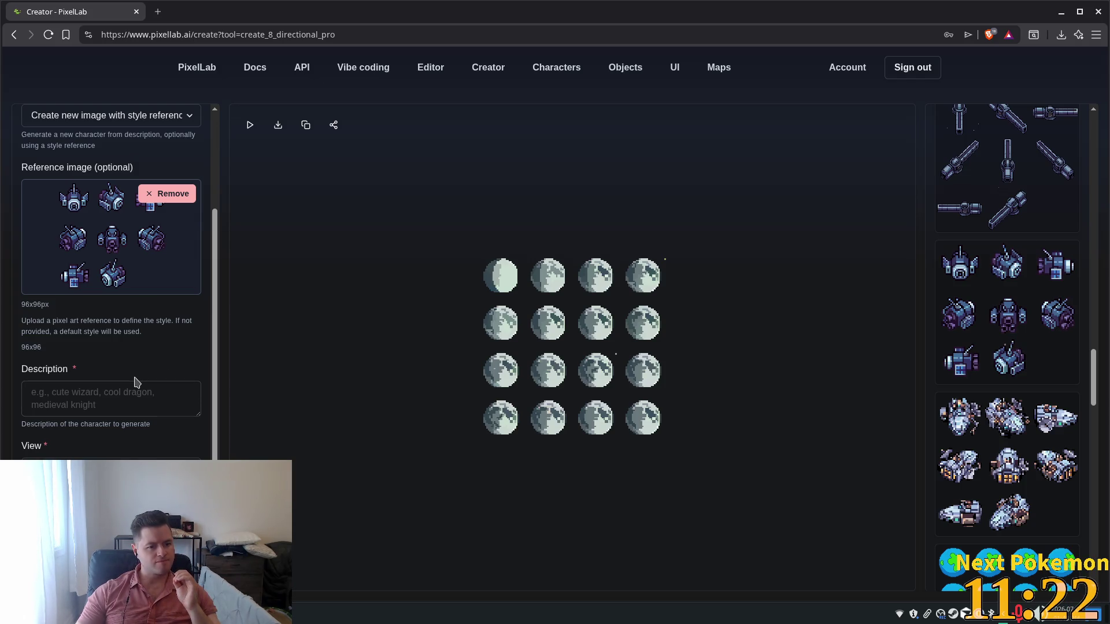
pyautogui.click(109, 470)
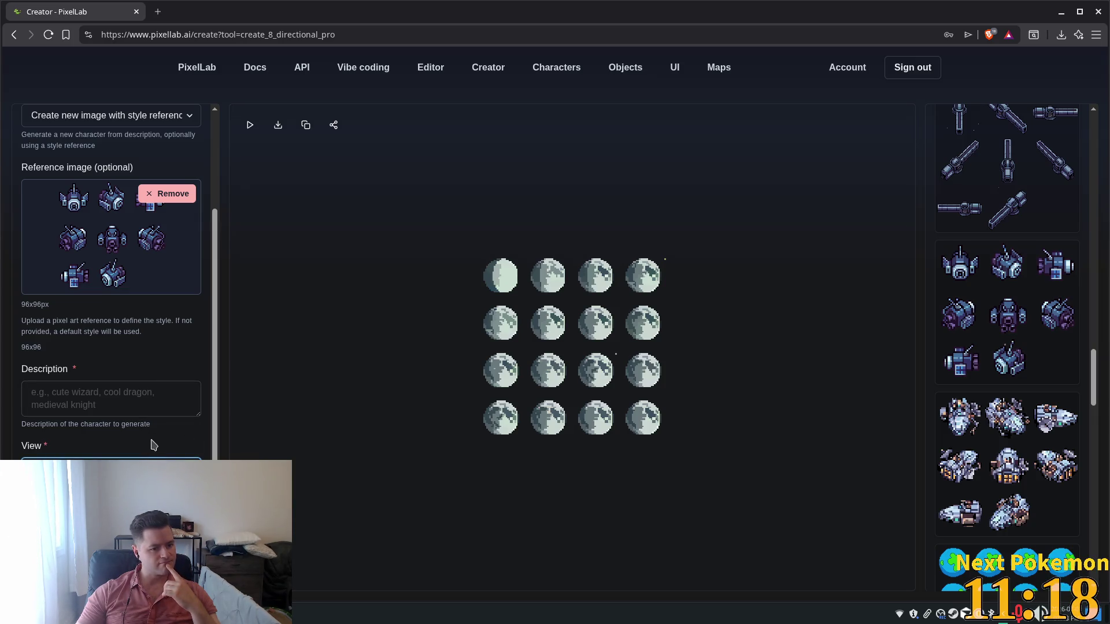
pyautogui.click(105, 393)
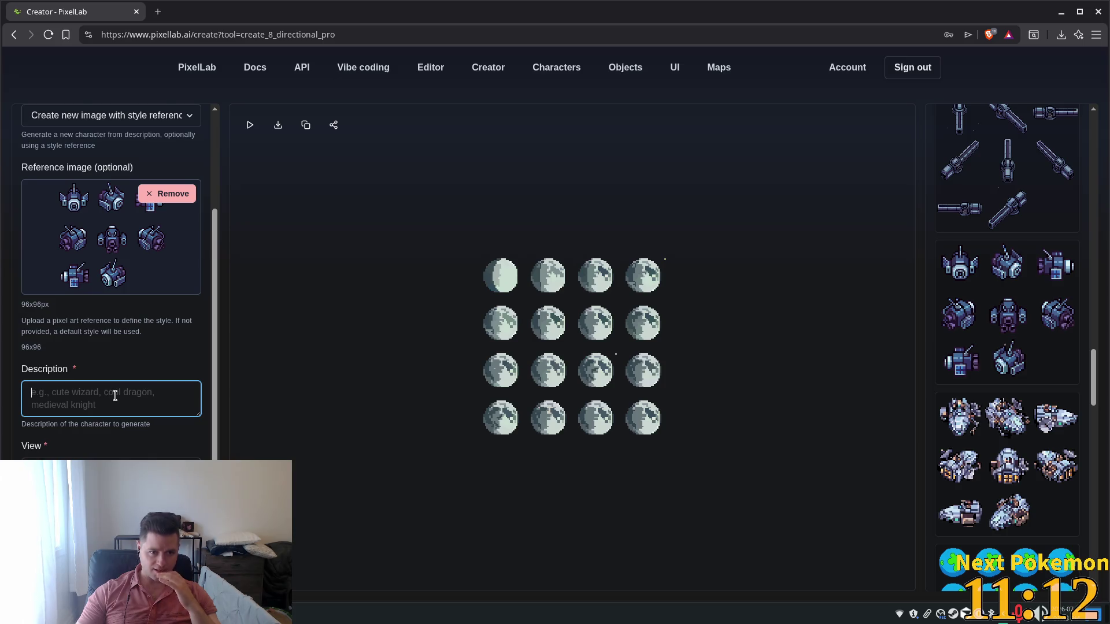
pyautogui.scroll(3, 109, 403)
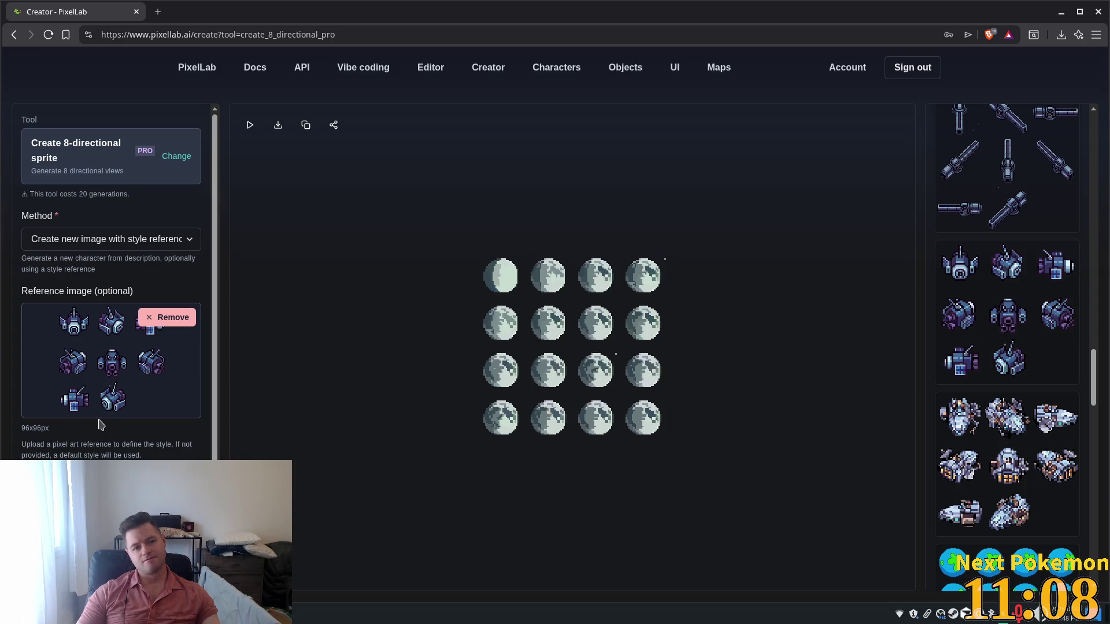
pyautogui.scroll(-2, 104, 422)
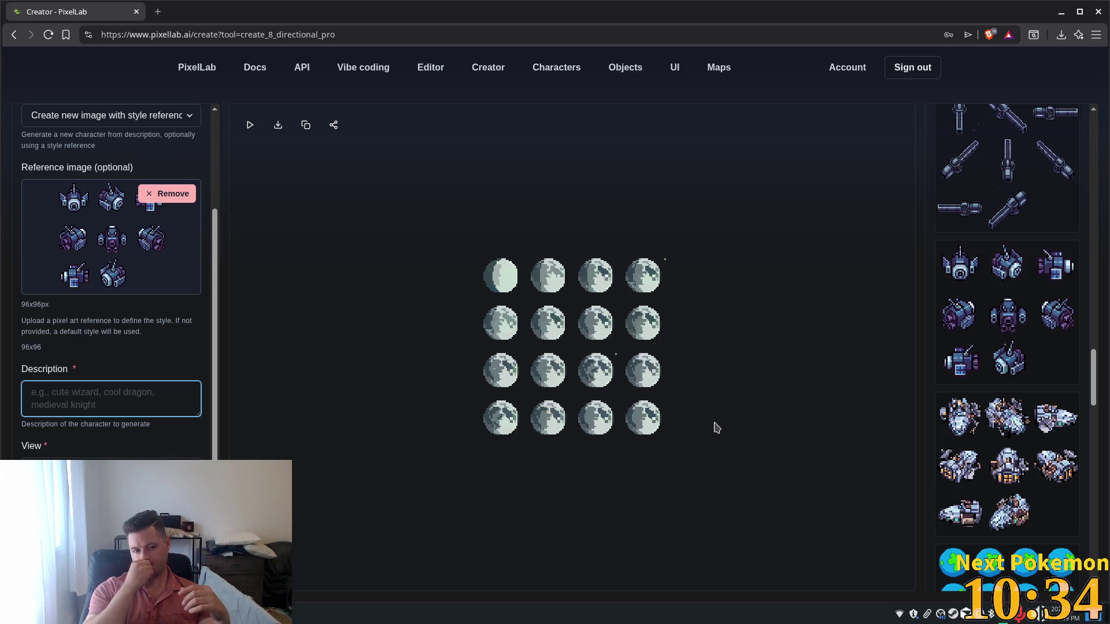
pyautogui.moveTo(971, 302)
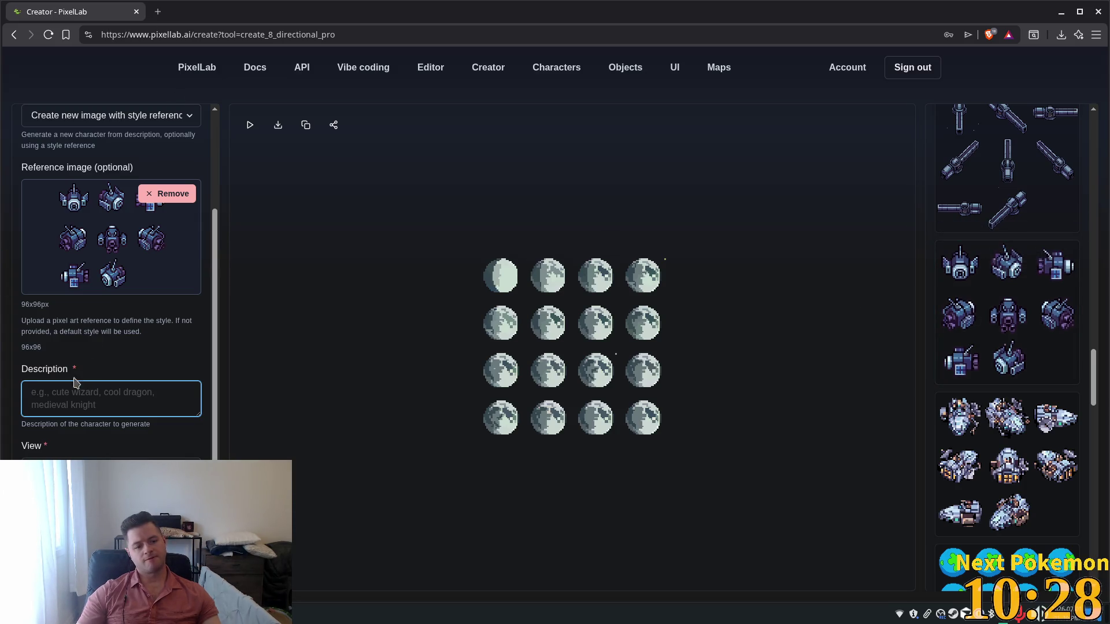
# Describe a large space factory ship that harvests moon resources and spawns probes, low detail, and generate.
pyautogui.write('A spa')
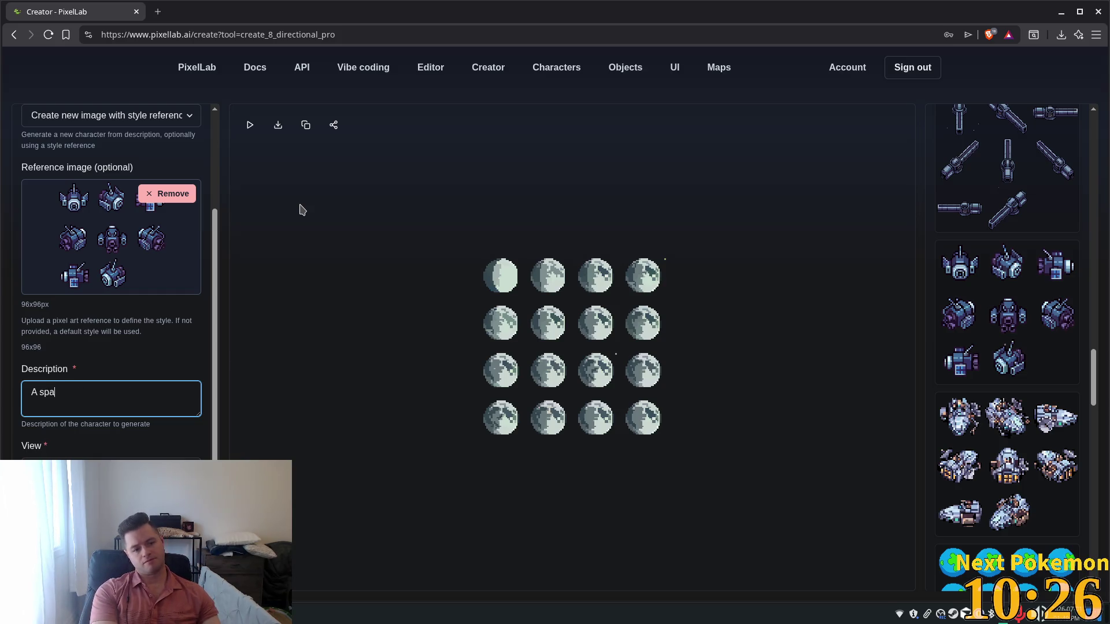
pyautogui.write('ce ship ')
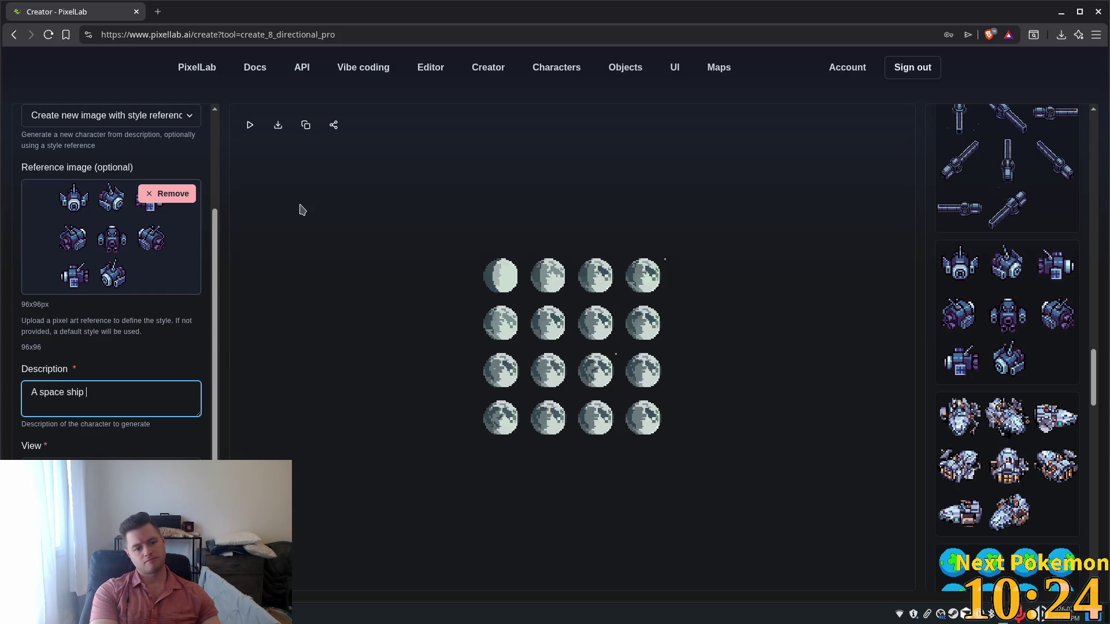
pyautogui.write('that')
pyautogui.press('BackSpace')
pyautogui.press('BackSpace')
pyautogui.press('BackSpace')
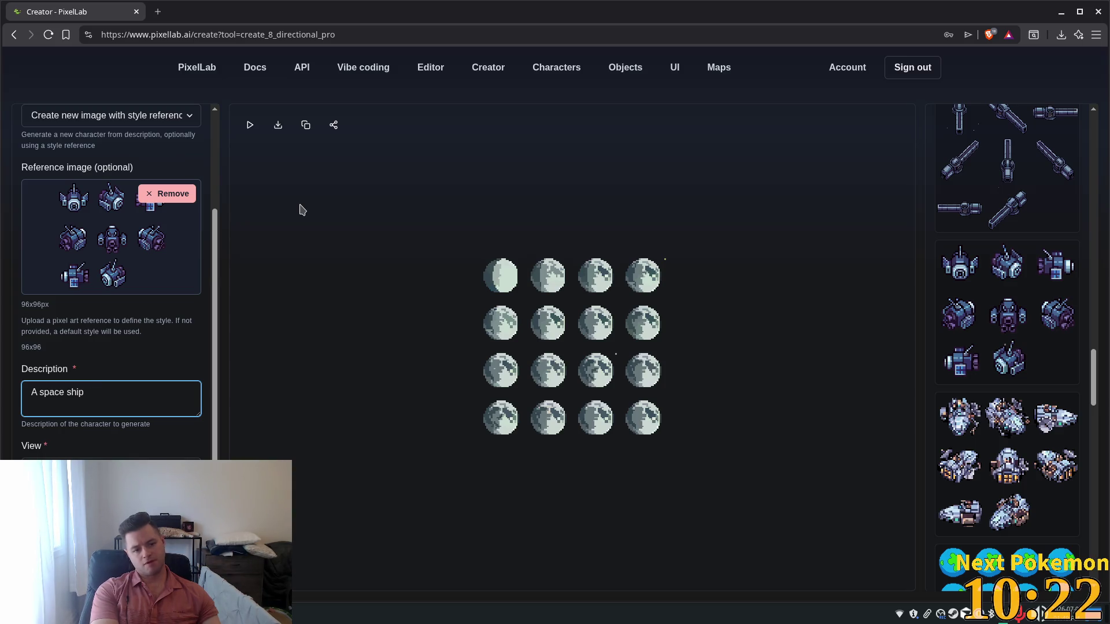
pyautogui.press('BackSpace')
pyautogui.write('factory')
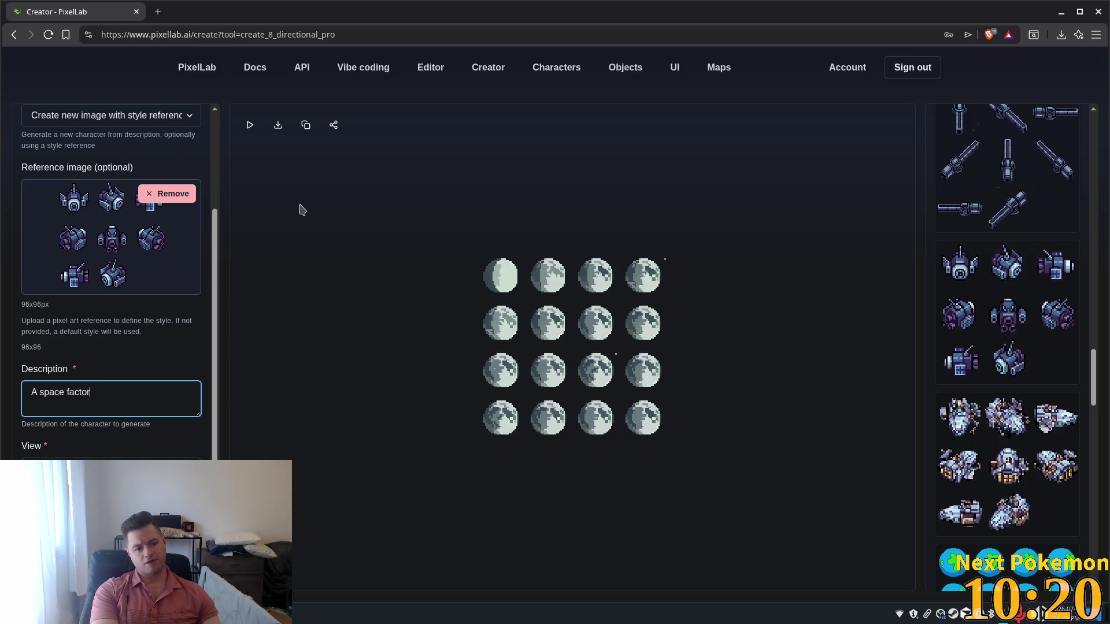
pyautogui.write(' ship that spaw')
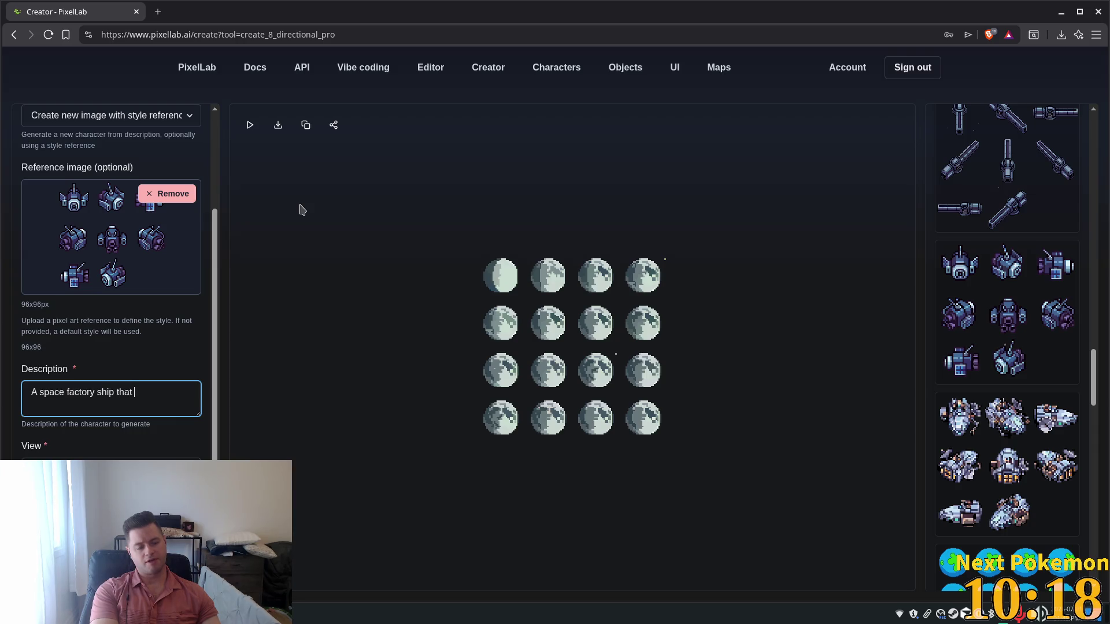
pyautogui.write('ns')
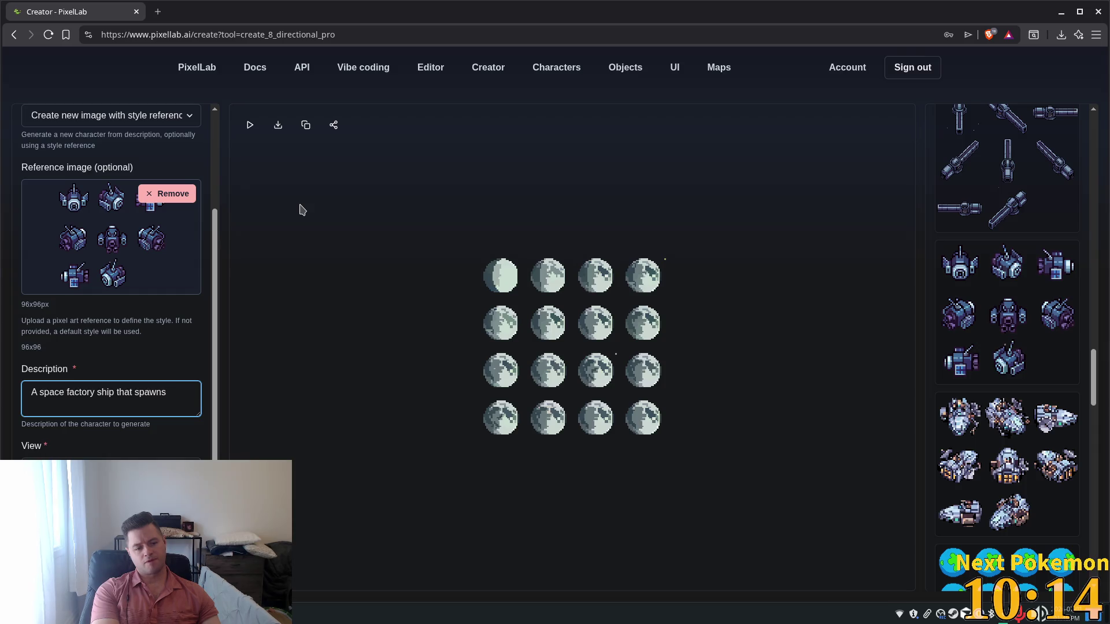
pyautogui.press('BackSpace')
pyautogui.press('BackSpace')
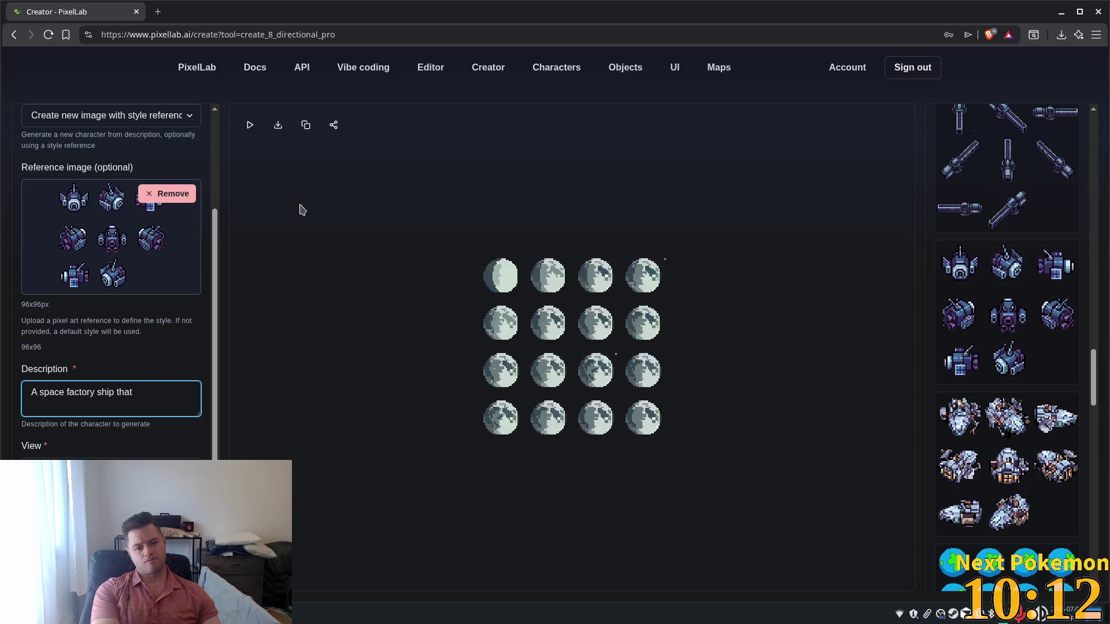
pyautogui.write('havest')
pyautogui.write(' res')
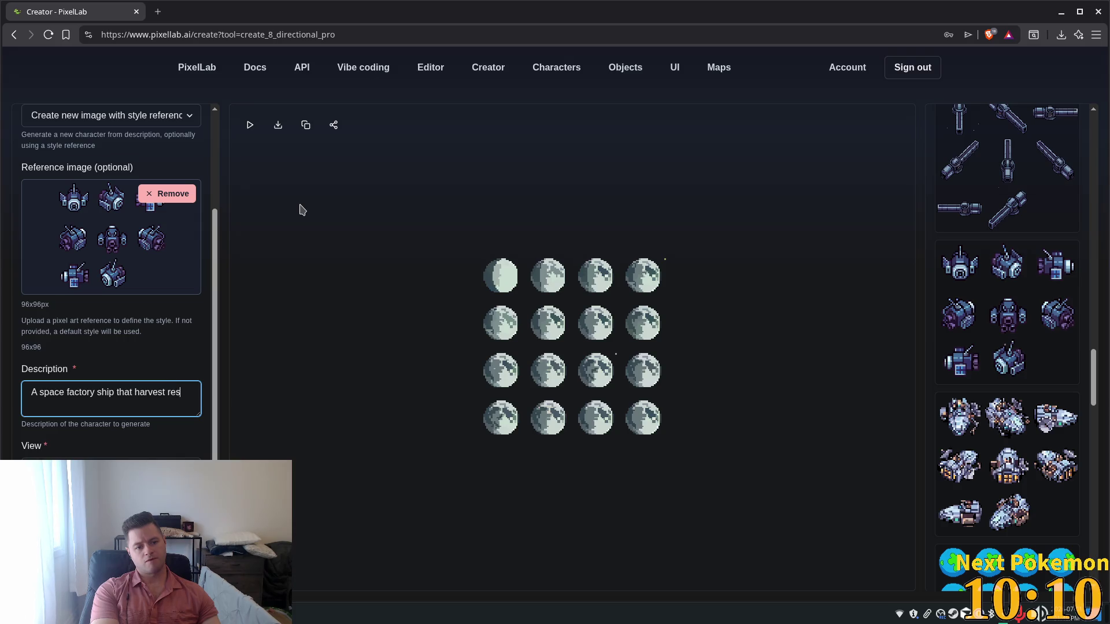
pyautogui.write('ources from t')
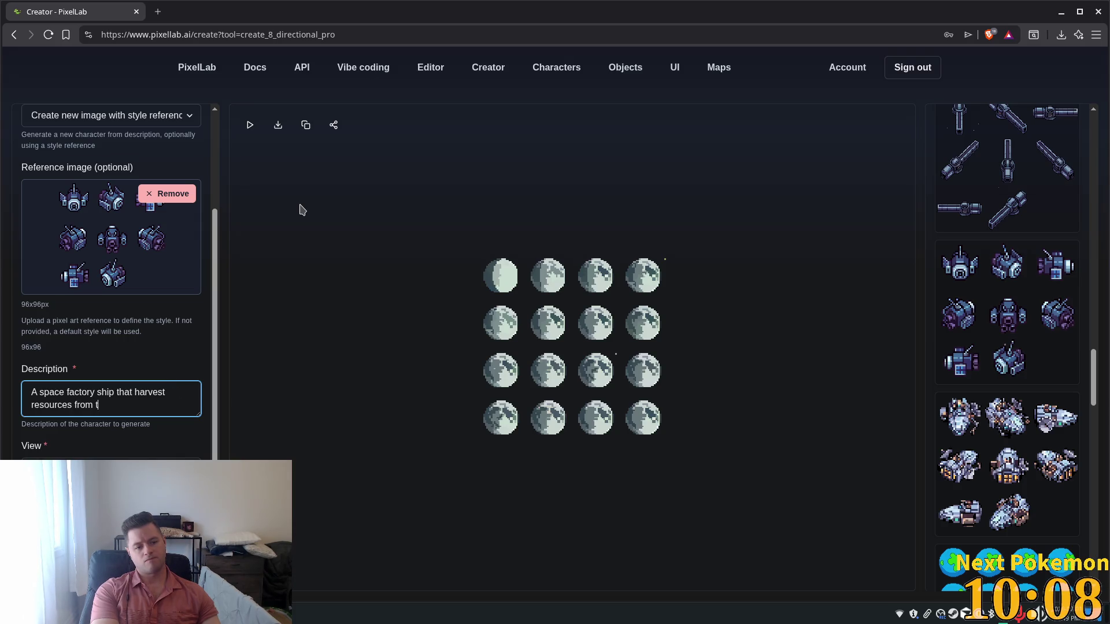
pyautogui.write('he moon and spaw')
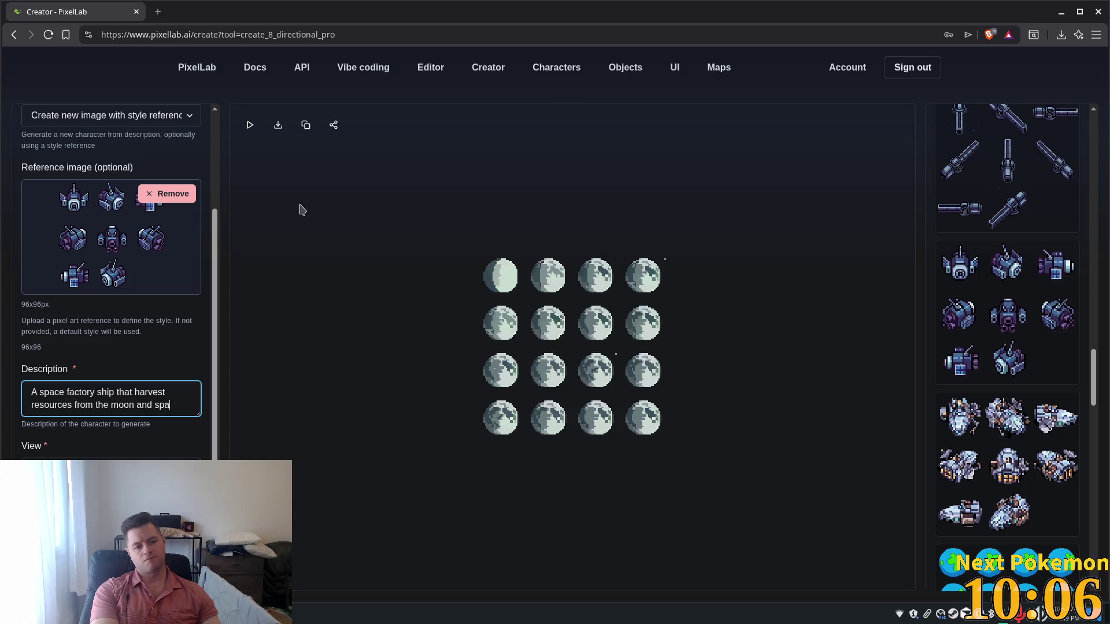
pyautogui.write('ns ')
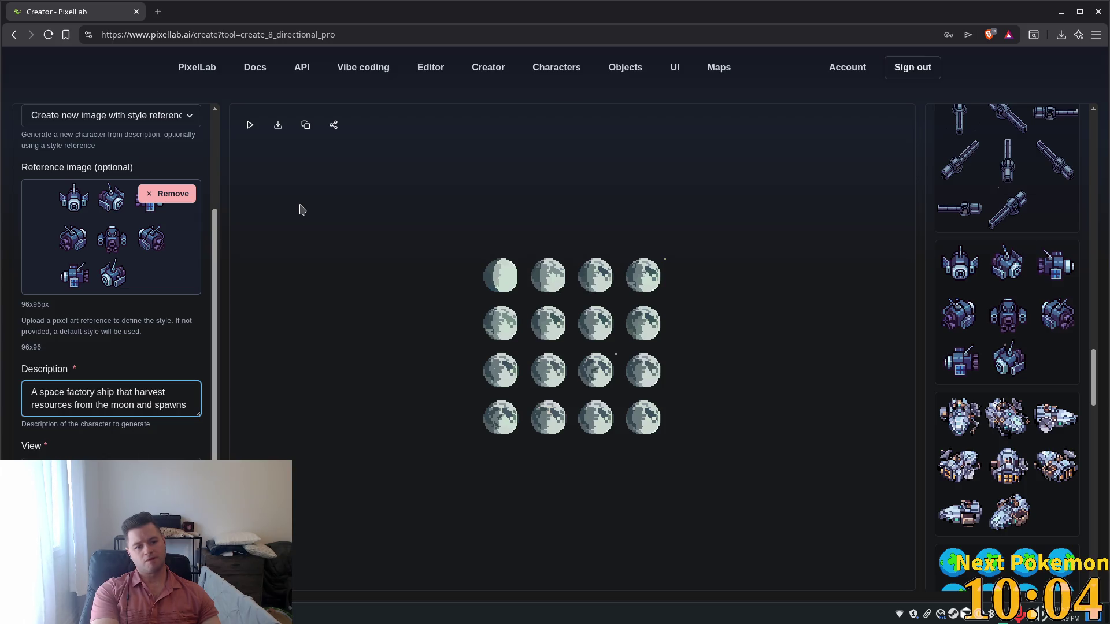
pyautogui.write('probes')
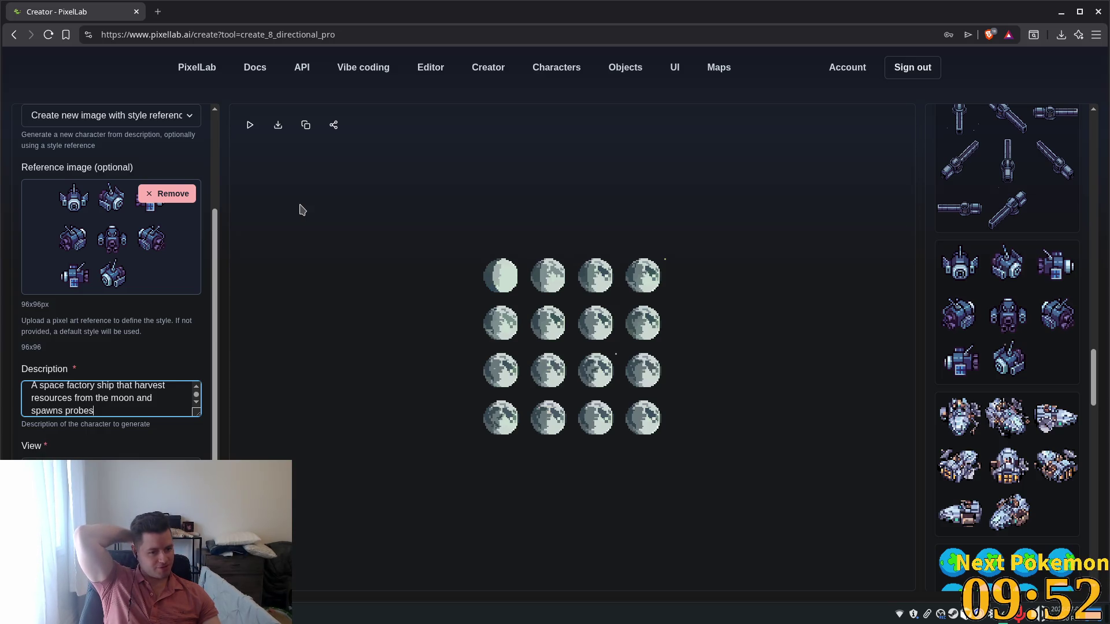
pyautogui.write('. Low')
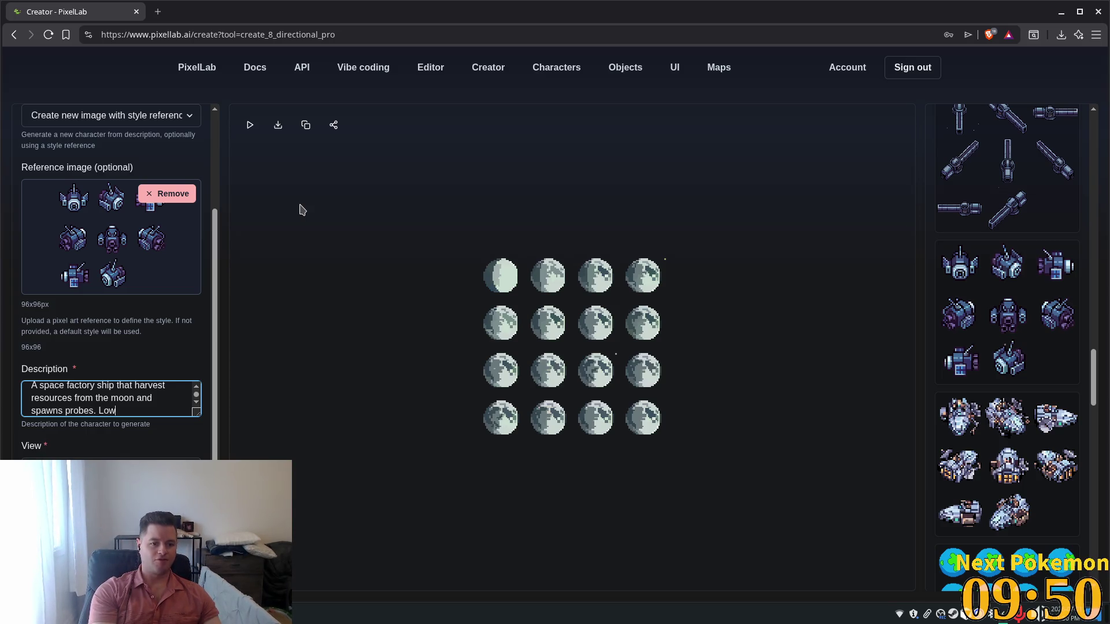
pyautogui.write(' detai')
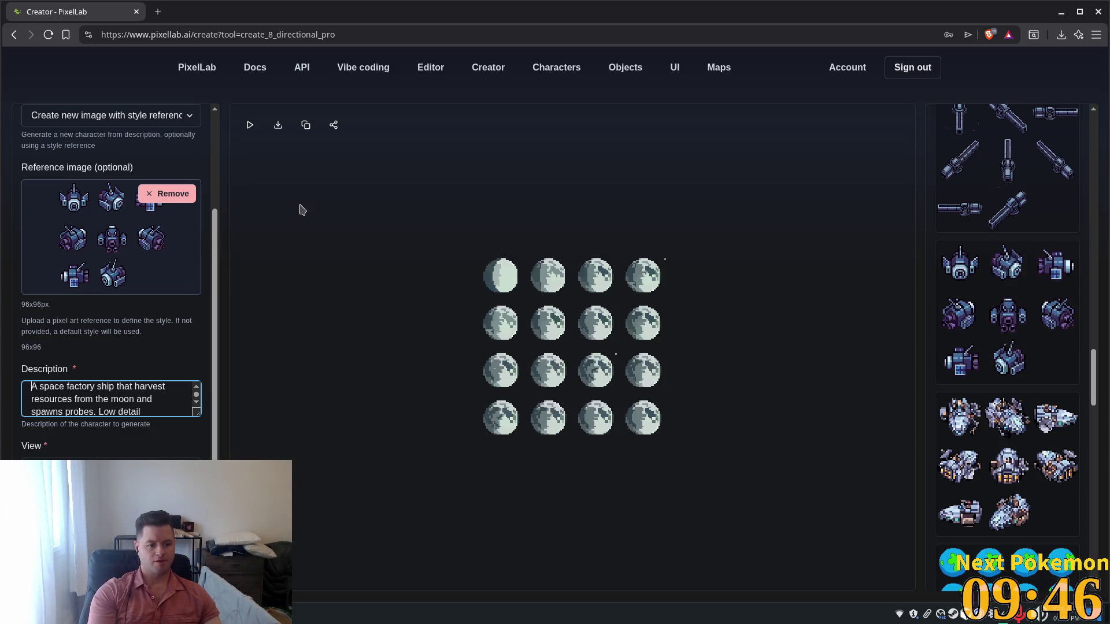
pyautogui.write(' lar')
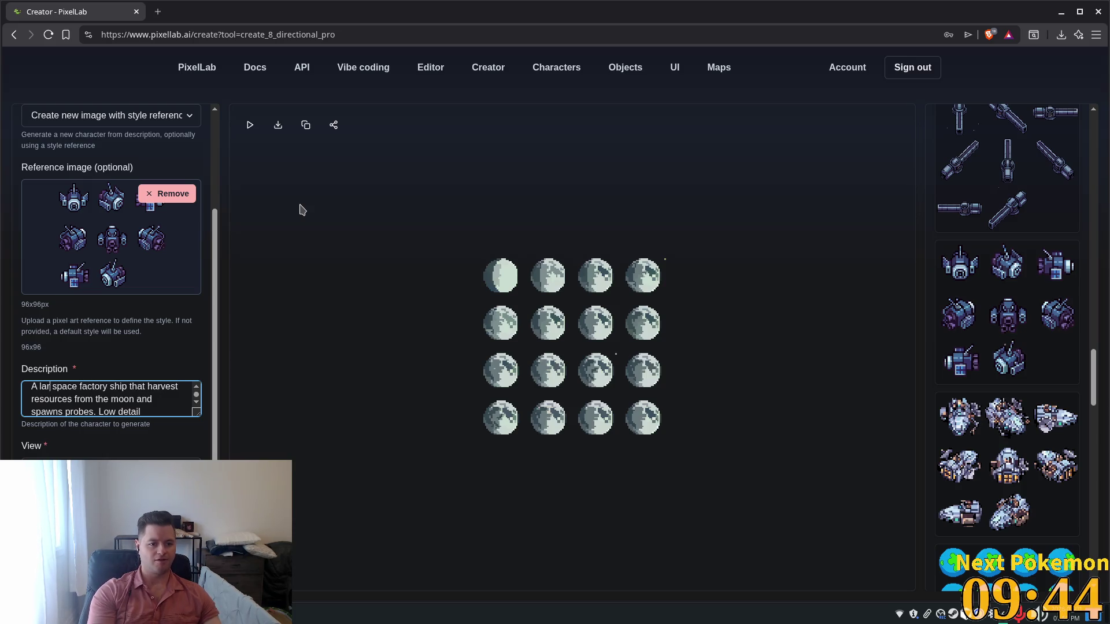
pyautogui.write('ge')
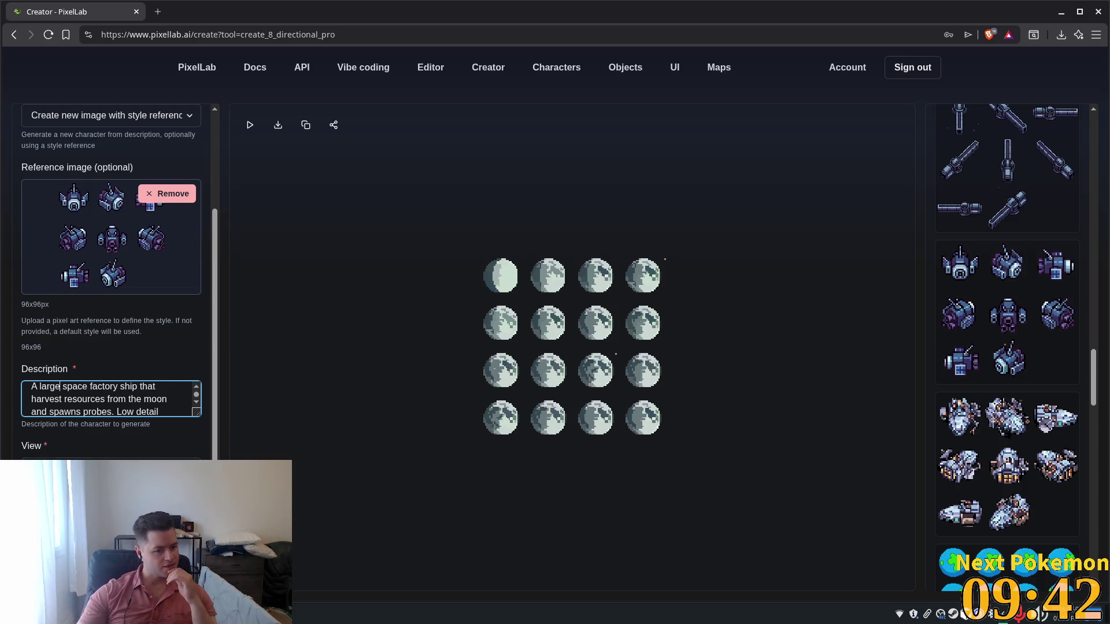
pyautogui.hotkey('ctrl', 'Return')
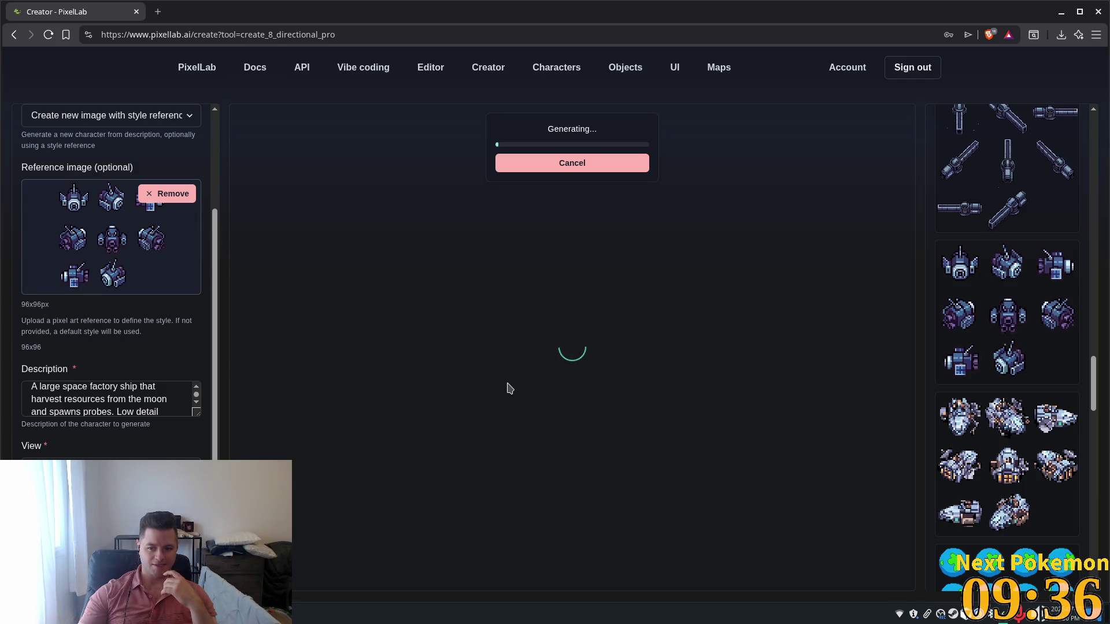
# Wait for the generation to finish, yielding eight directional views of the grey factory ship.
pyautogui.moveTo(1026, 509)
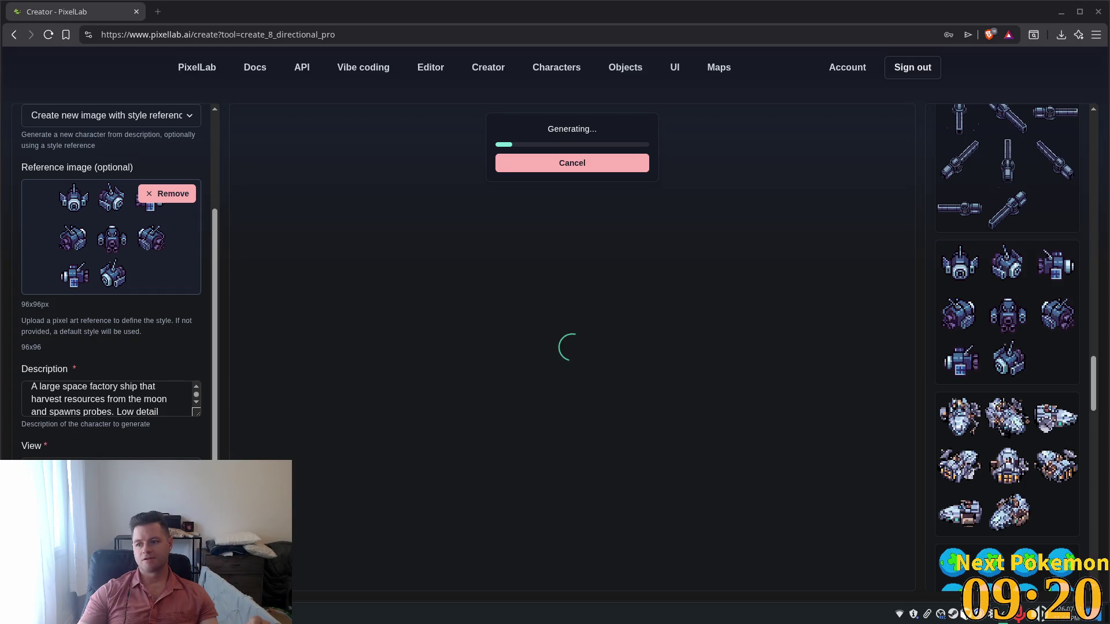
pyautogui.moveTo(1006, 207)
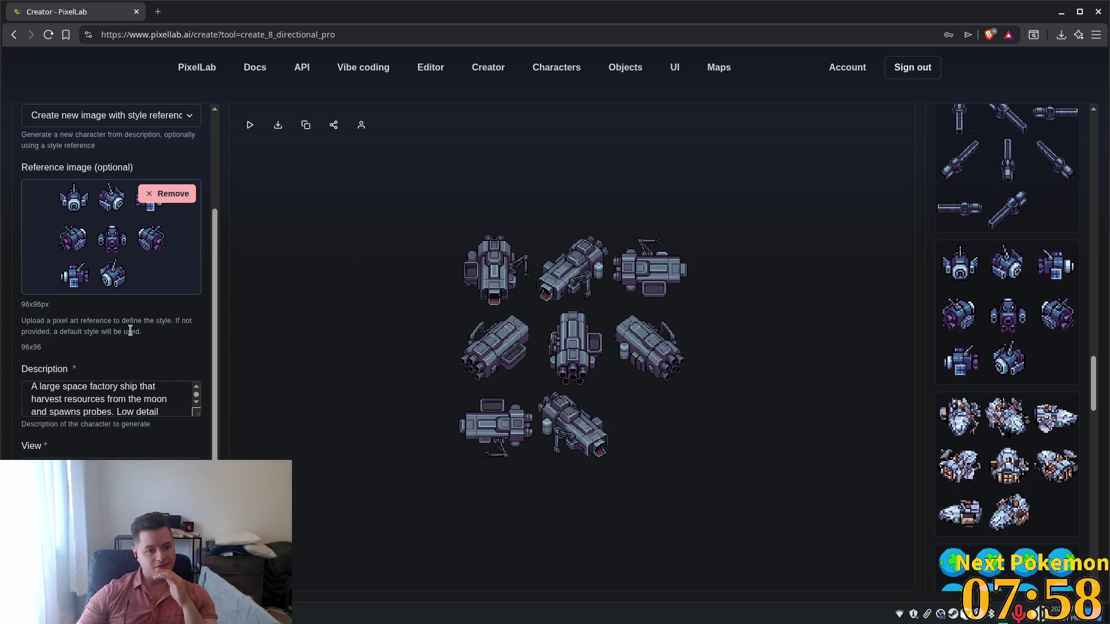
pyautogui.scroll(2, 148, 318)
pyautogui.scroll(1, 149, 318)
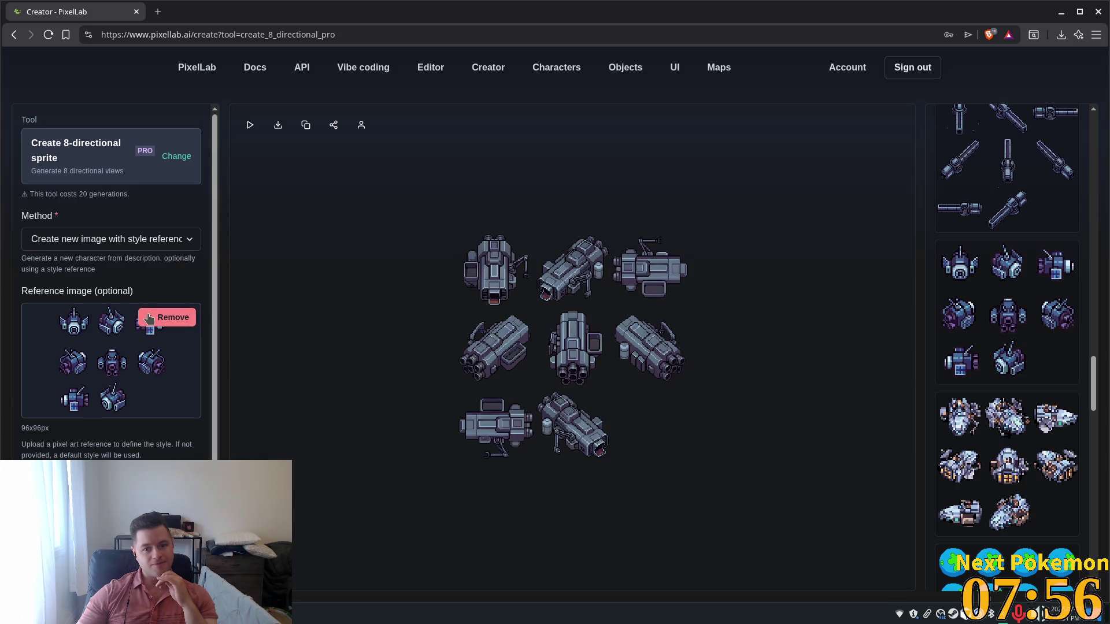
pyautogui.scroll(3, 510, 276)
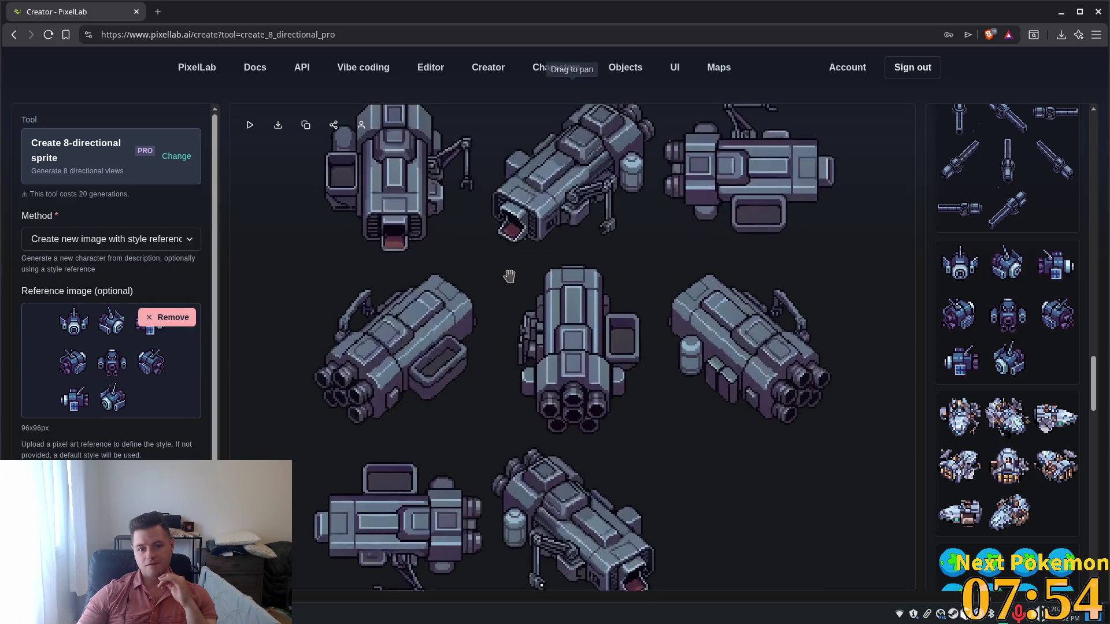
pyautogui.scroll(2, 510, 276)
pyautogui.scroll(-3, 510, 275)
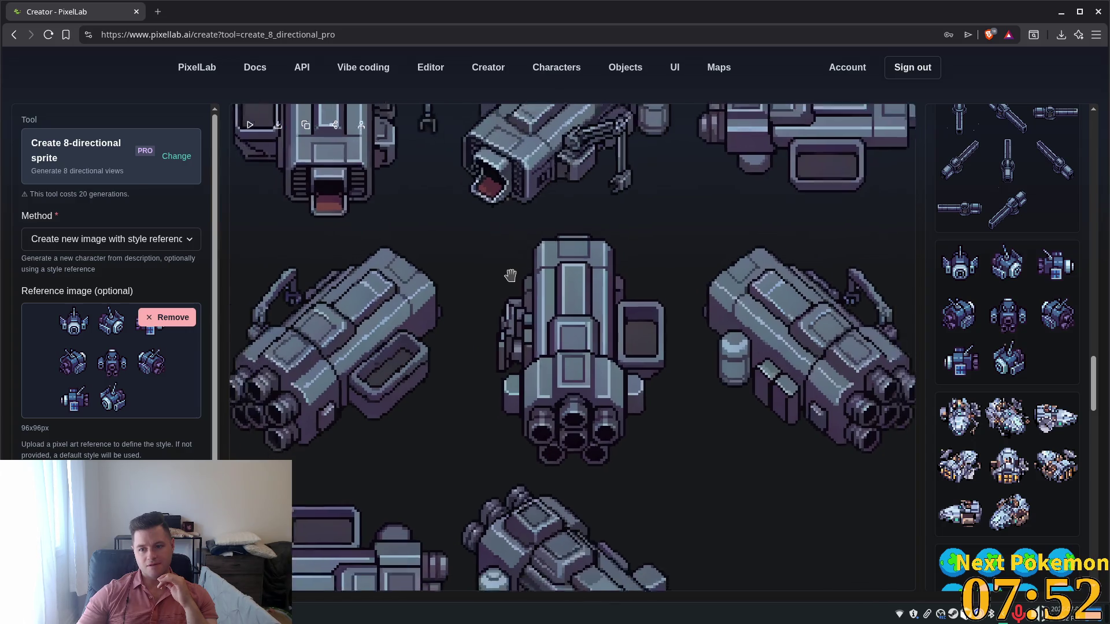
pyautogui.click(1016, 316)
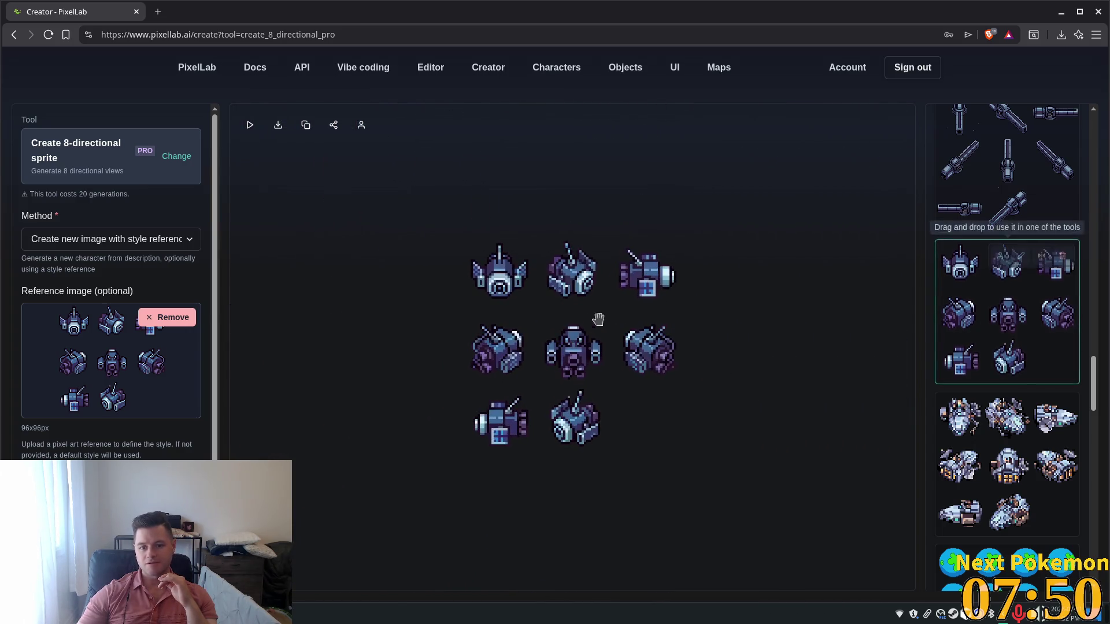
pyautogui.scroll(2, 595, 317)
pyautogui.scroll(2, 590, 337)
pyautogui.scroll(-2, 589, 337)
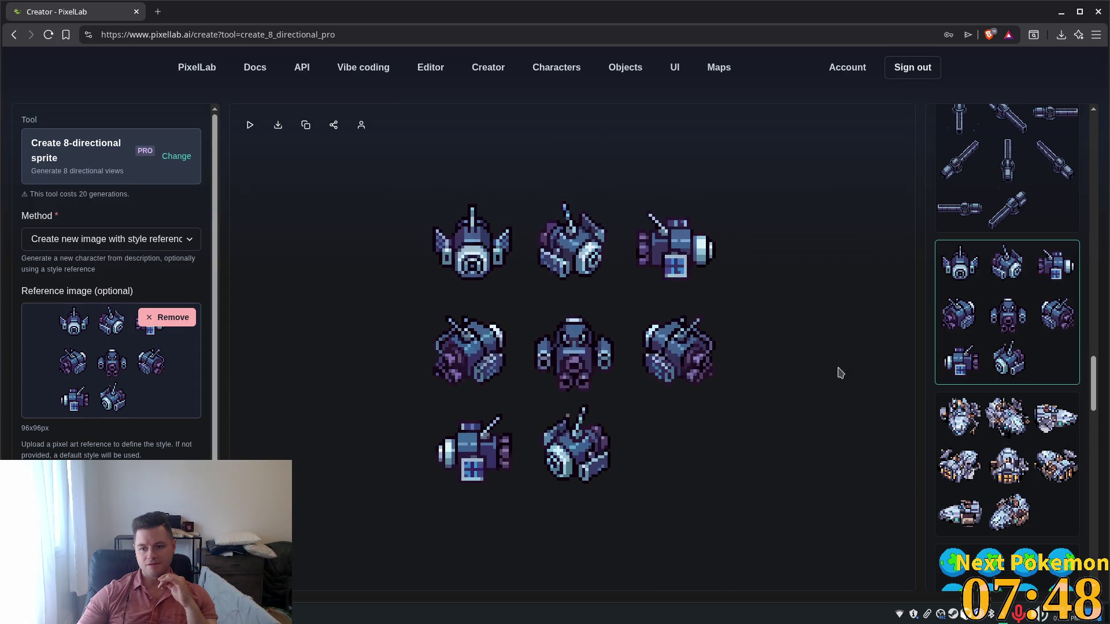
pyautogui.scroll(7, 1009, 277)
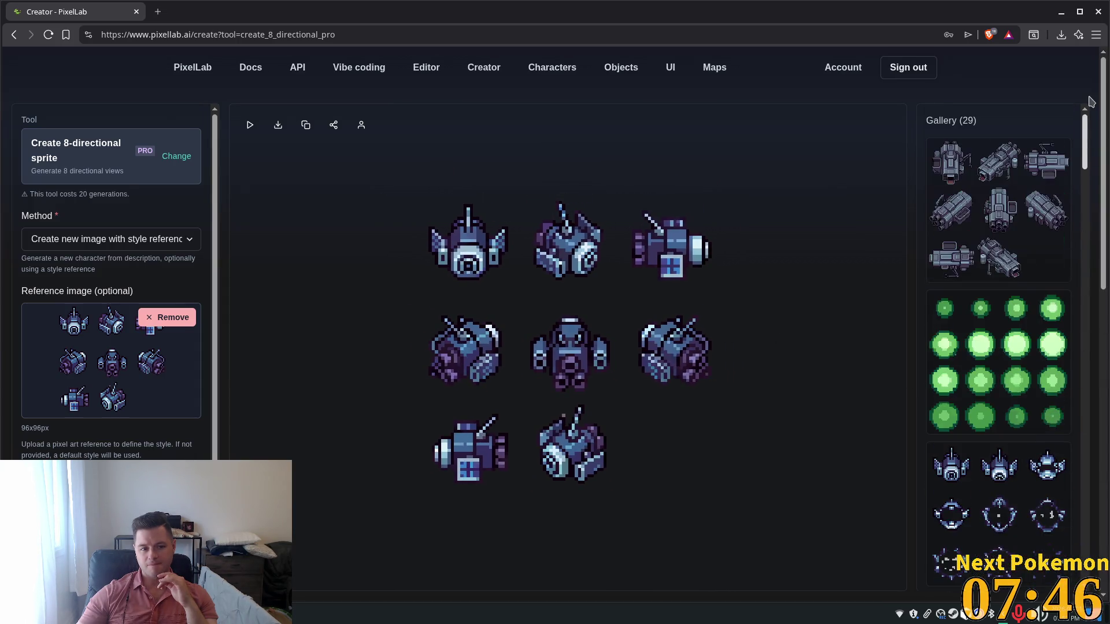
pyautogui.scroll(5, 494, 321)
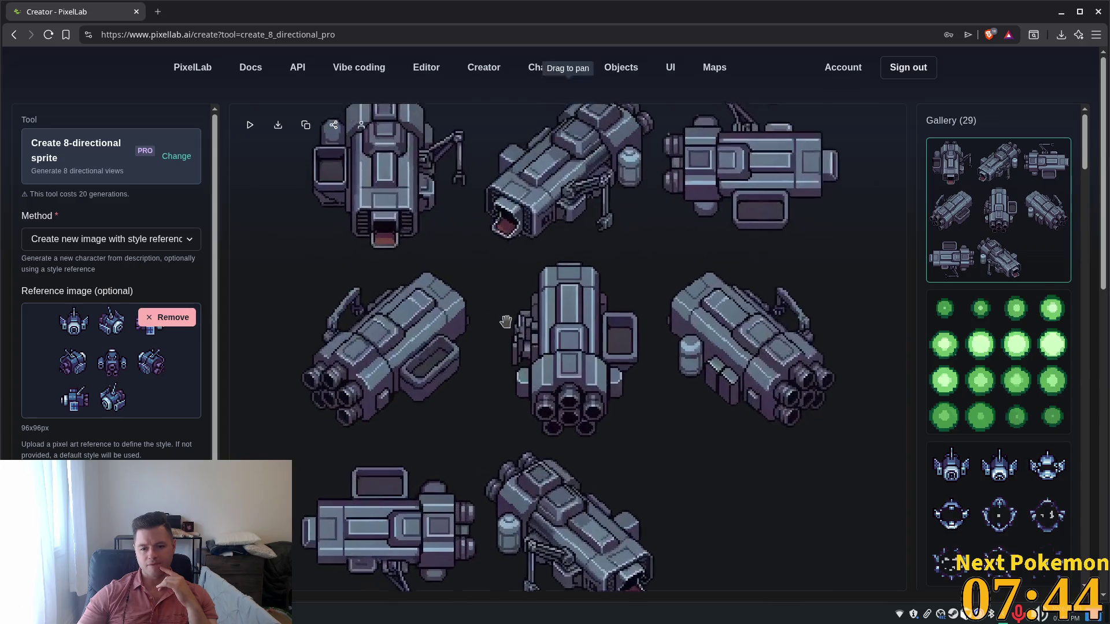
pyautogui.scroll(4, 506, 321)
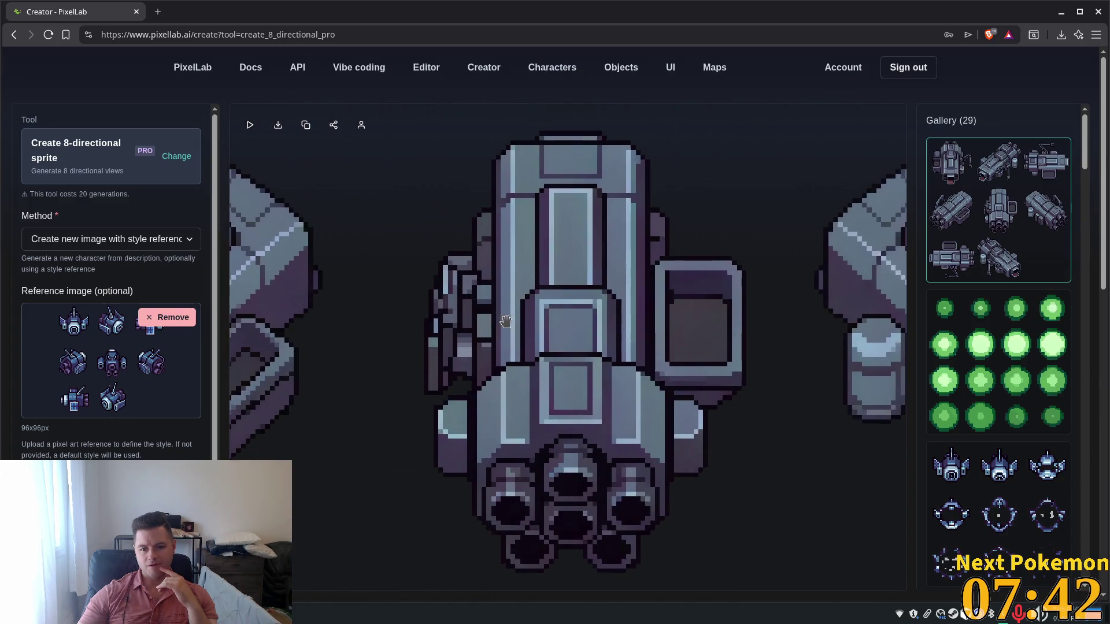
pyautogui.scroll(-8, 502, 327)
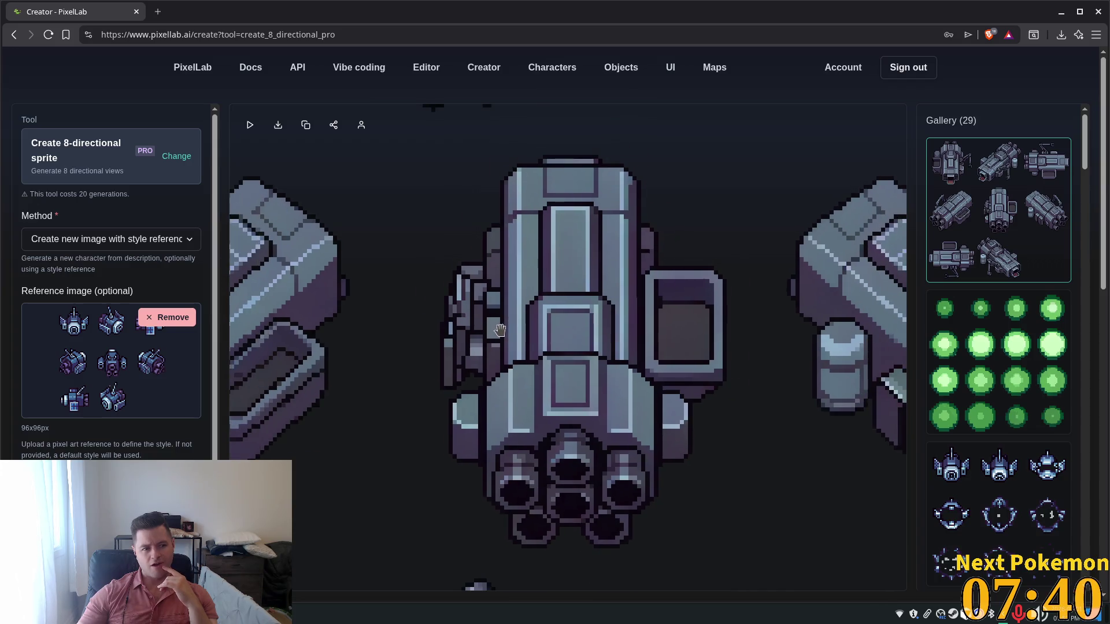
pyautogui.scroll(-4, 500, 329)
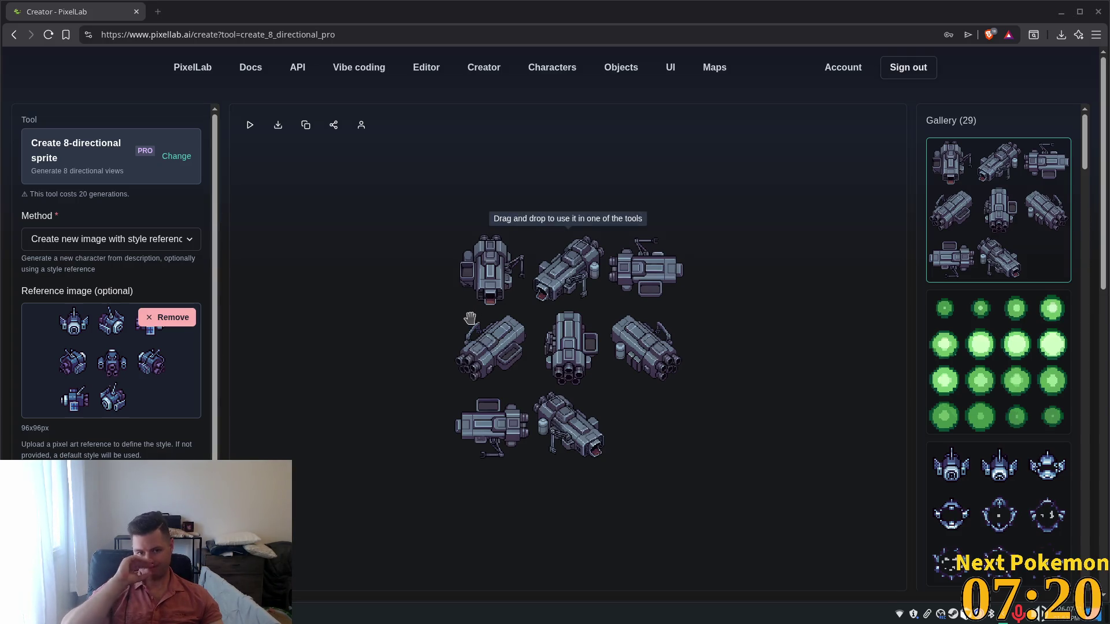
# Save the factory ship sprite sheet as probe_factory.png in Projects/dot-the-bots/assets/objects.
pyautogui.rightClick(552, 307)
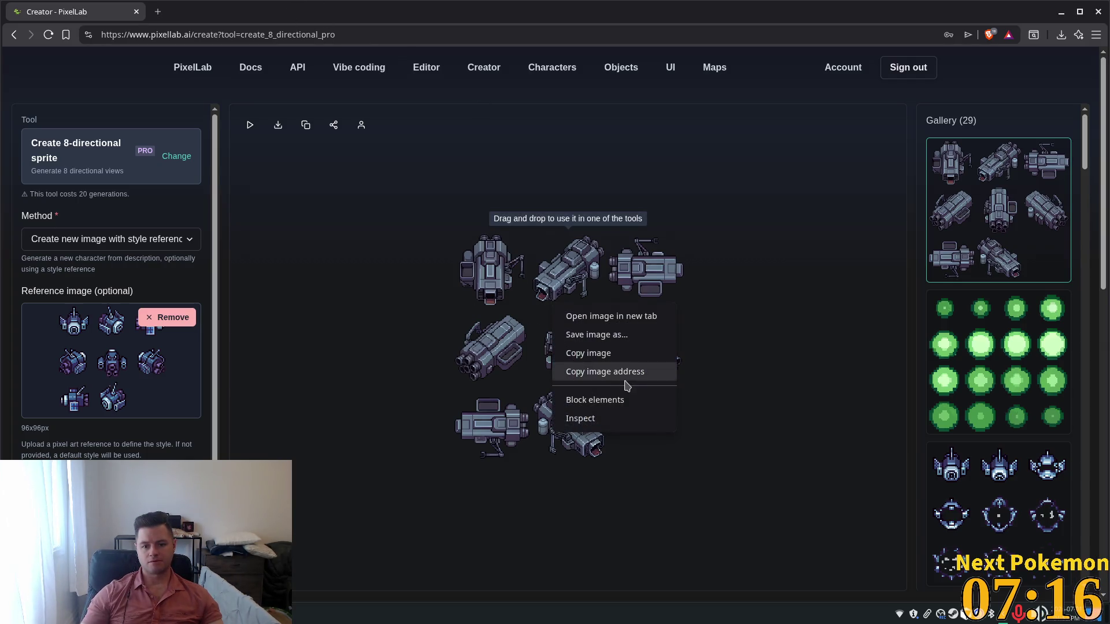
pyautogui.click(629, 334)
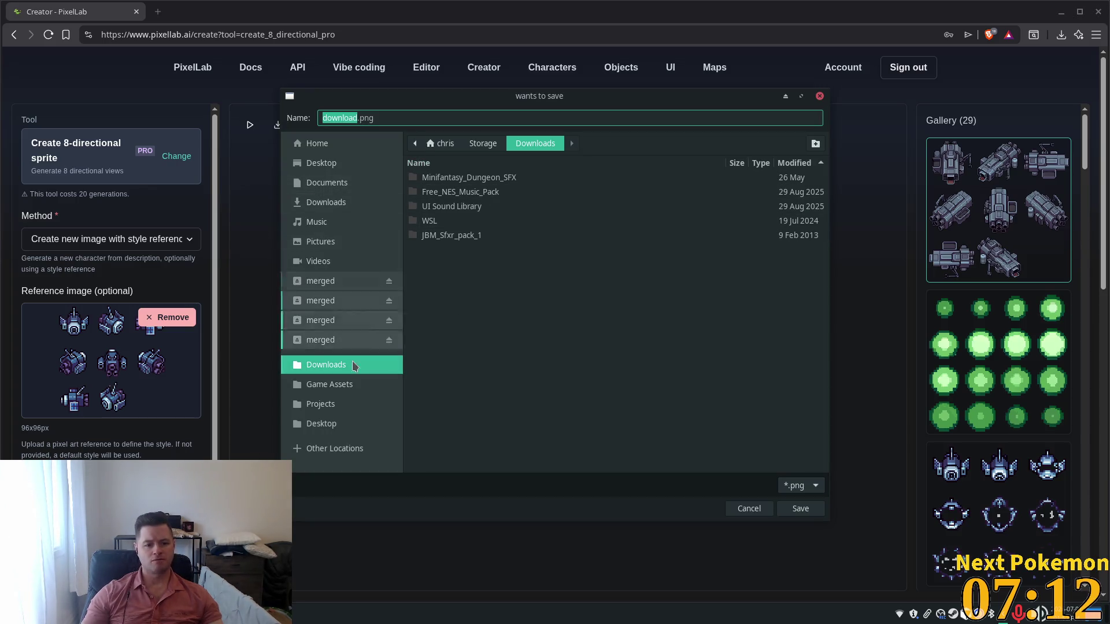
pyautogui.click(346, 404)
pyautogui.doubleClick(456, 177)
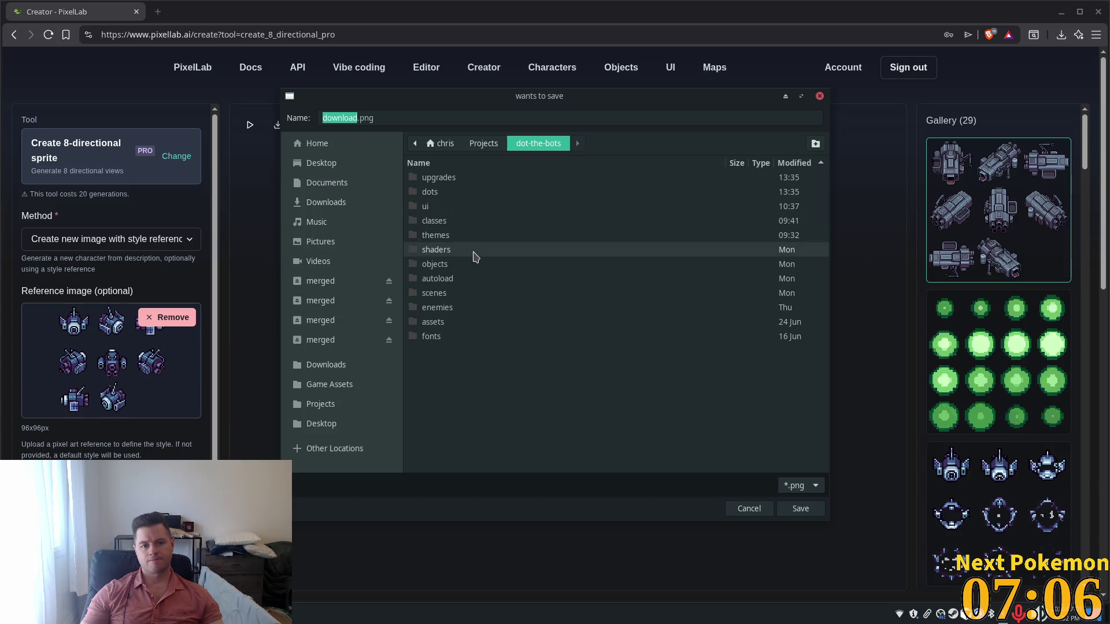
pyautogui.doubleClick(440, 322)
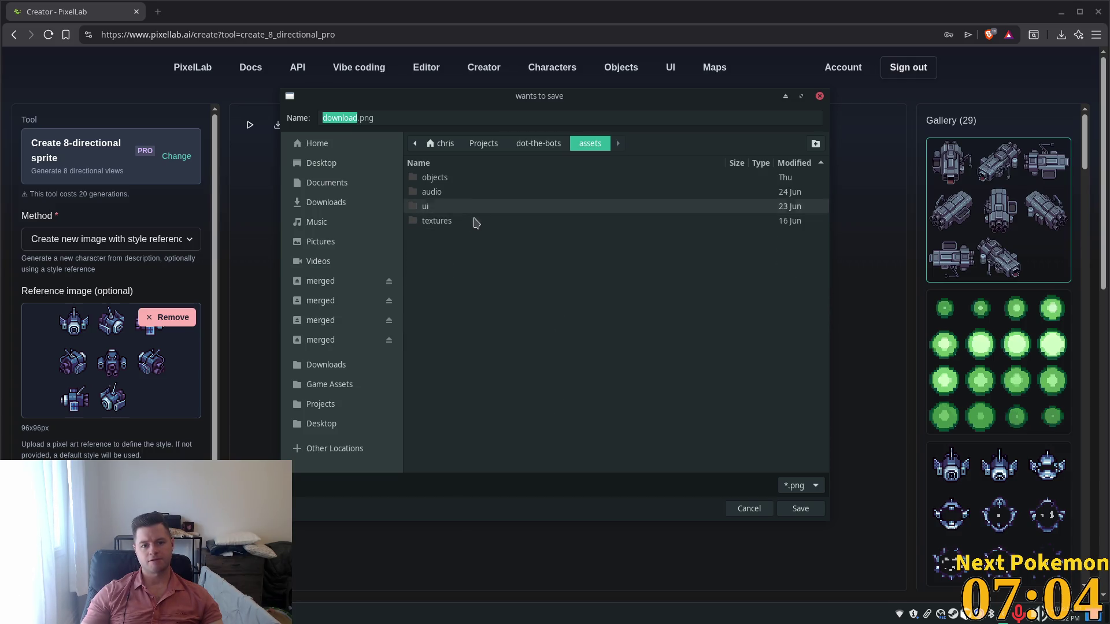
pyautogui.doubleClick(450, 180)
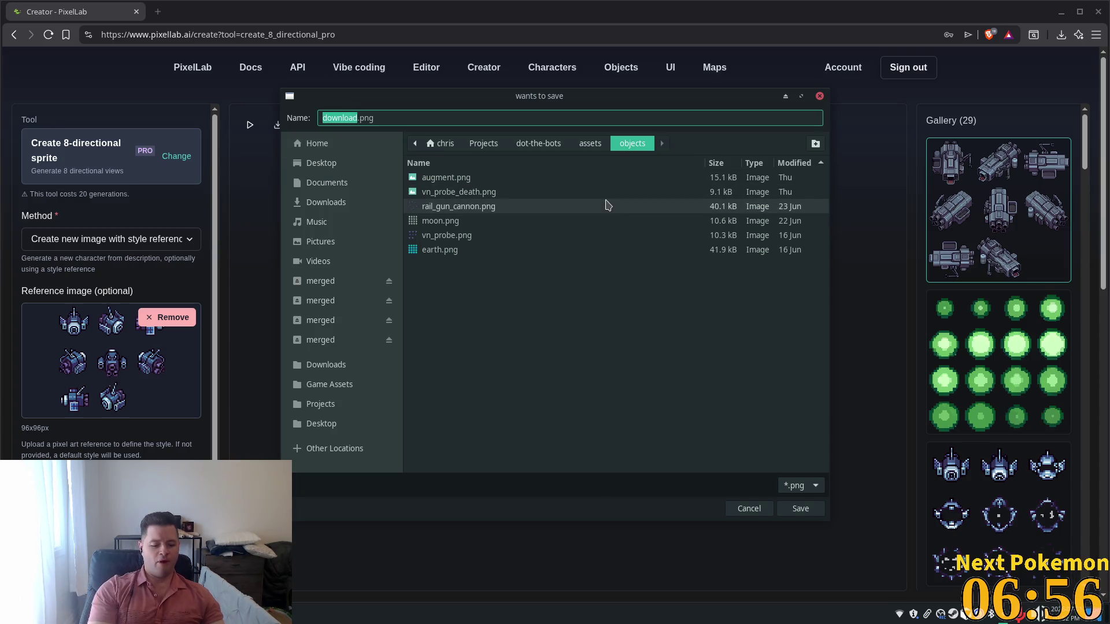
pyautogui.write('probe')
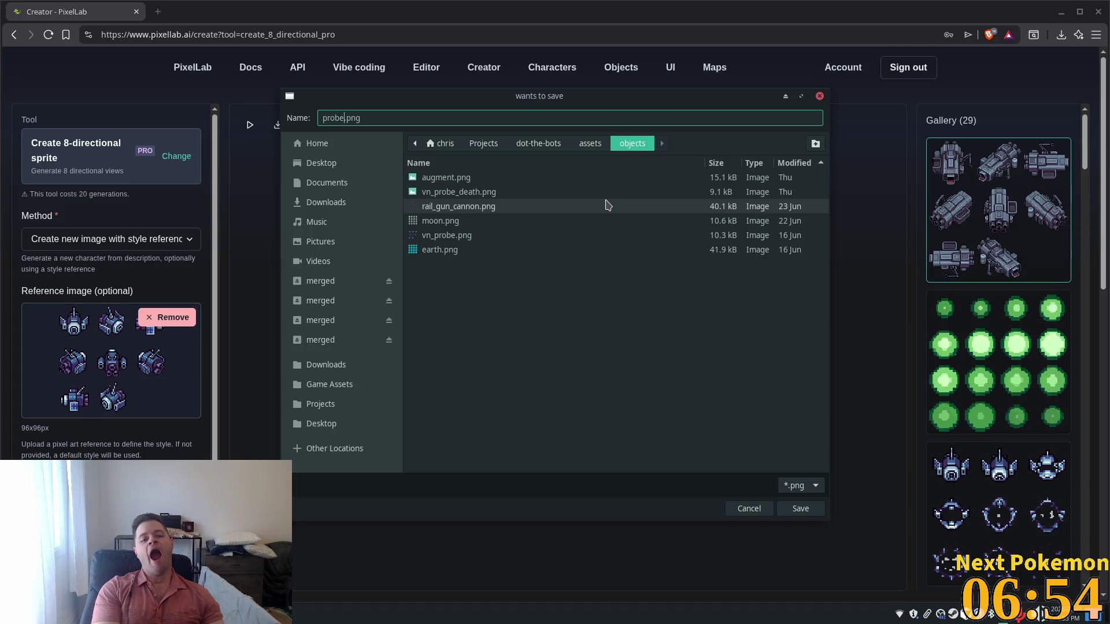
pyautogui.write('v')
pyautogui.write('fac')
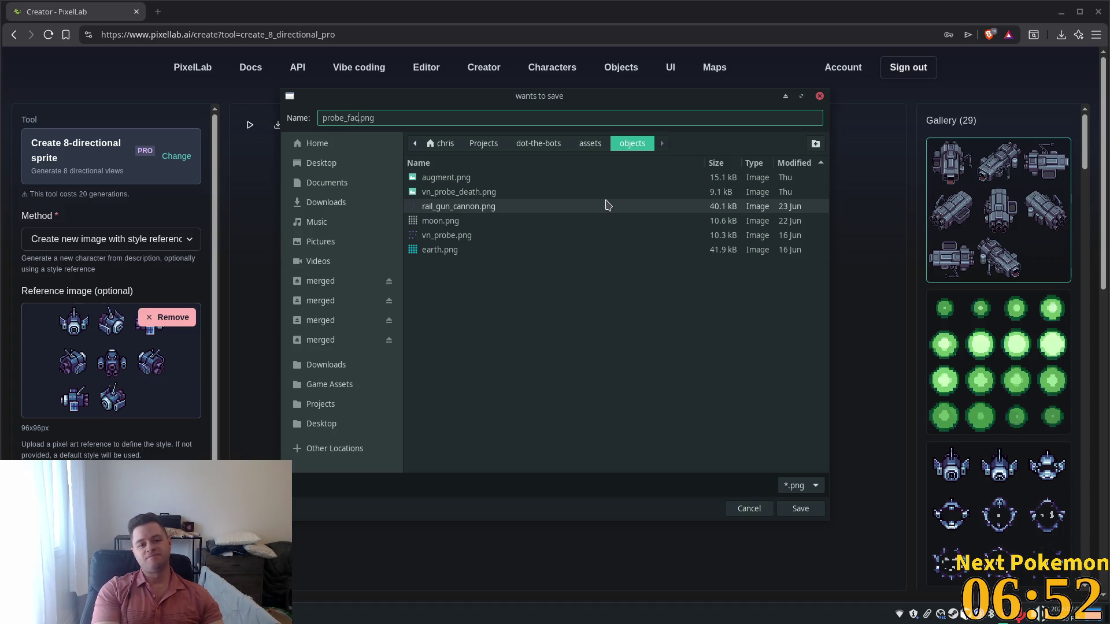
pyautogui.write('ory')
pyautogui.press('Return')
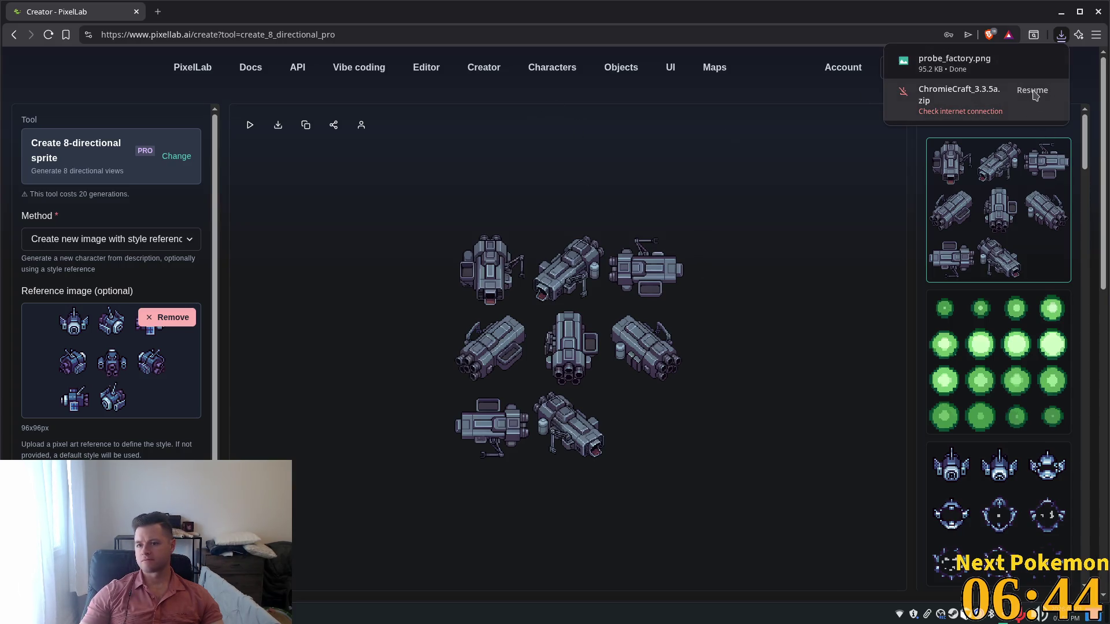
pyautogui.moveTo(1044, 66)
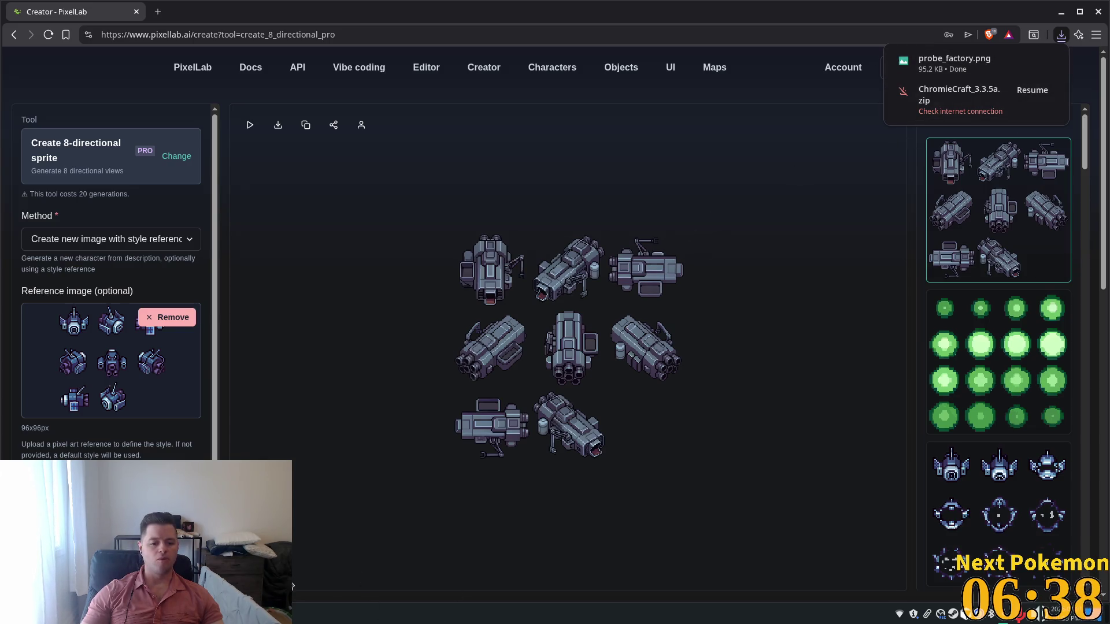
pyautogui.hotkey('alt', 'Tab')
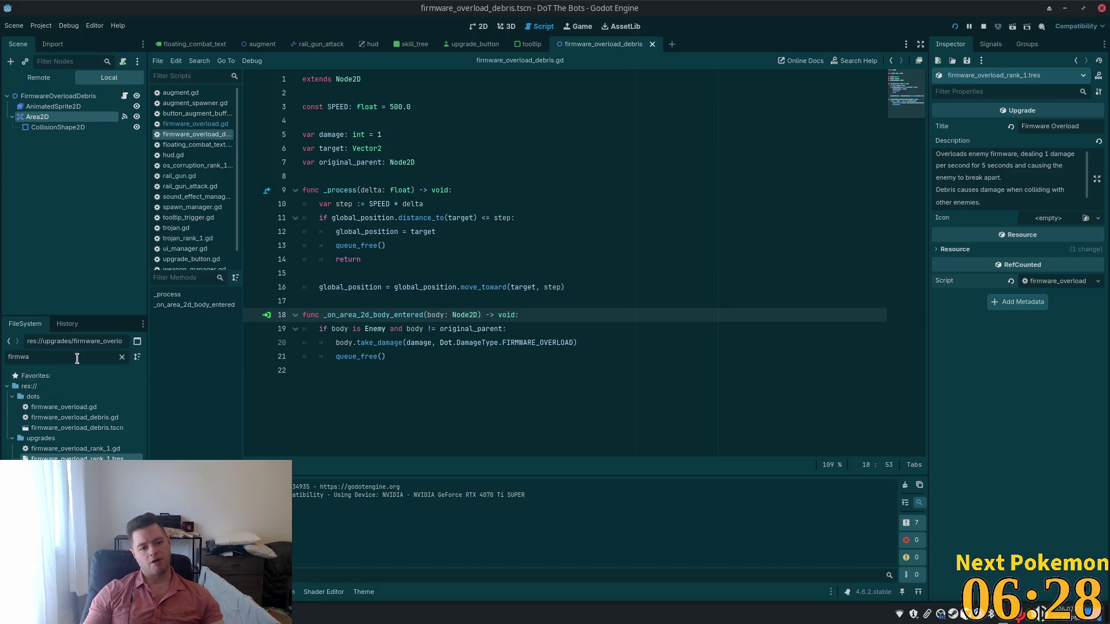
# Duplicate vn_probe.tscn as probe_factory.tscn in the enemies folder.
pyautogui.write('vn_')
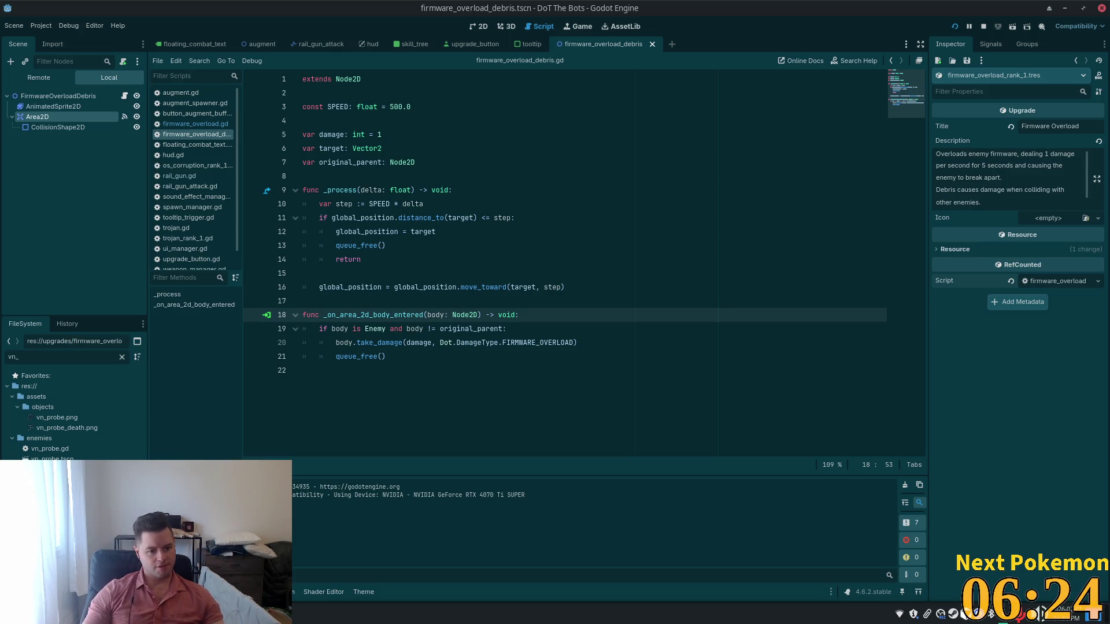
pyautogui.click(44, 457)
pyautogui.rightClick(56, 457)
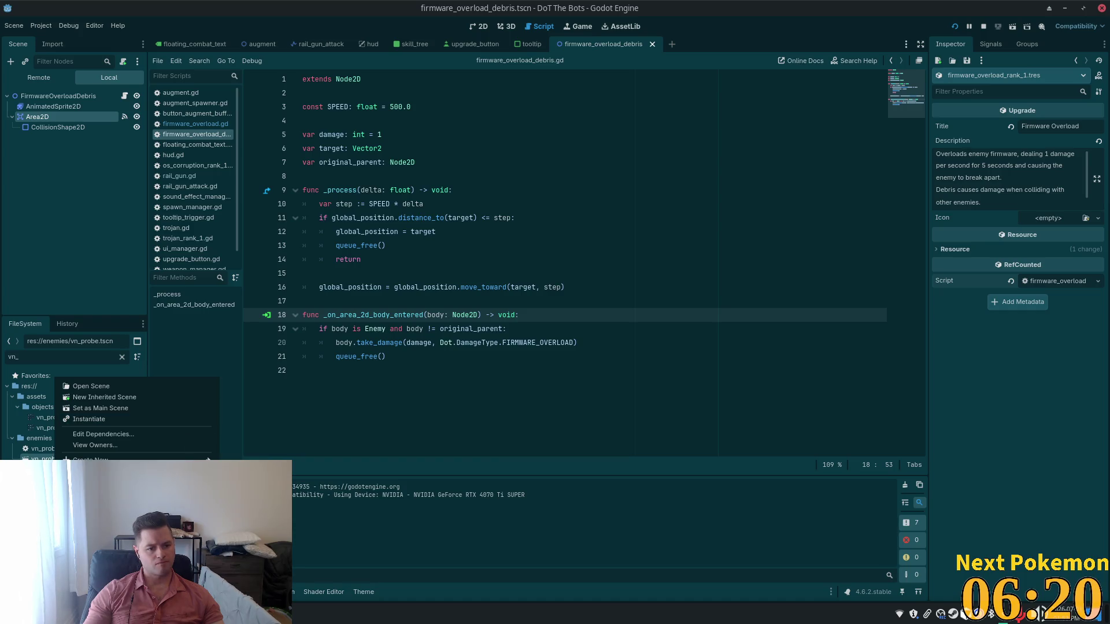
pyautogui.click(92, 537)
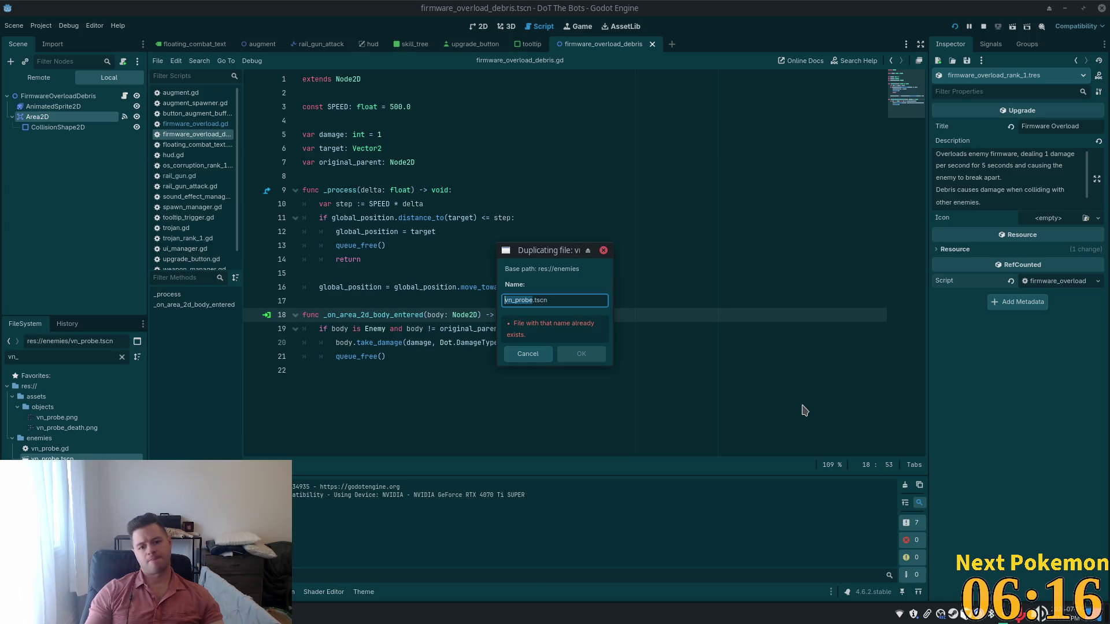
pyautogui.write('probe')
pyautogui.write('_fac')
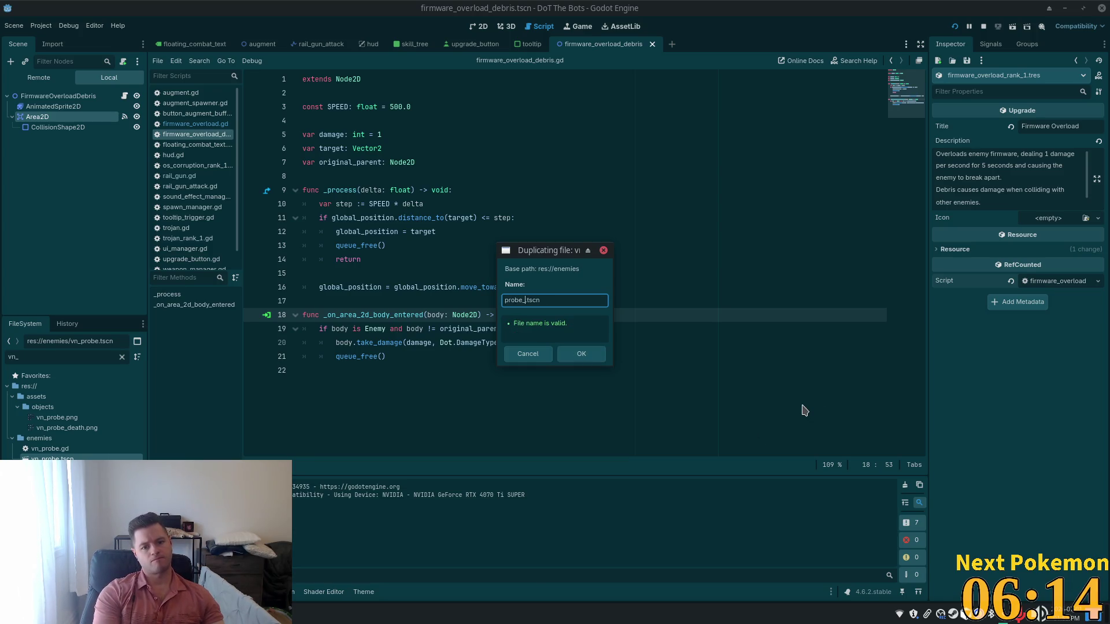
pyautogui.write('tory')
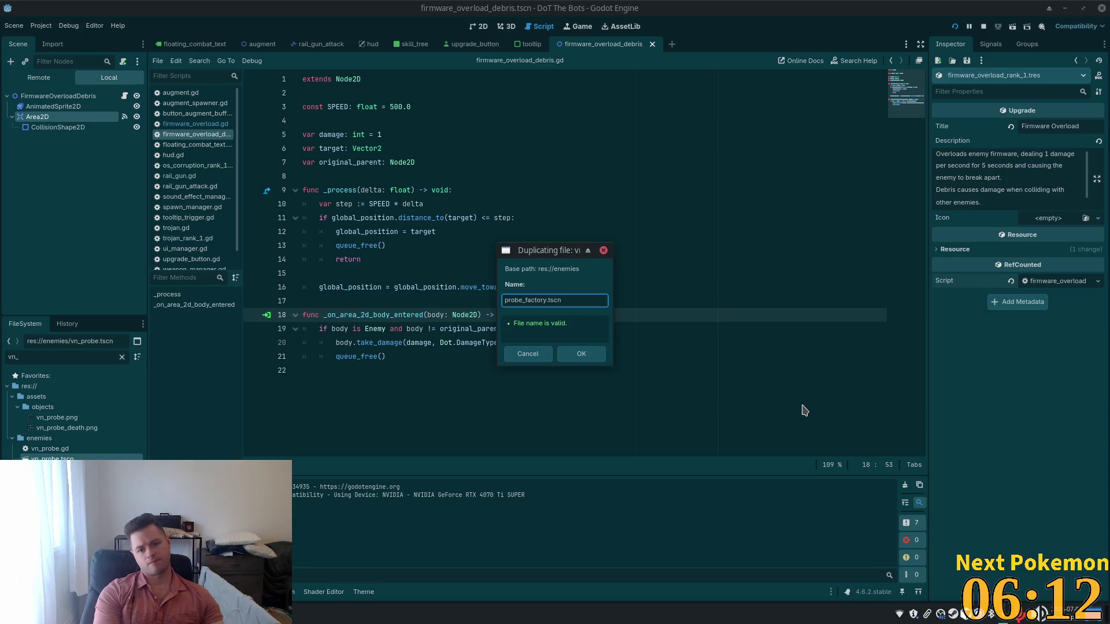
pyautogui.press('Return')
# Filter the FileSystem for 'fac' and open the new probe_factory scene.
pyautogui.doubleClick(30, 357)
pyautogui.write('fac')
pyautogui.doubleClick(61, 439)
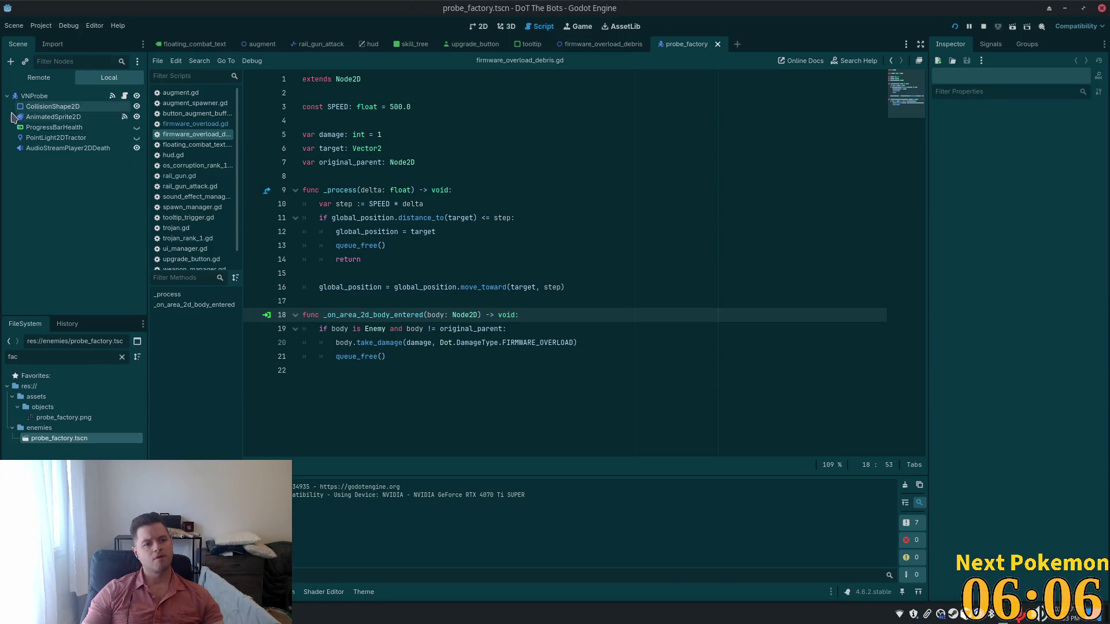
# Rename the root node from VNProbe to VNProbeFactory and review the AnimatedSprite2D frames.
pyautogui.click(54, 118)
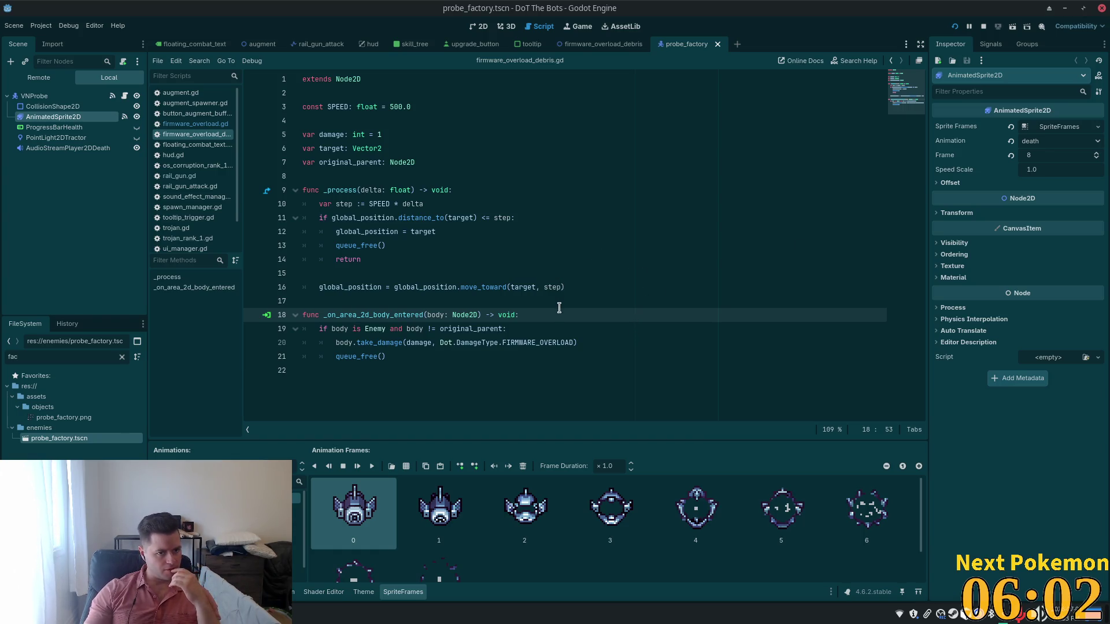
pyautogui.click(28, 94)
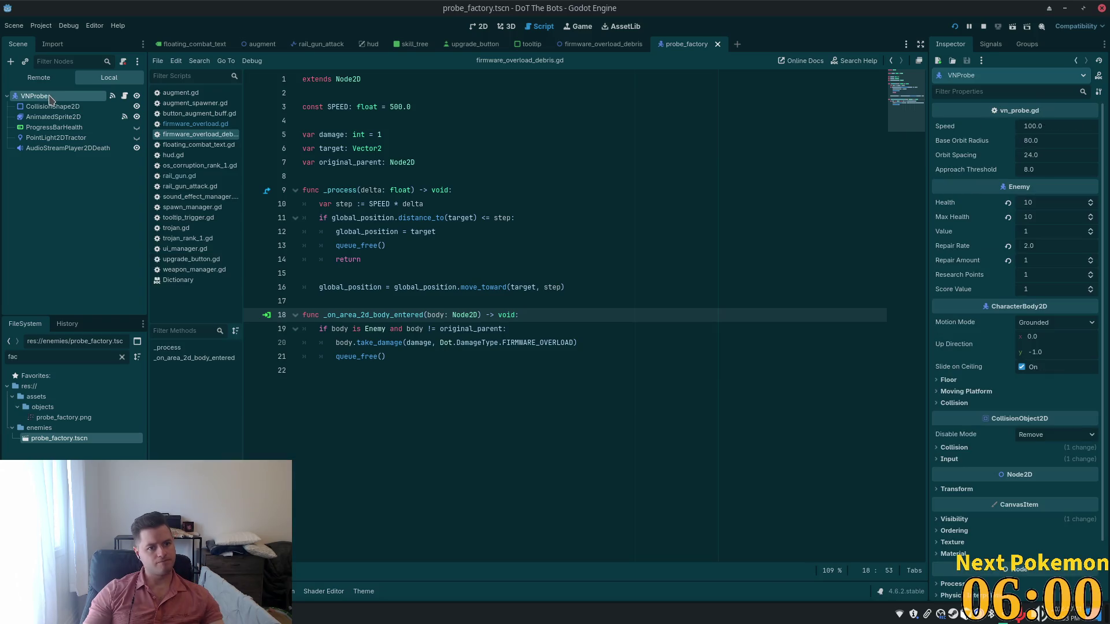
pyautogui.click(28, 94)
pyautogui.click(28, 94)
pyautogui.write('F')
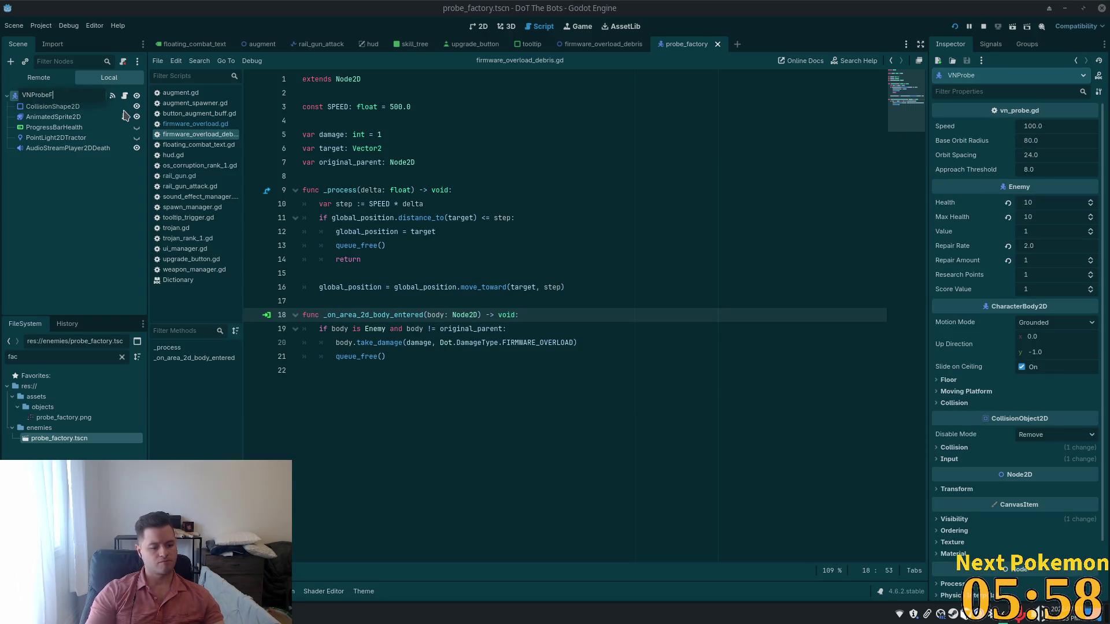
pyautogui.write('actory')
pyautogui.press('Return')
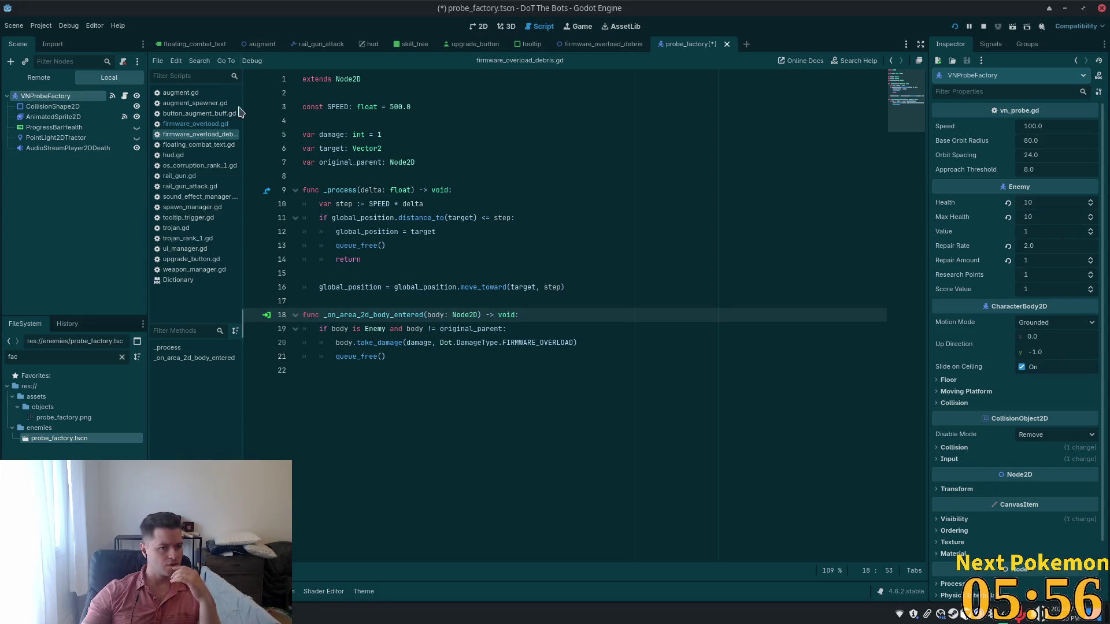
pyautogui.click(54, 117)
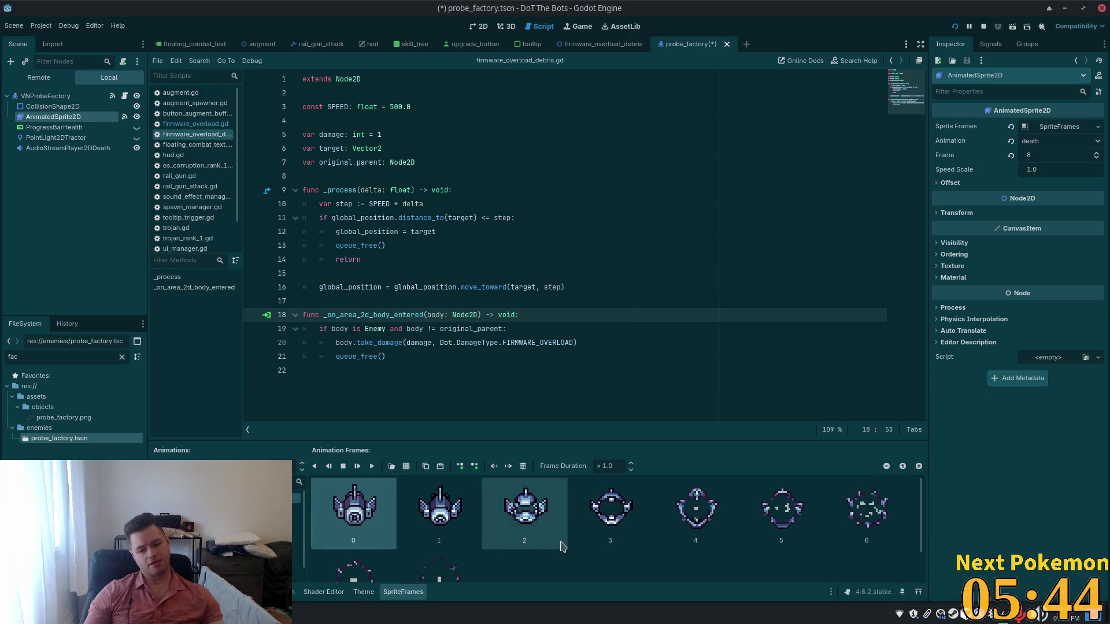
pyautogui.hotkey('alt', 'Tab')
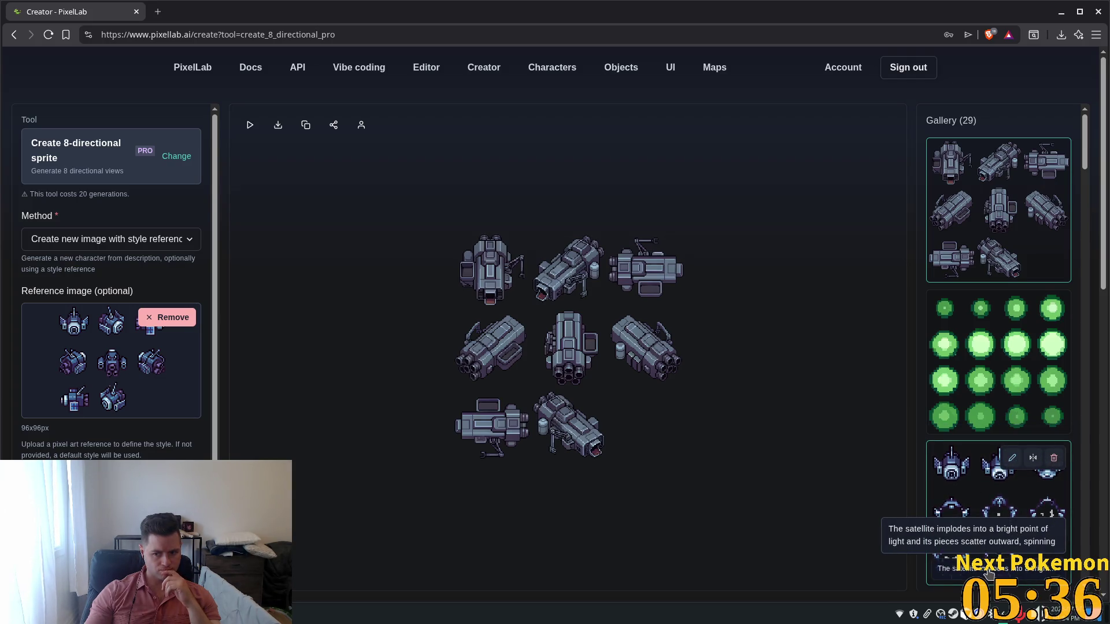
# Load the satellite explosion frames from the gallery and show the Animate tools in the picker.
pyautogui.moveTo(1025, 538)
pyautogui.mouseDown()
pyautogui.moveTo(1055, 542)
pyautogui.moveTo(899, 534)
pyautogui.mouseUp()
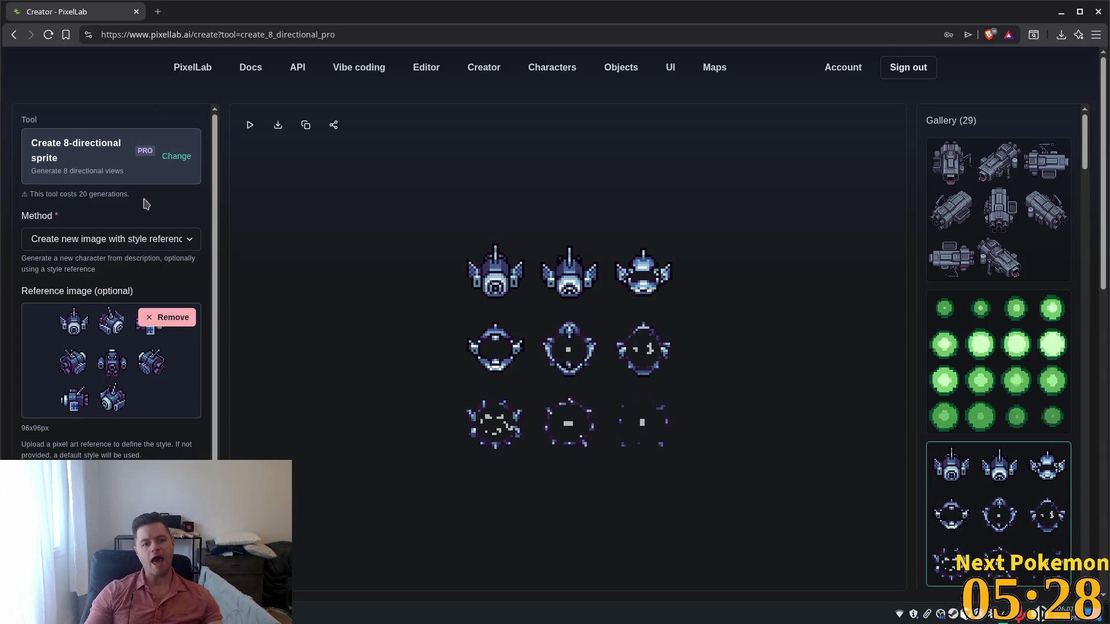
pyautogui.click(100, 163)
pyautogui.click(515, 104)
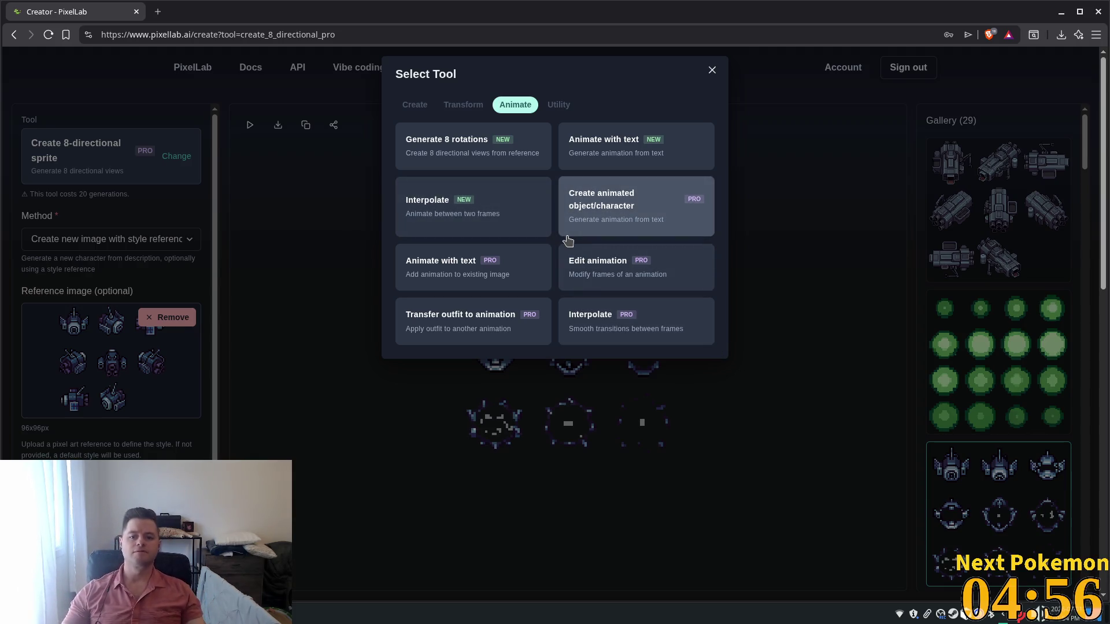
# Switch PixelLab to Animate with text using the satellite implosion prompt at 8 frames.
pyautogui.click(582, 155)
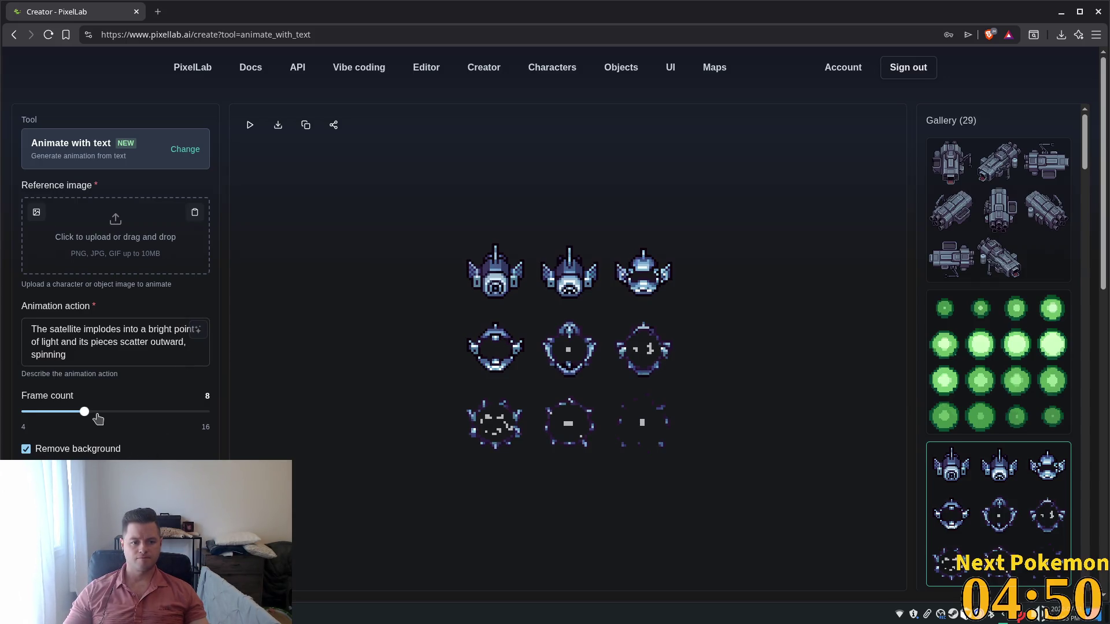
pyautogui.moveTo(85, 413); pyautogui.dragTo(115, 412)
pyautogui.press('Left')
pyautogui.press('Left')
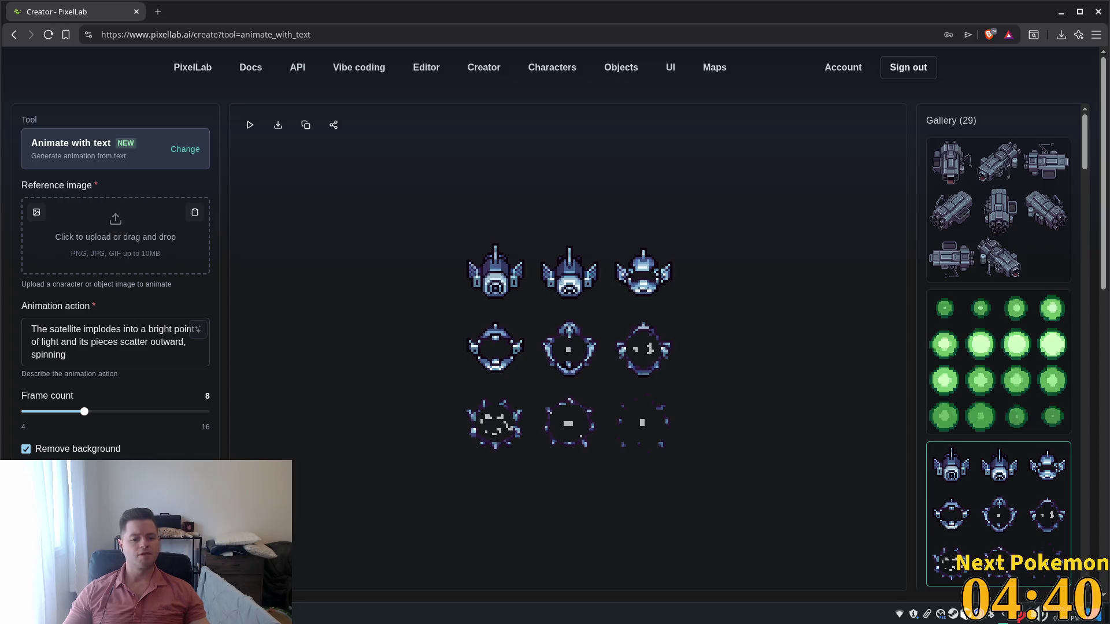
pyautogui.press('super')
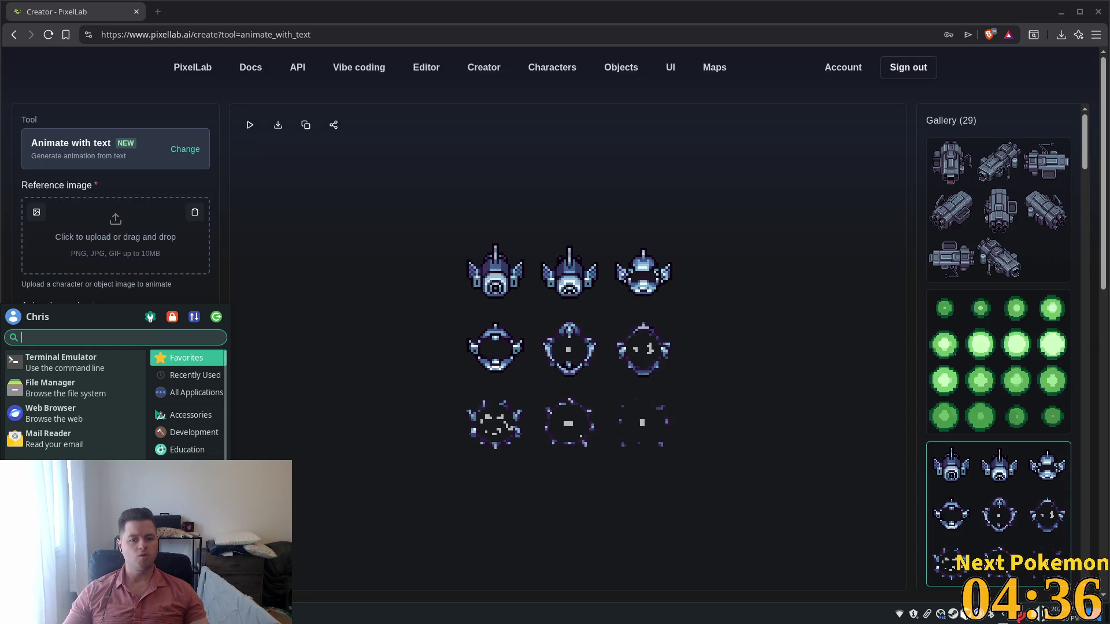
# Launch Aseprite from the Steam library by searching for 'ase'.
pyautogui.write('steam')
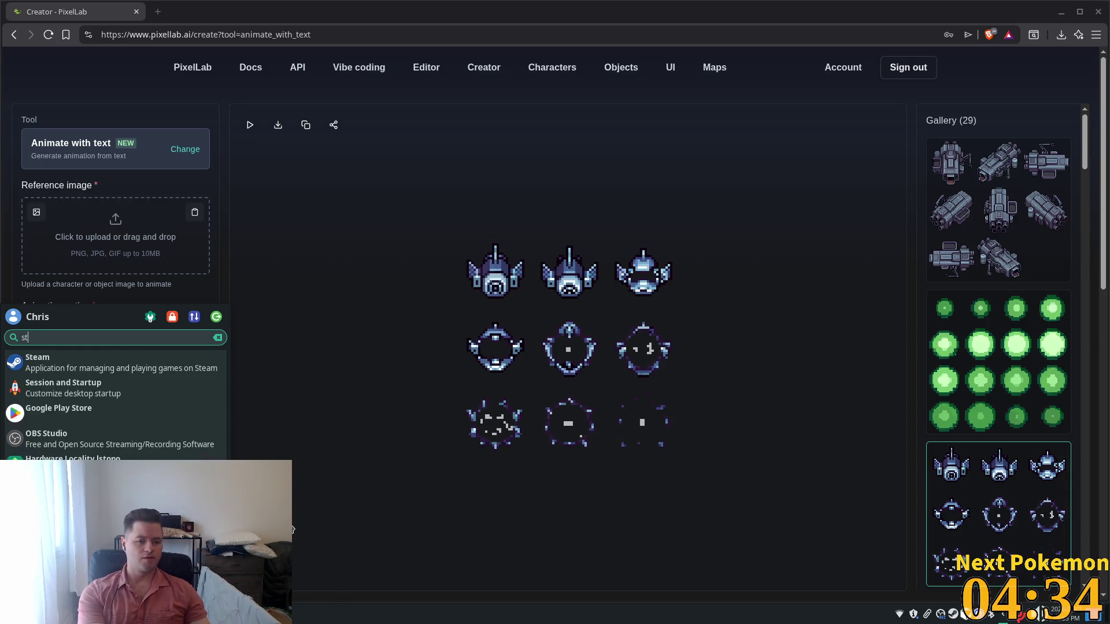
pyautogui.press('Return')
pyautogui.click(60, 105)
pyautogui.write('ase')
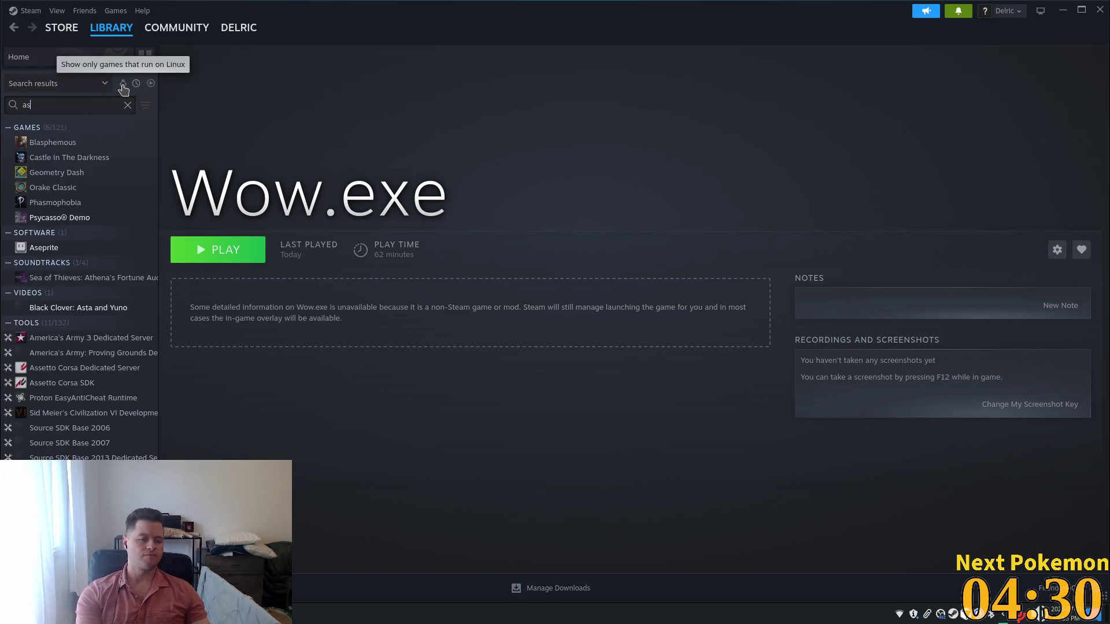
pyautogui.doubleClick(54, 145)
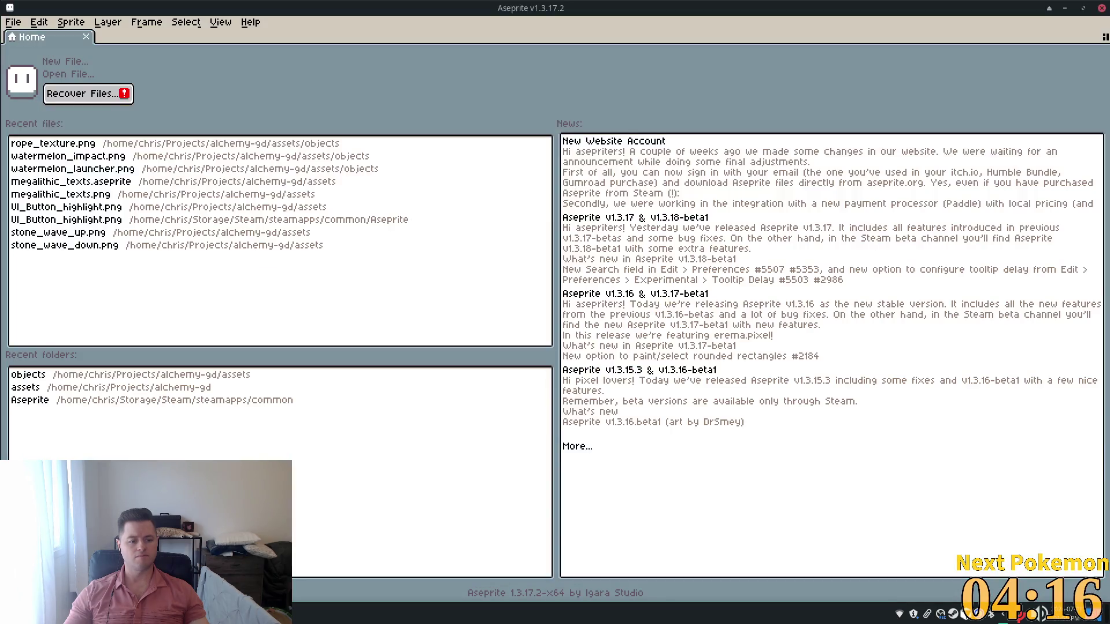
# Copy PixelLab's gun sprite sheet image and return to Aseprite.
pyautogui.hotkey('alt', 'Tab')
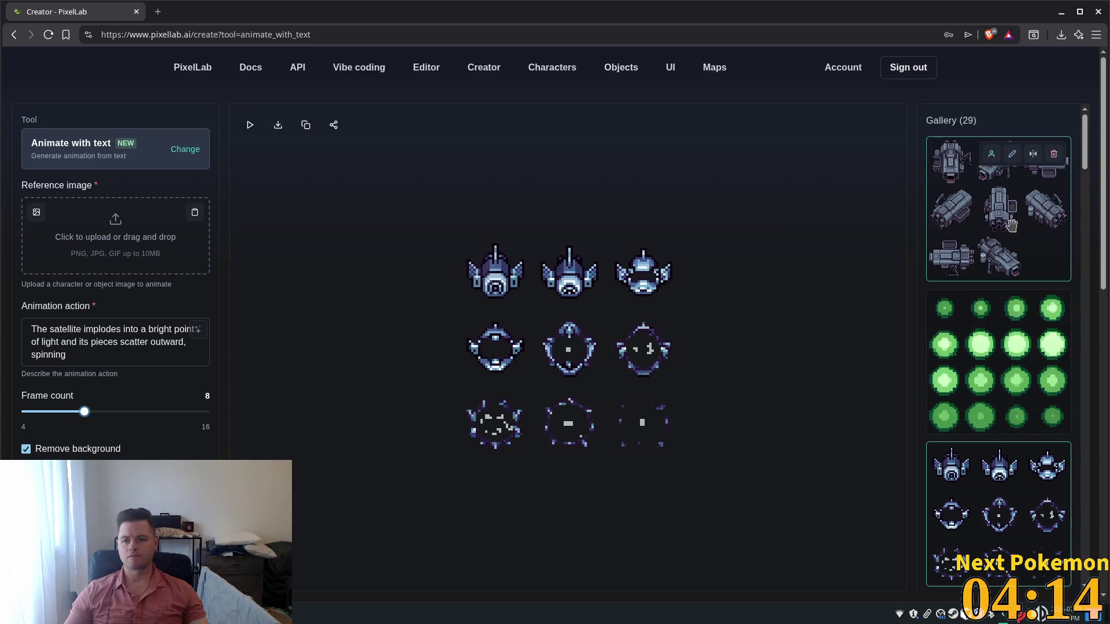
pyautogui.rightClick(930, 228)
pyautogui.click(948, 231)
pyautogui.rightClick(567, 362)
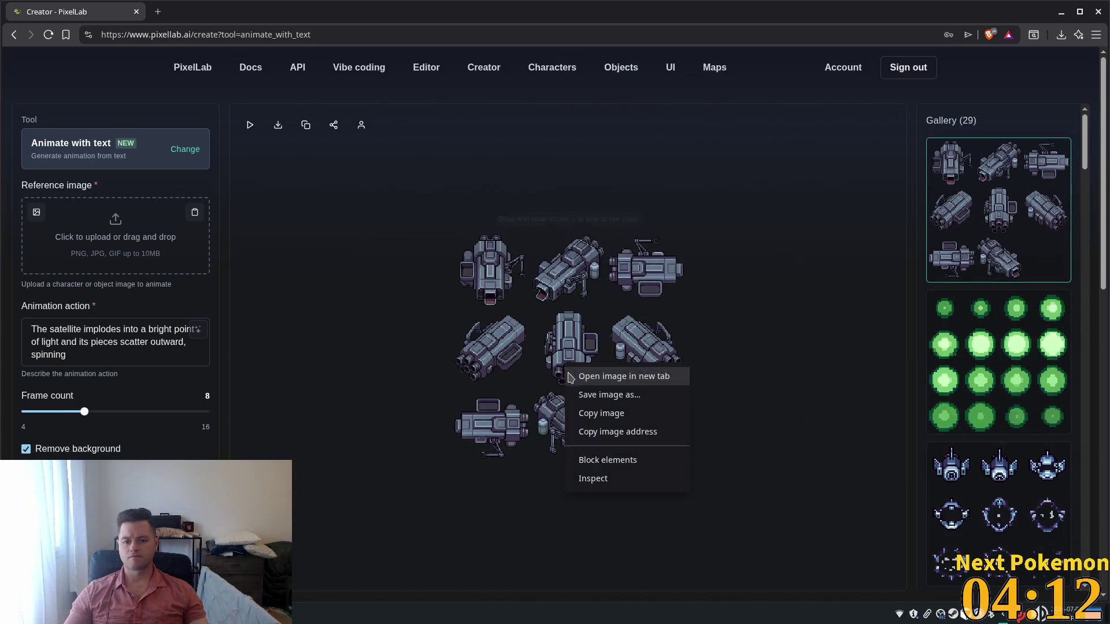
pyautogui.click(625, 414)
pyautogui.hotkey('alt', 'Tab')
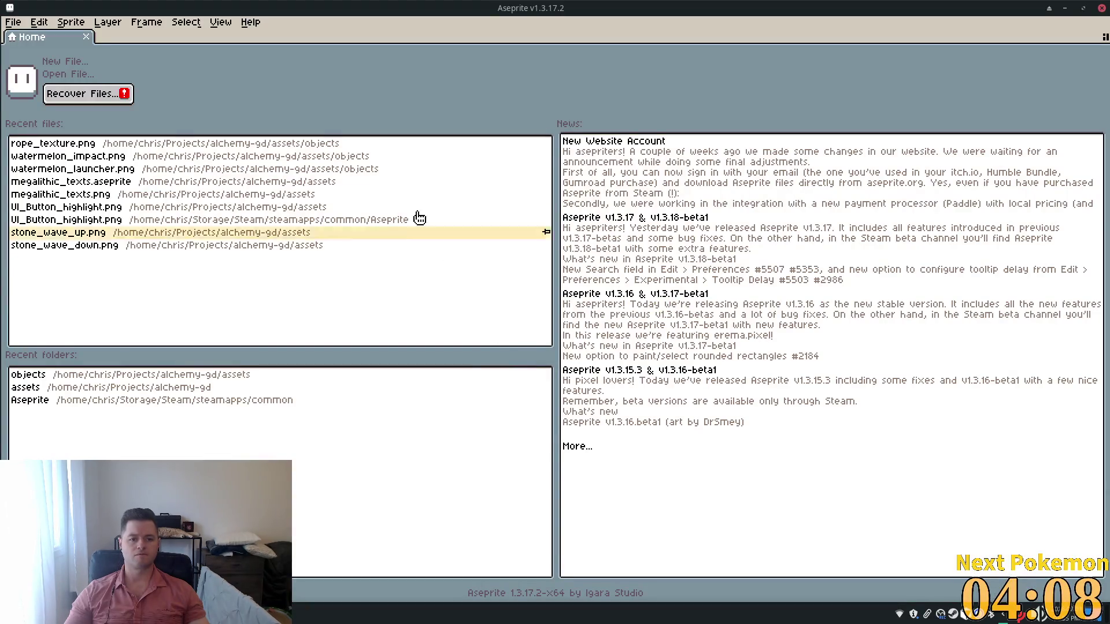
pyautogui.click(13, 22)
# Create a 288×288 transparent RGBA sprite and paste the eight-view gun sheet into it.
pyautogui.click(35, 38)
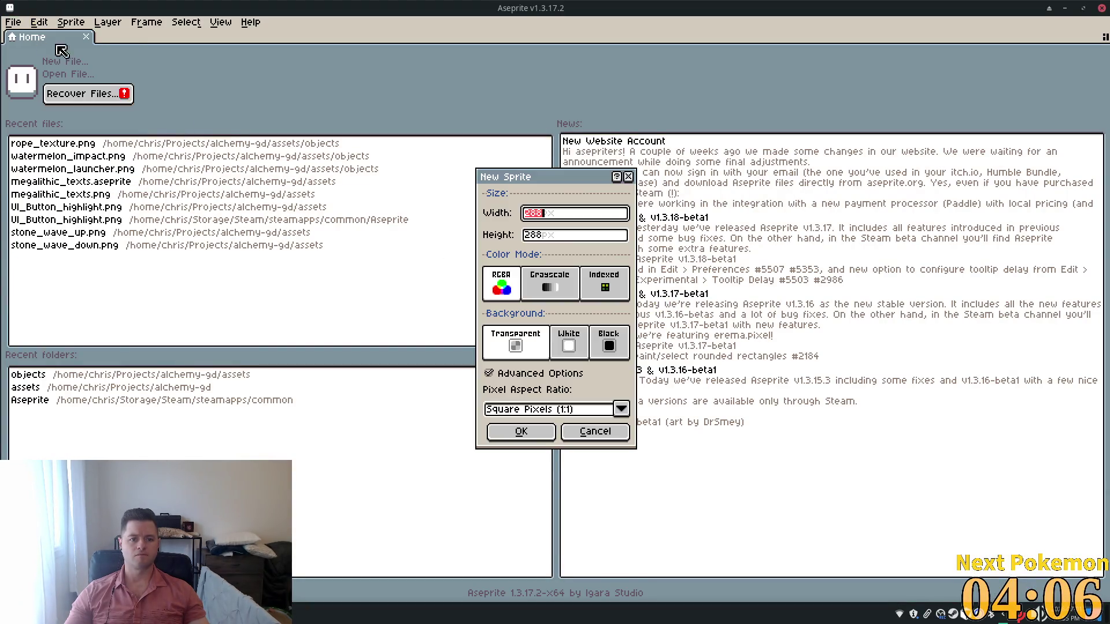
pyautogui.click(521, 432)
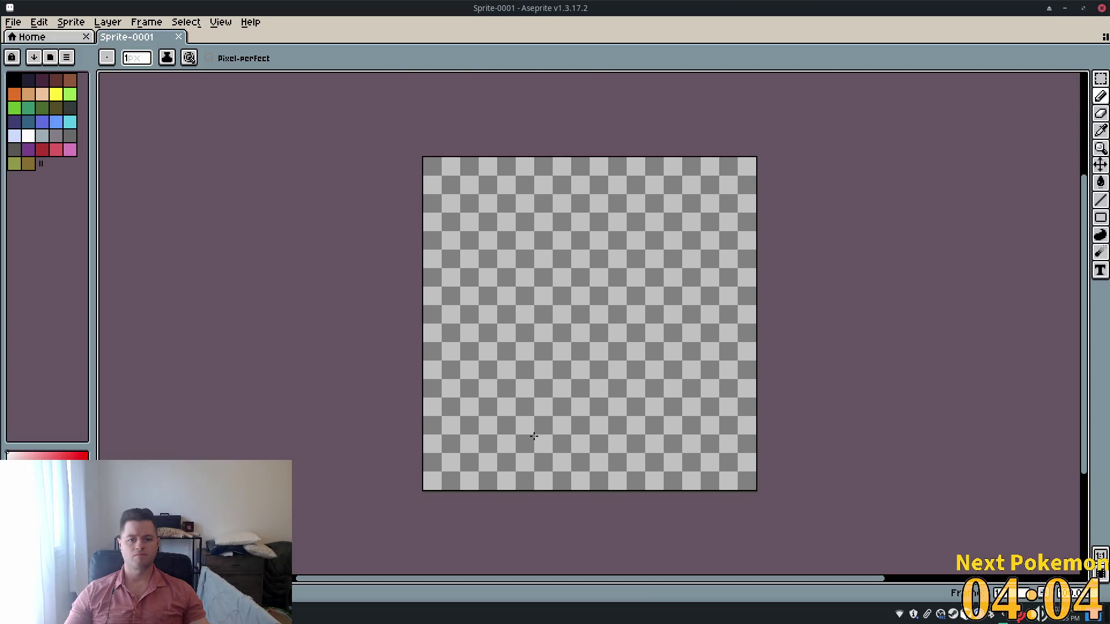
pyautogui.hotkey('ctrl', 'v')
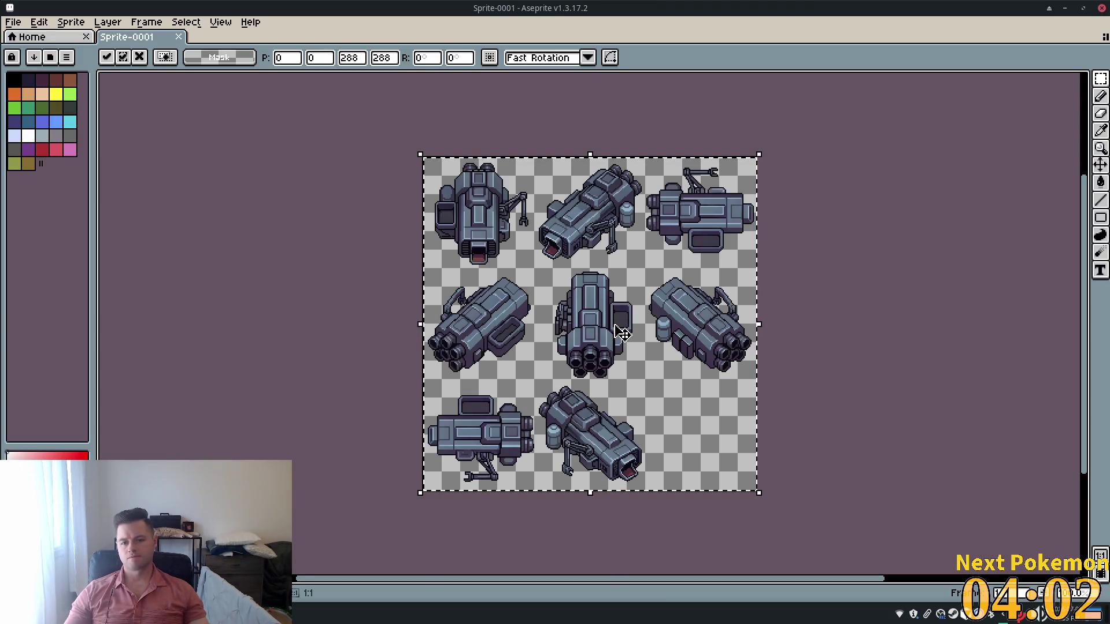
pyautogui.scroll(1, 593, 329)
pyautogui.scroll(-4, 575, 367)
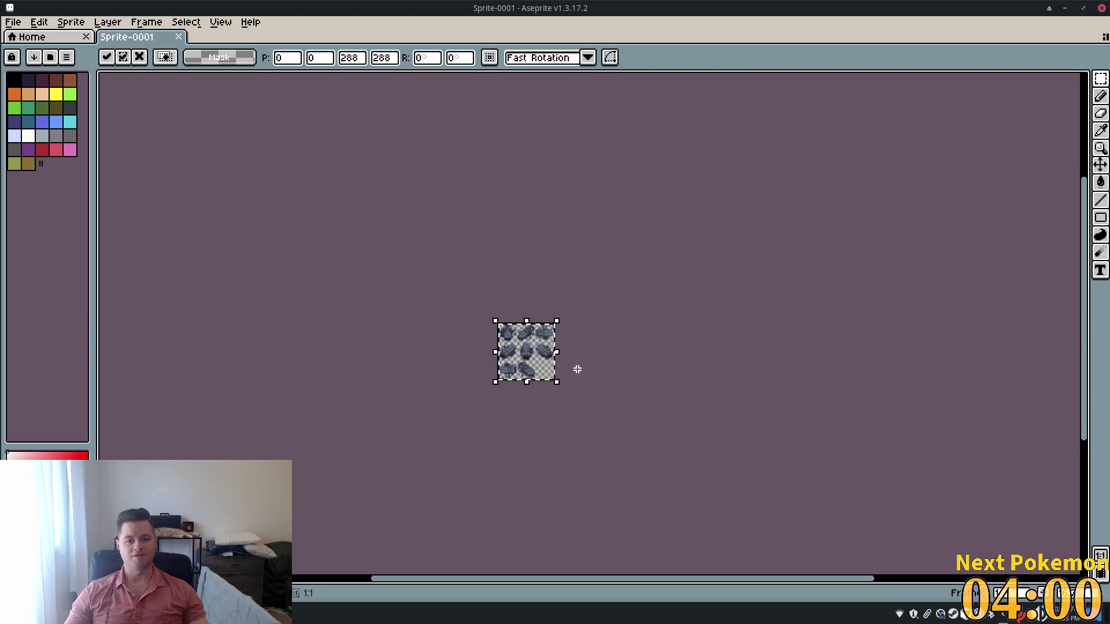
pyautogui.scroll(4, 520, 347)
pyautogui.scroll(-2, 522, 351)
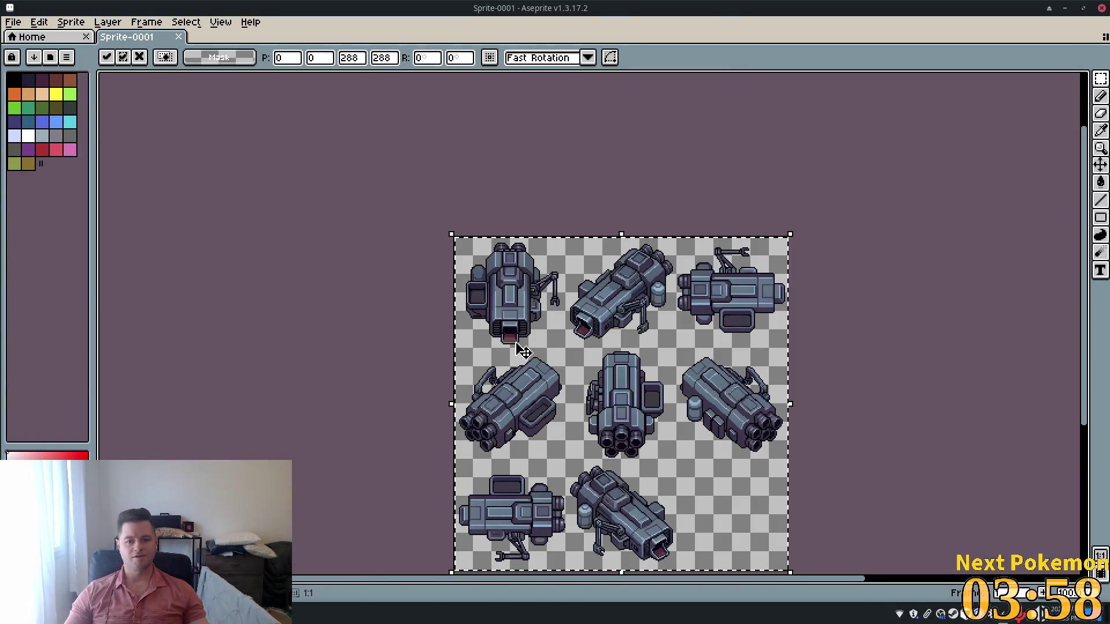
pyautogui.scroll(-1, 660, 363)
pyautogui.scroll(1, 663, 363)
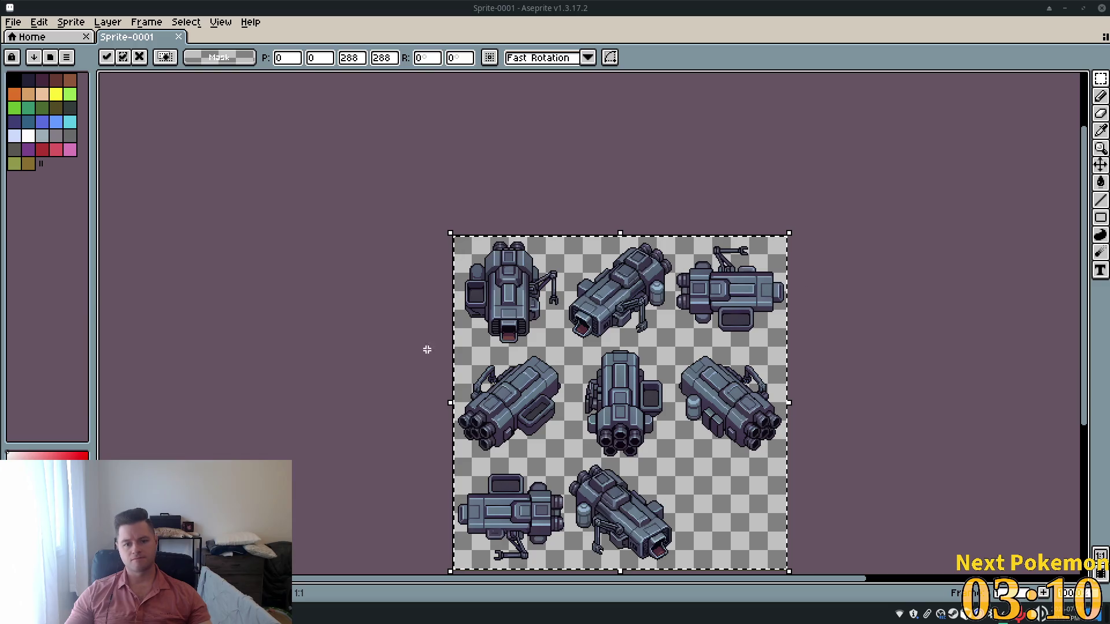
pyautogui.scroll(4, 426, 322)
pyautogui.scroll(-2, 450, 323)
pyautogui.scroll(-5, 463, 331)
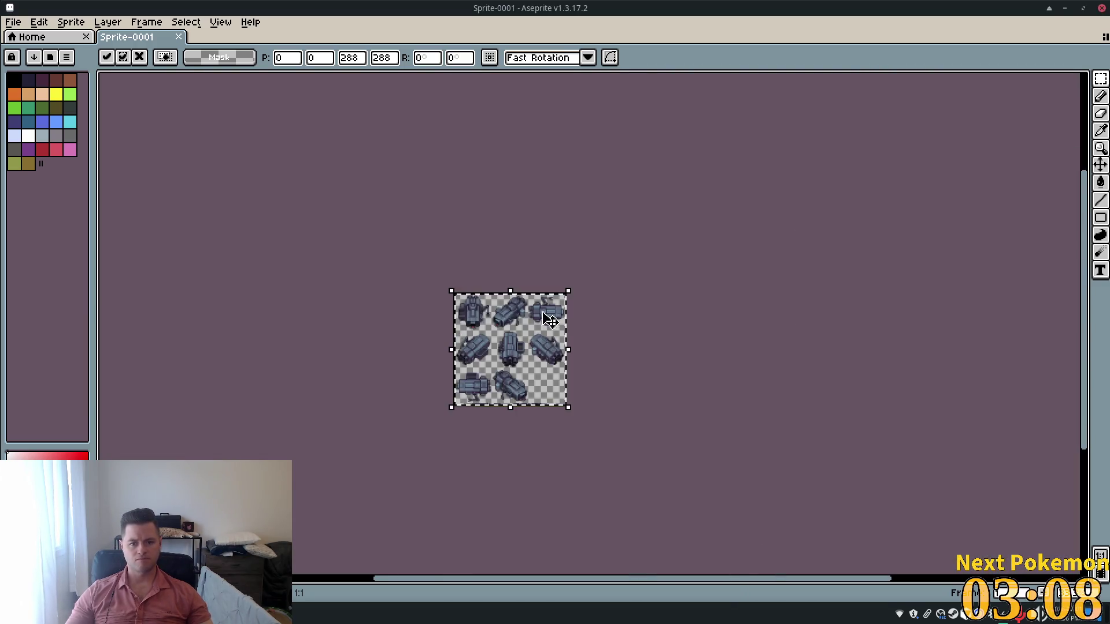
pyautogui.scroll(7, 369, 255)
pyautogui.scroll(-1, 404, 289)
# Commit the pasted sheet, cut out the top-left gun view, and begin a 97×97 sprite.
pyautogui.click(1029, 161)
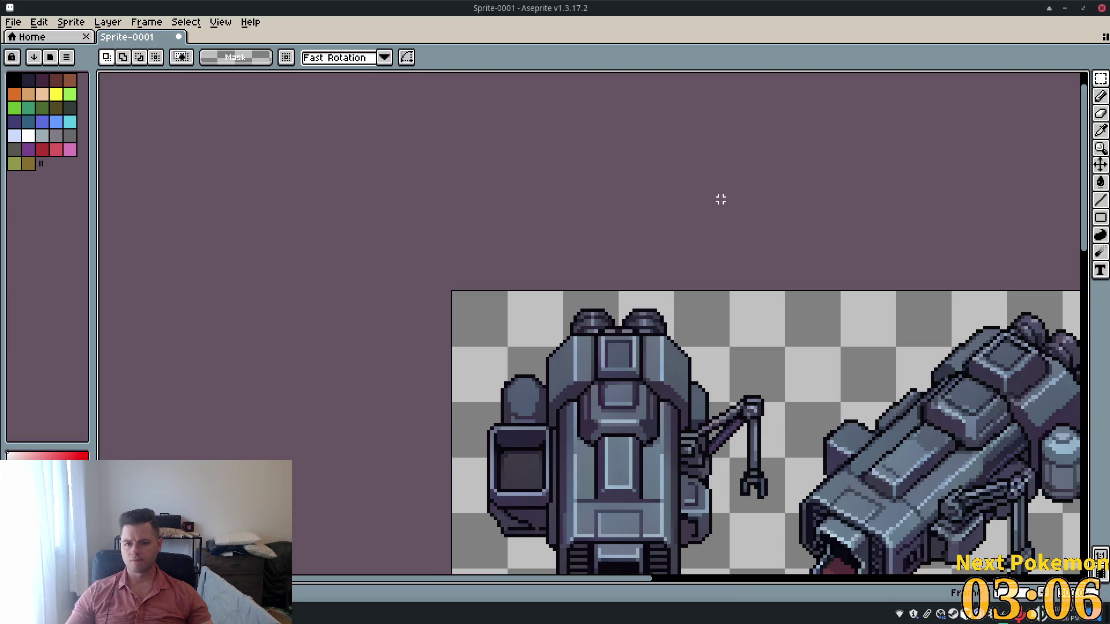
pyautogui.scroll(1, 508, 322)
pyautogui.moveTo(508, 322)
pyautogui.mouseDown()
pyautogui.moveTo(448, 147)
pyautogui.moveTo(420, 150)
pyautogui.mouseUp()
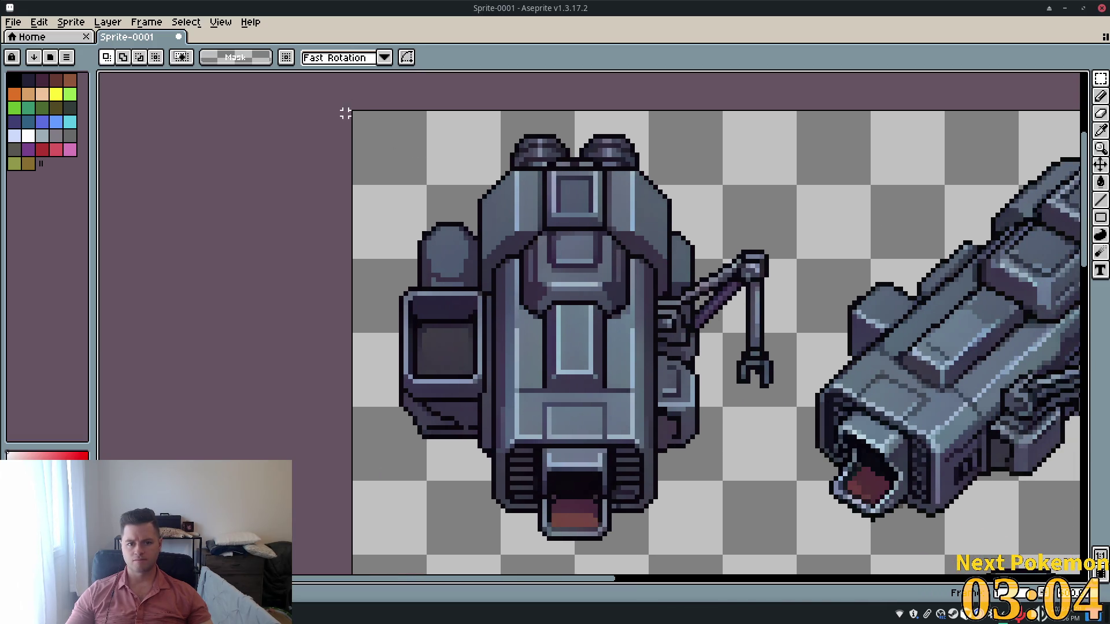
pyautogui.moveTo(354, 120)
pyautogui.mouseDown()
pyautogui.moveTo(592, 375)
pyautogui.moveTo(754, 528)
pyautogui.moveTo(812, 557)
pyautogui.moveTo(801, 561)
pyautogui.mouseUp()
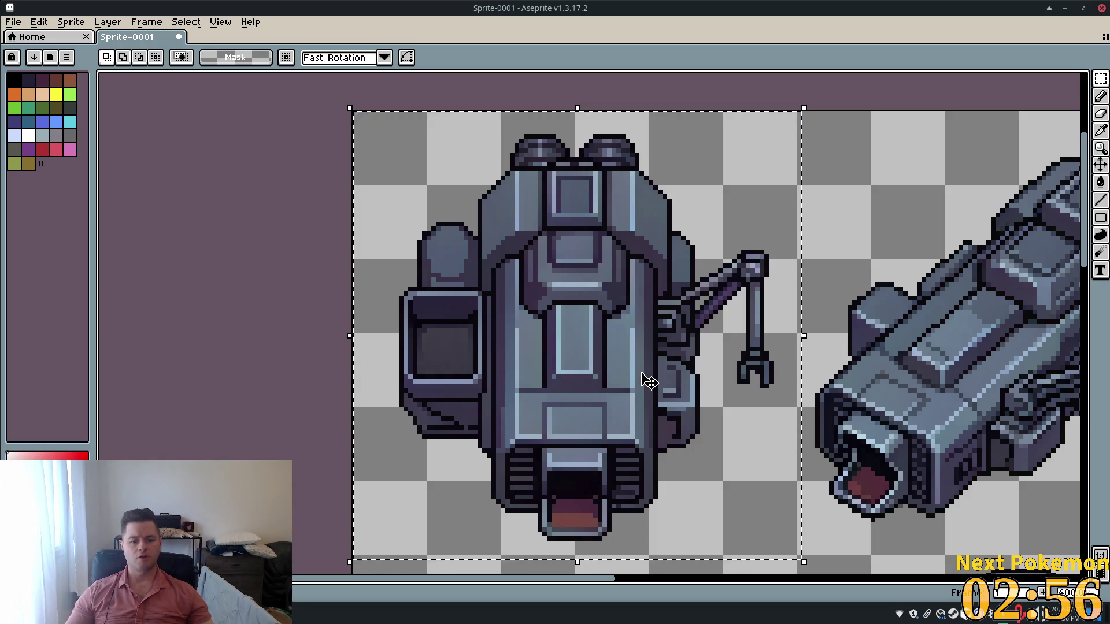
pyautogui.press('Delete')
pyautogui.click(17, 23)
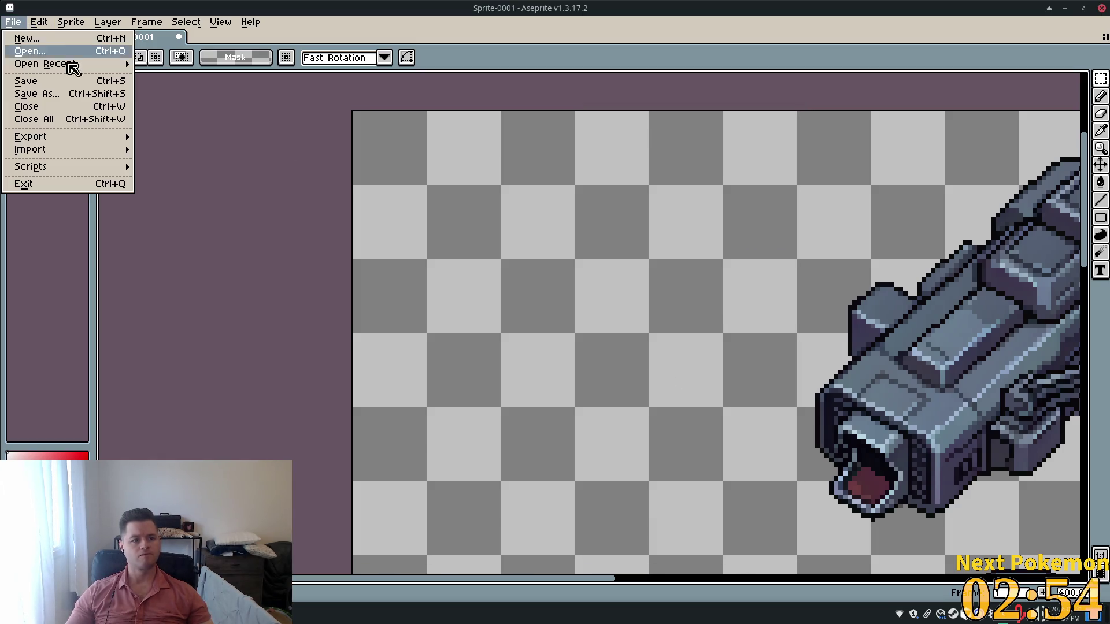
pyautogui.click(34, 38)
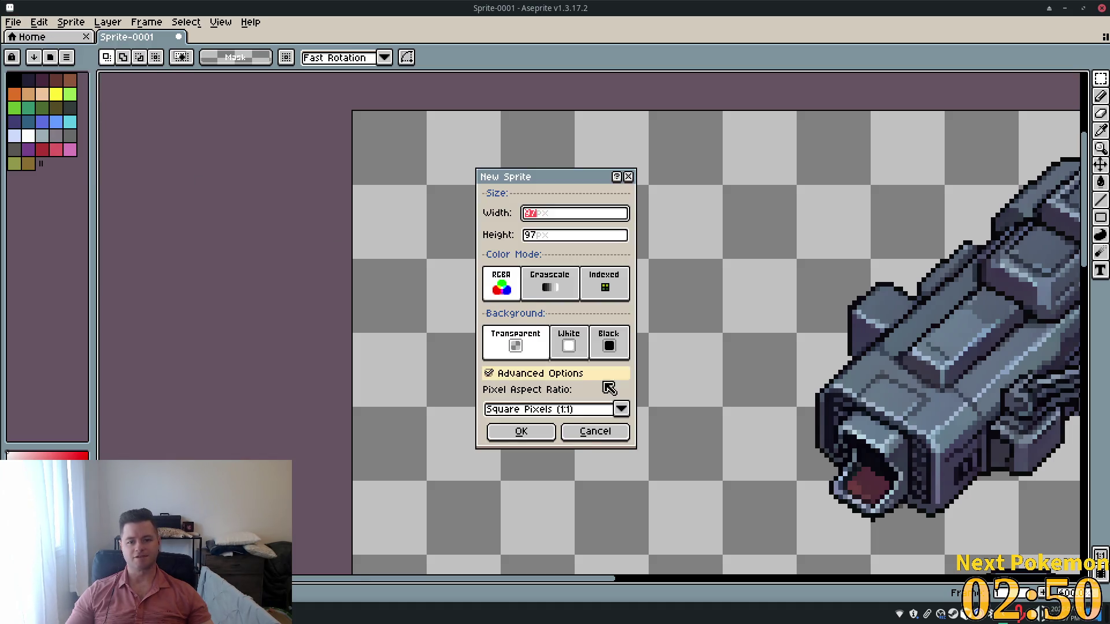
# Create the 97×97 sprite and paste the cut gun view into it.
pyautogui.click(520, 431)
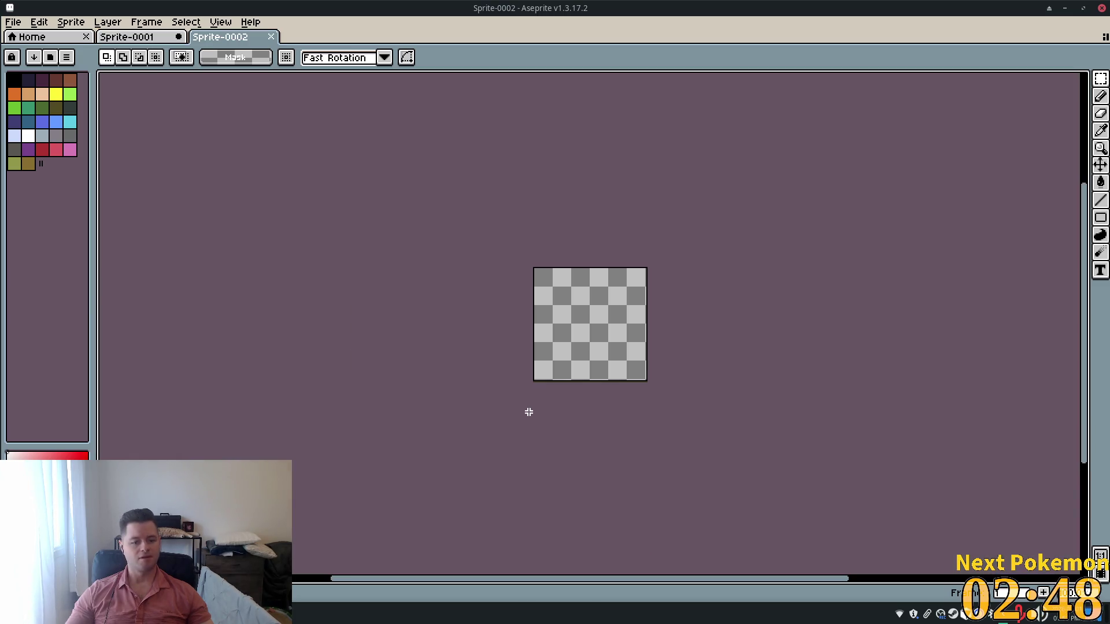
pyautogui.hotkey('ctrl', 'v')
pyautogui.scroll(6, 594, 315)
pyautogui.scroll(-4, 595, 314)
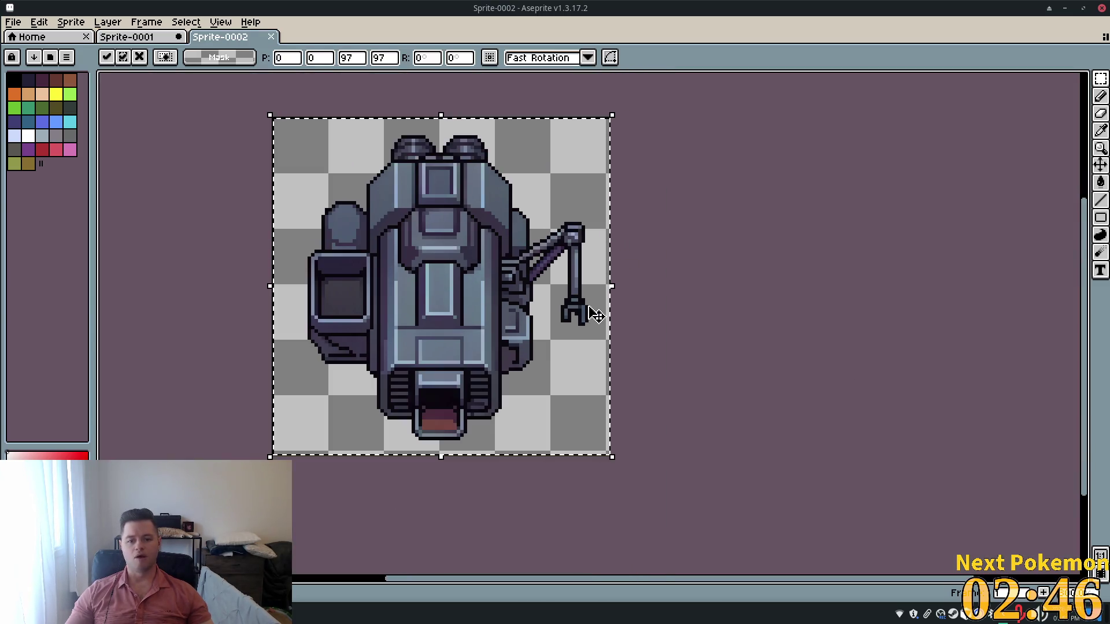
pyautogui.click(793, 286)
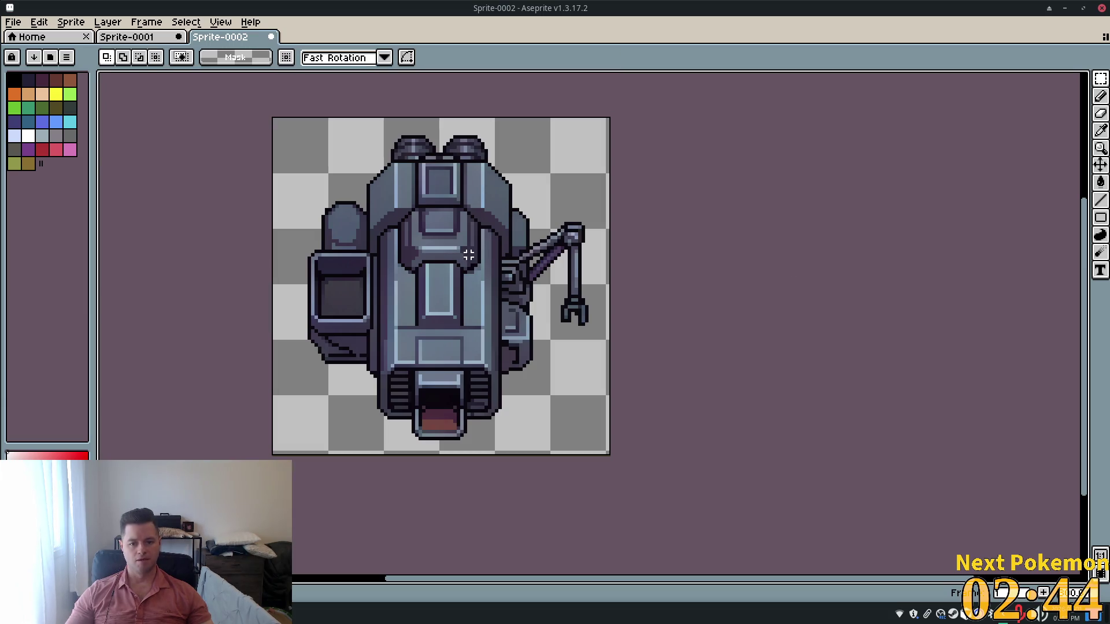
# Select the robot and shift it up and to the left on the canvas.
pyautogui.moveTo(452, 262); pyautogui.dragTo(413, 238)
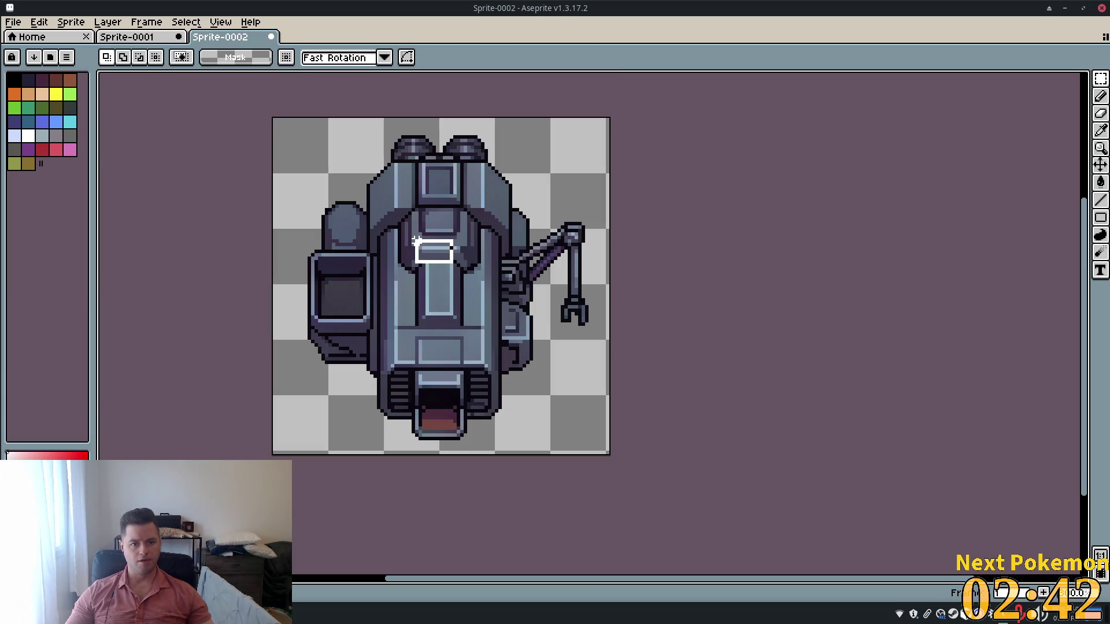
pyautogui.moveTo(268, 117); pyautogui.dragTo(610, 457)
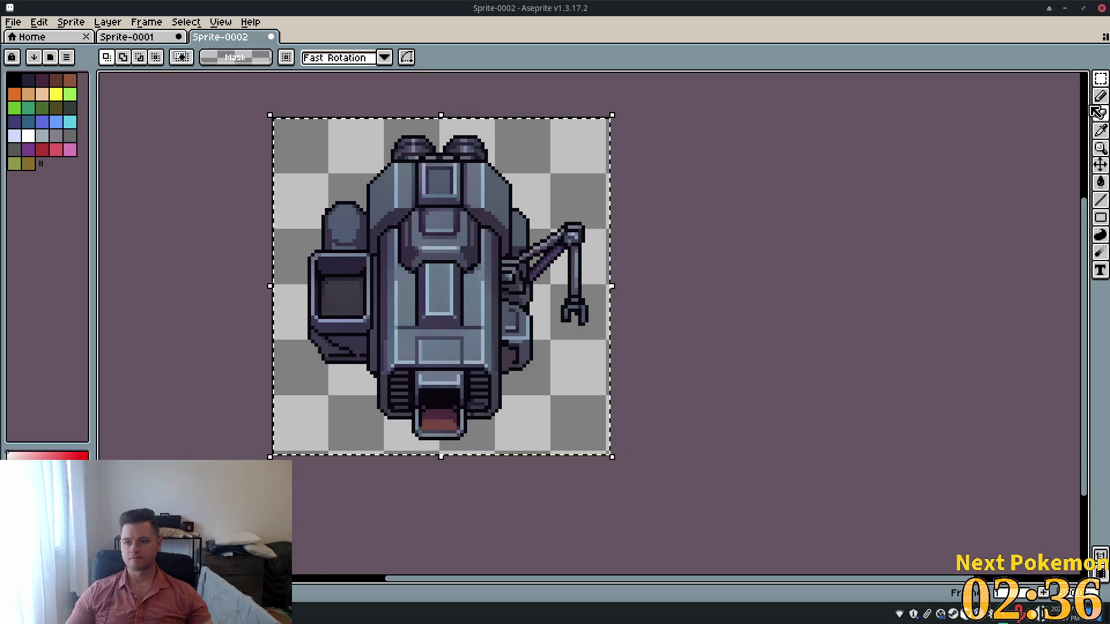
pyautogui.click(1100, 165)
pyautogui.moveTo(452, 223); pyautogui.dragTo(418, 208)
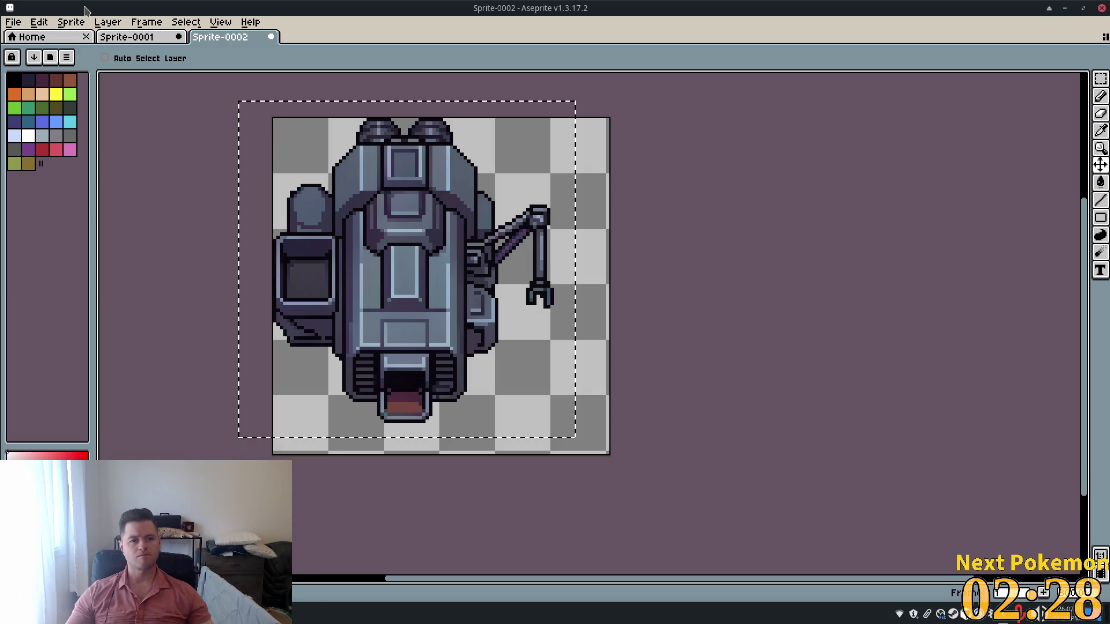
pyautogui.click(71, 23)
pyautogui.moveTo(174, 111)
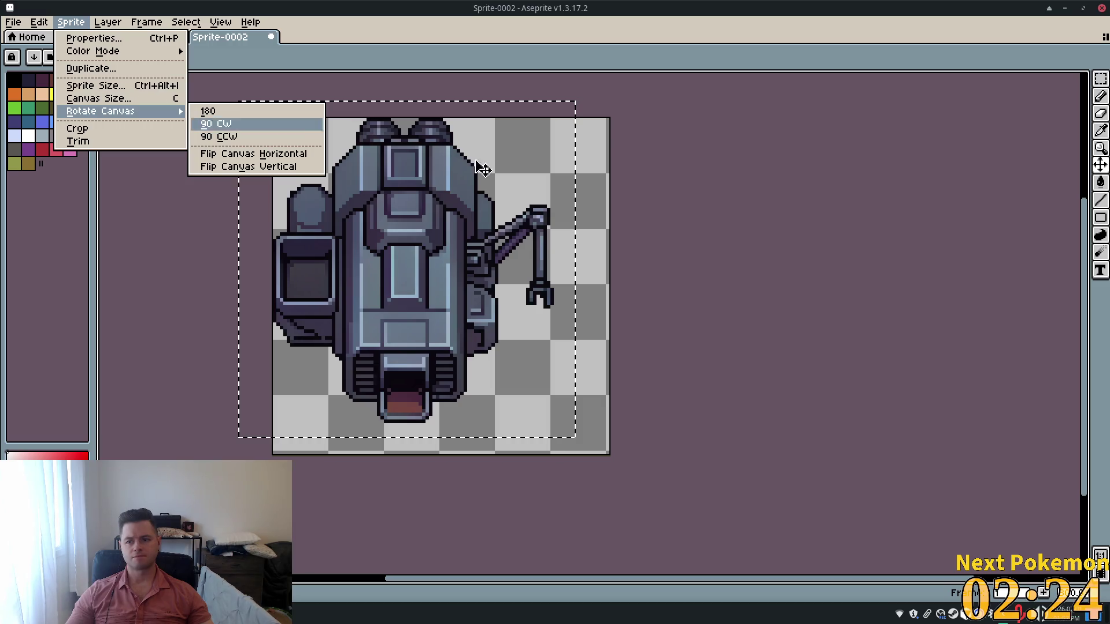
pyautogui.click(1028, 275)
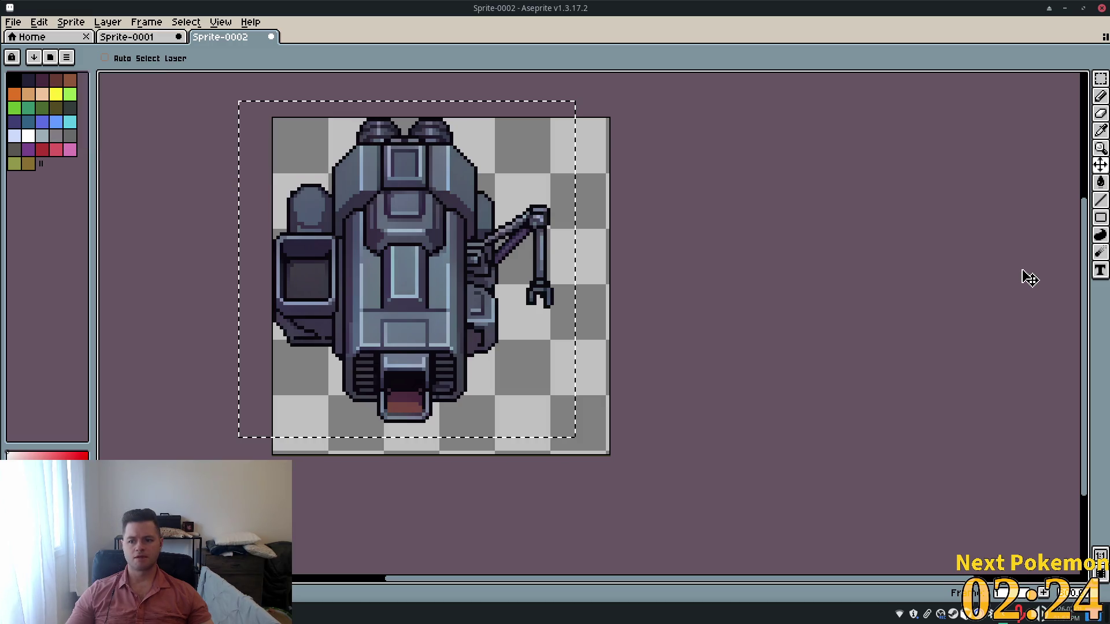
pyautogui.click(107, 22)
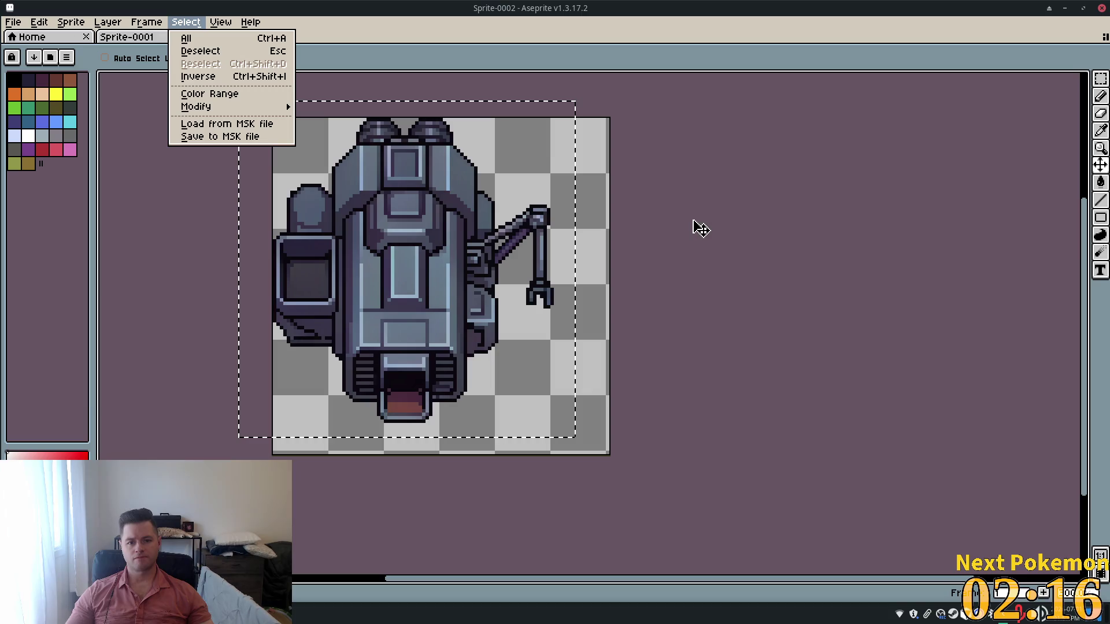
pyautogui.click(803, 242)
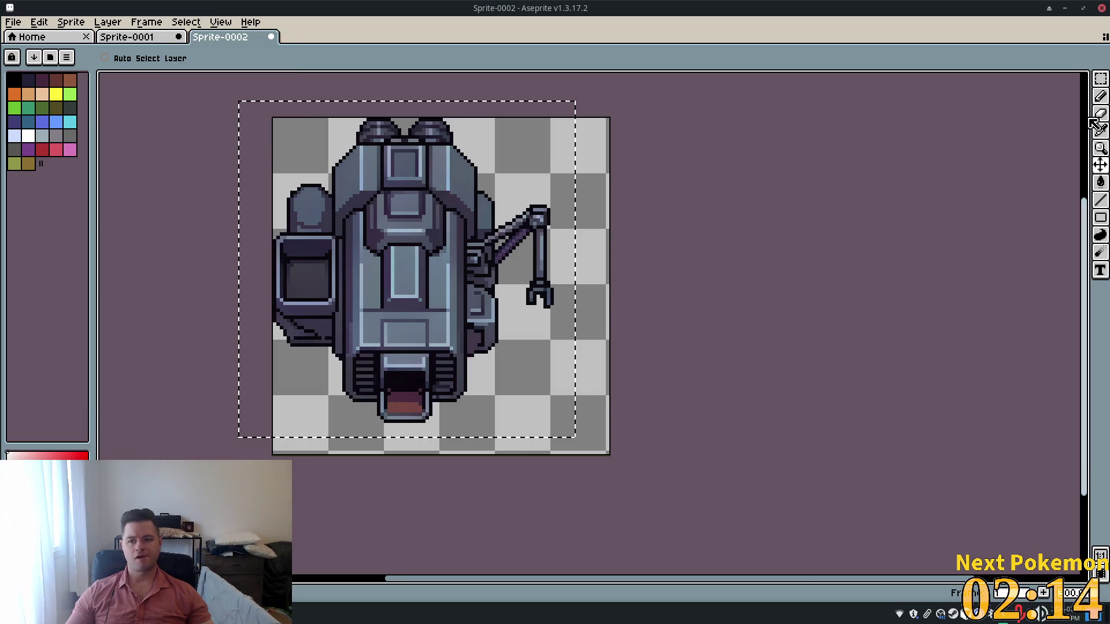
# Reselect the robot tightly to its right and bottom edges and cut it.
pyautogui.press('m')
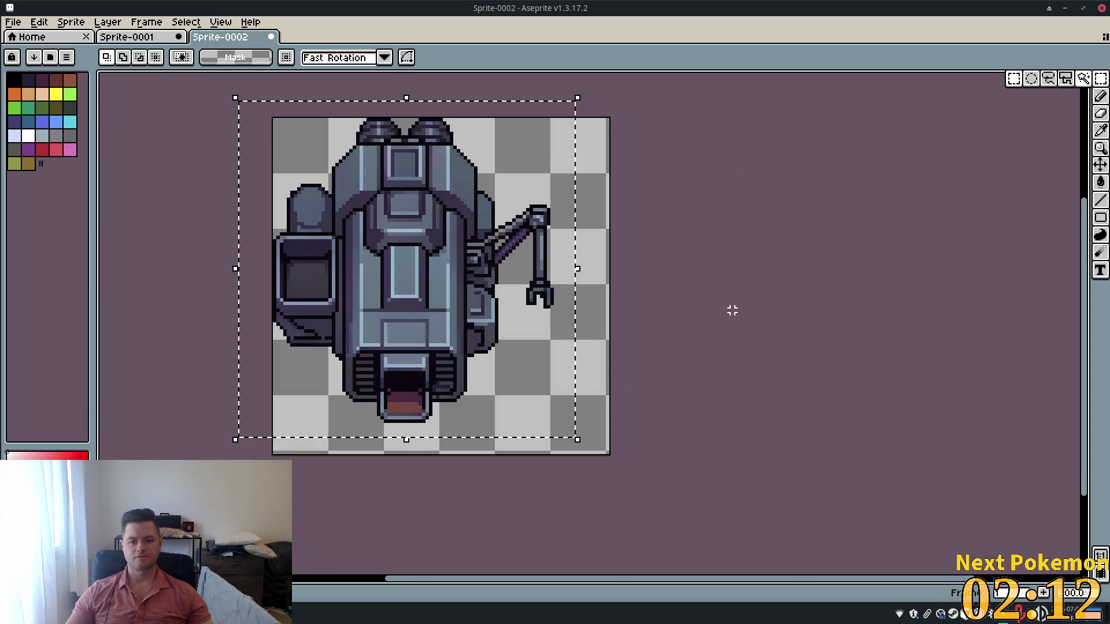
pyautogui.hotkey('ctrl', 'd')
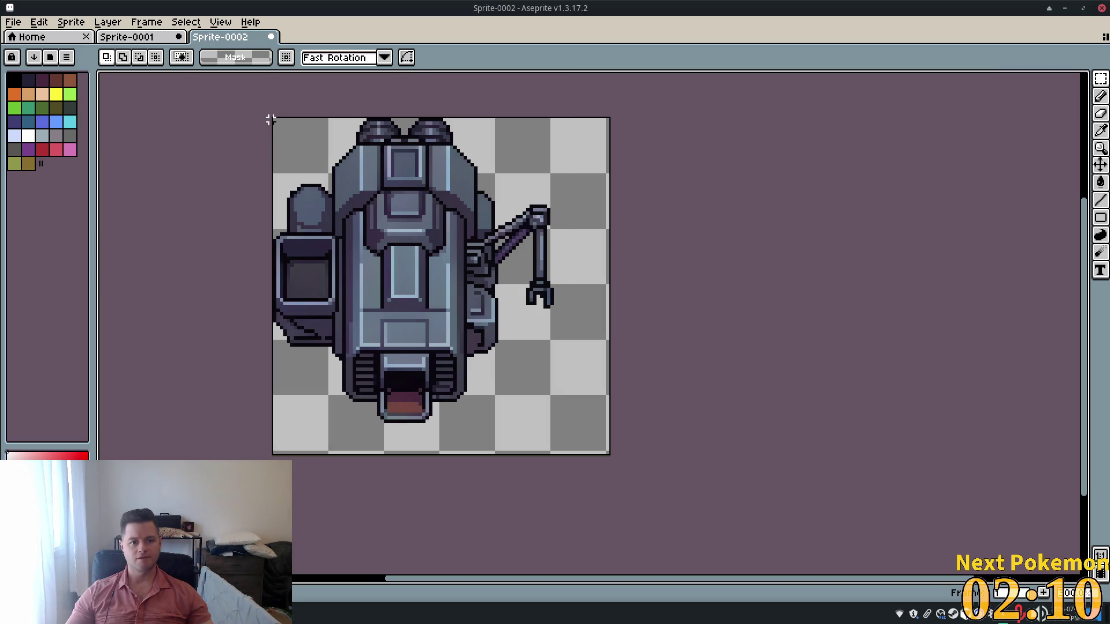
pyautogui.moveTo(274, 119)
pyautogui.mouseDown()
pyautogui.moveTo(433, 329)
pyautogui.moveTo(529, 419)
pyautogui.moveTo(551, 425)
pyautogui.mouseUp()
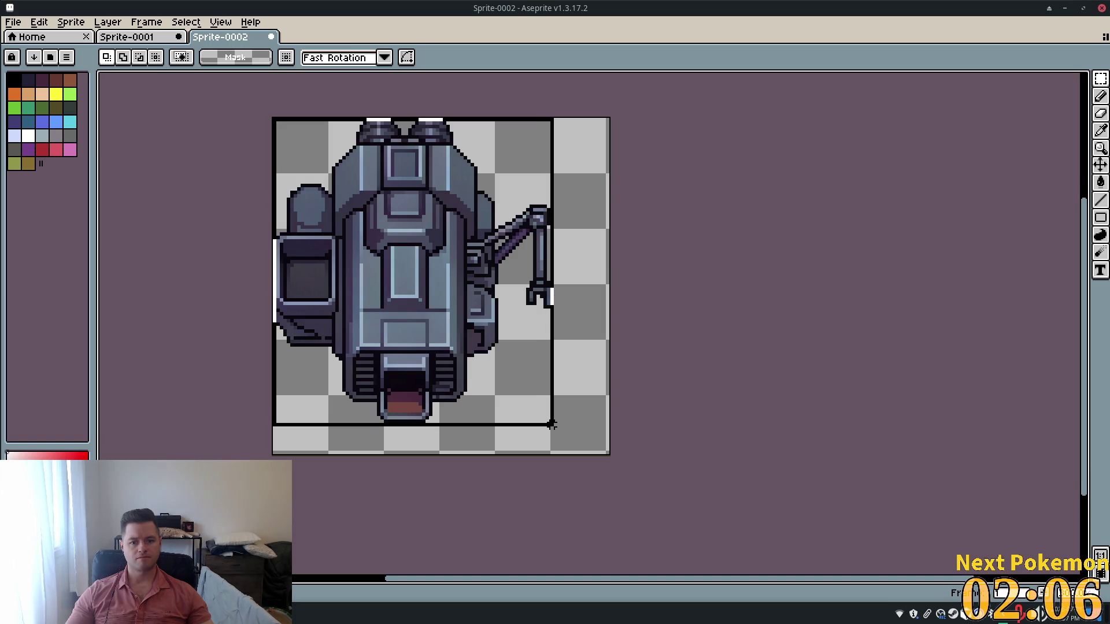
pyautogui.moveTo(551, 425); pyautogui.dragTo(551, 424)
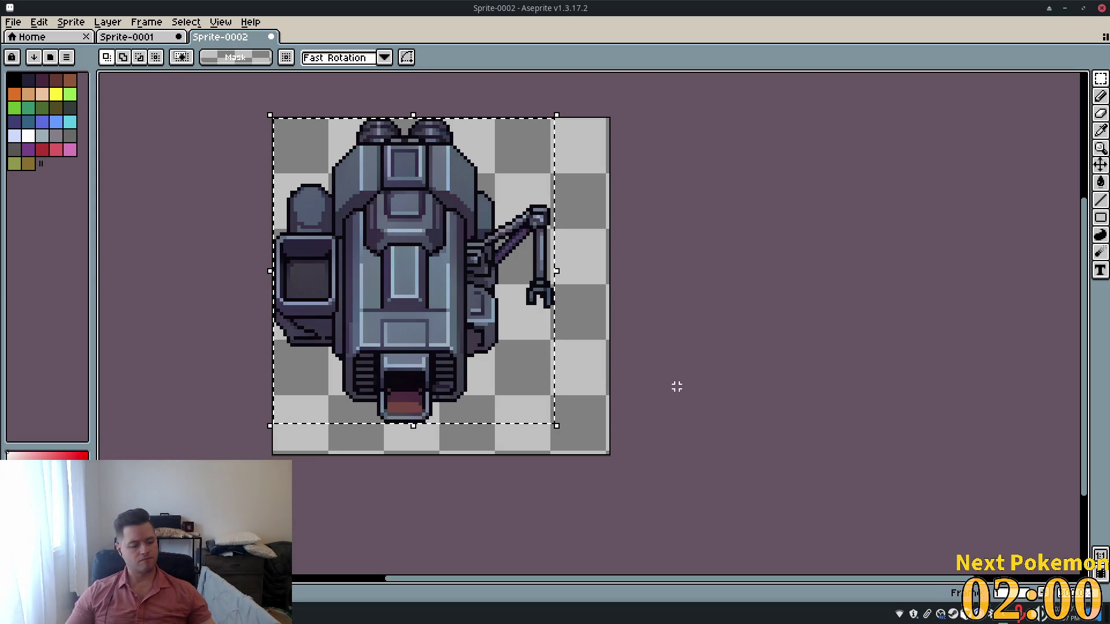
pyautogui.hotkey('ctrl', 'x')
# Create a new 81x88 sprite and paste the robot into it.
pyautogui.click(13, 22)
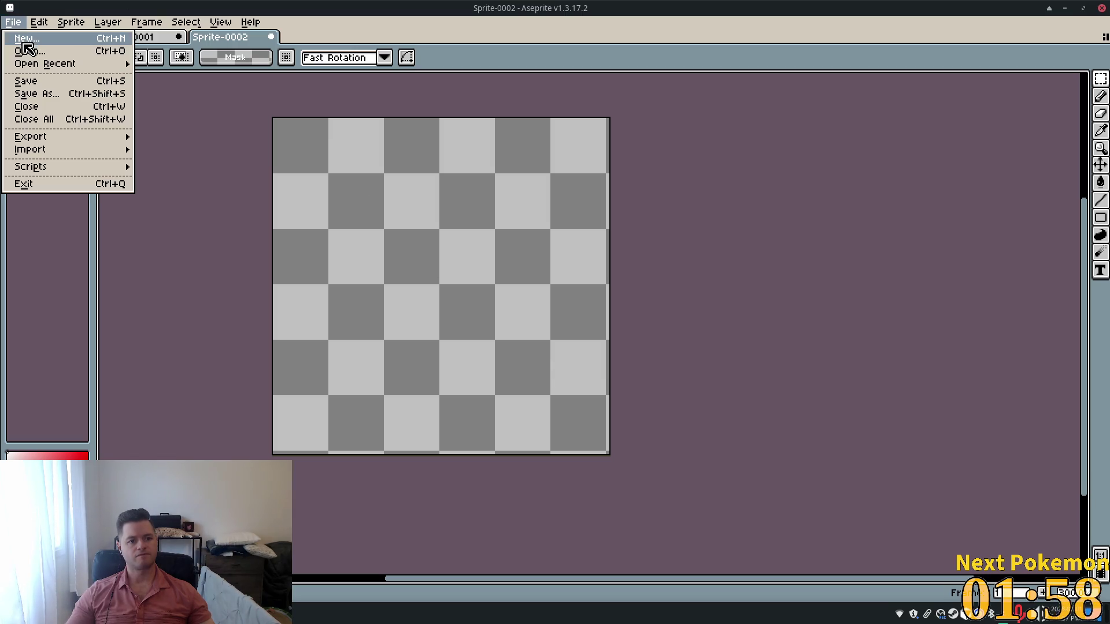
pyautogui.click(23, 34)
pyautogui.click(522, 432)
pyautogui.hotkey('ctrl', 'v')
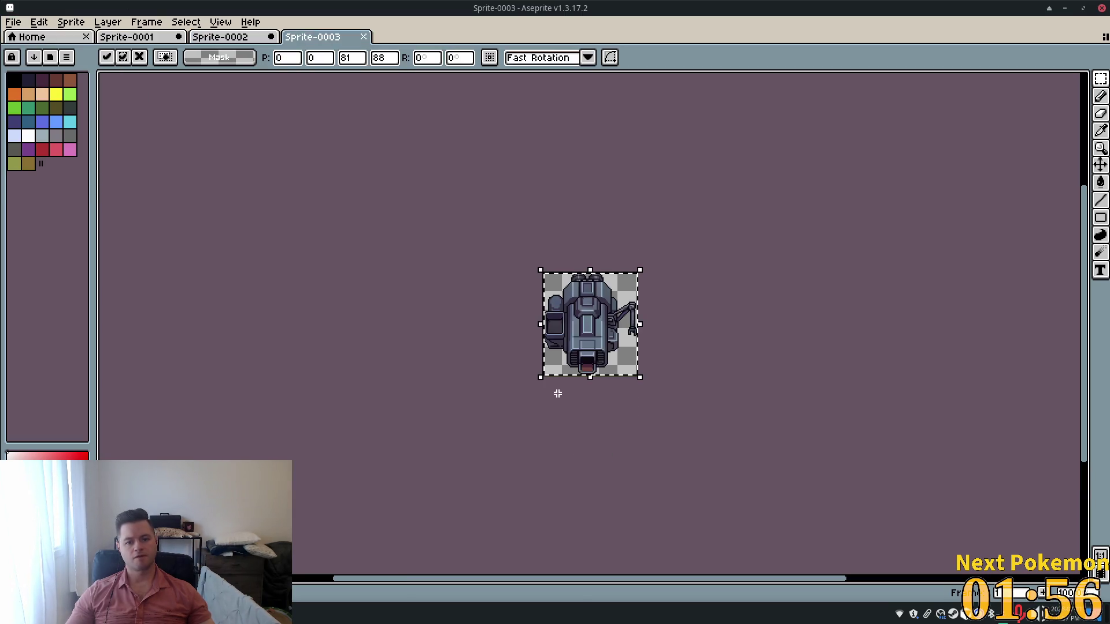
# Close Sprite-0002 and Sprite-0001 without saving their changes.
pyautogui.click(271, 37)
pyautogui.press('Escape')
pyautogui.click(144, 36)
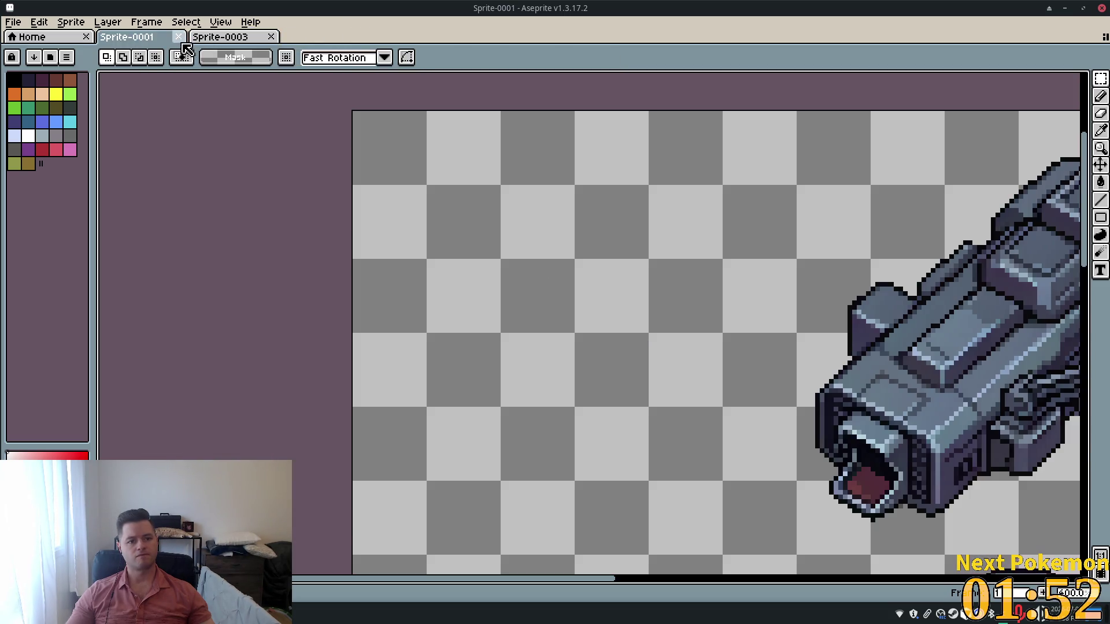
pyautogui.click(179, 36)
pyautogui.click(564, 338)
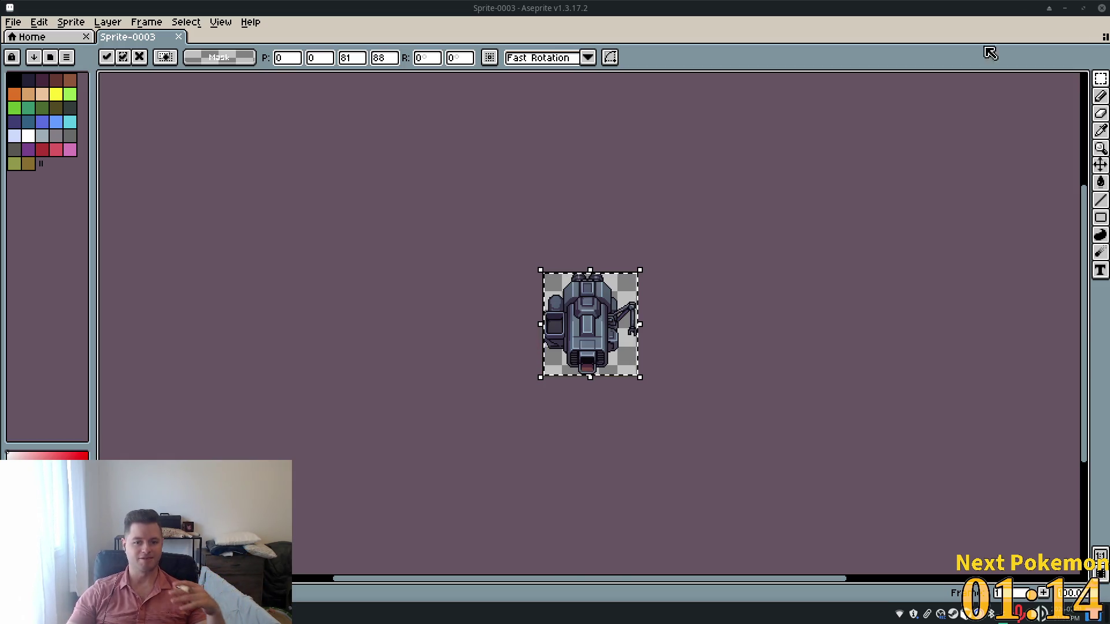
# Export the robot sprite as probefactory.png into the home Pictures folder.
pyautogui.click(16, 24)
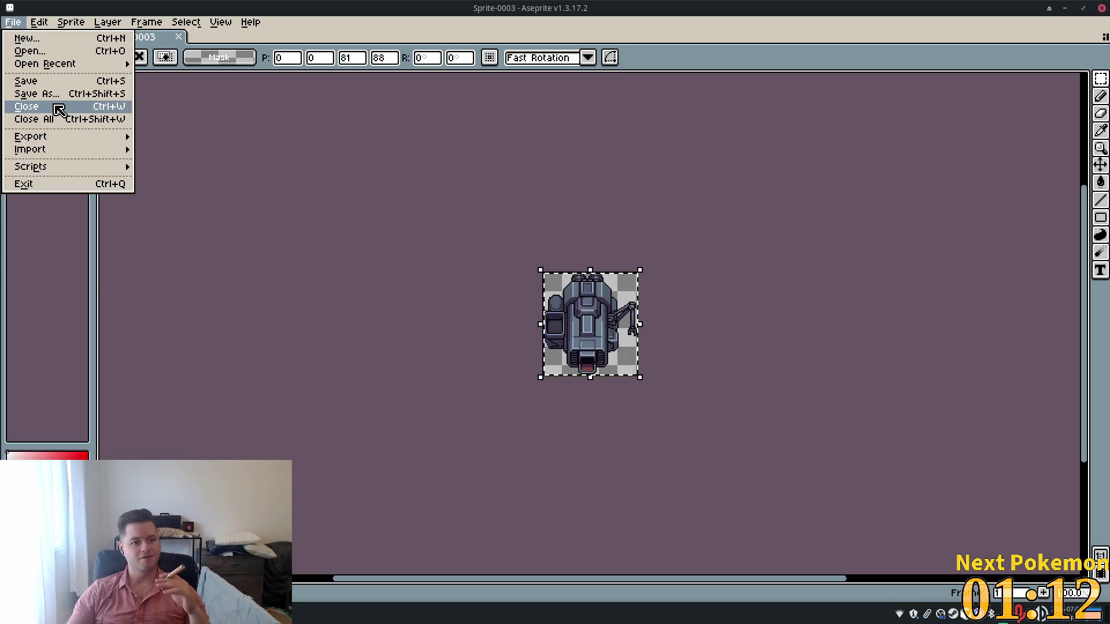
pyautogui.moveTo(115, 137)
pyautogui.click(194, 142)
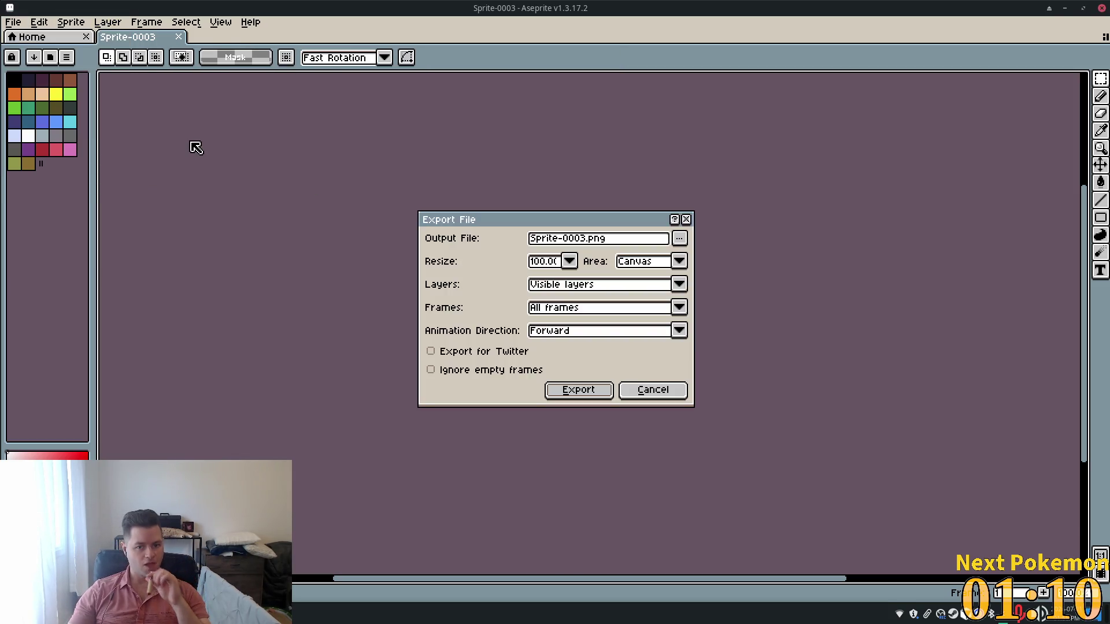
pyautogui.click(680, 239)
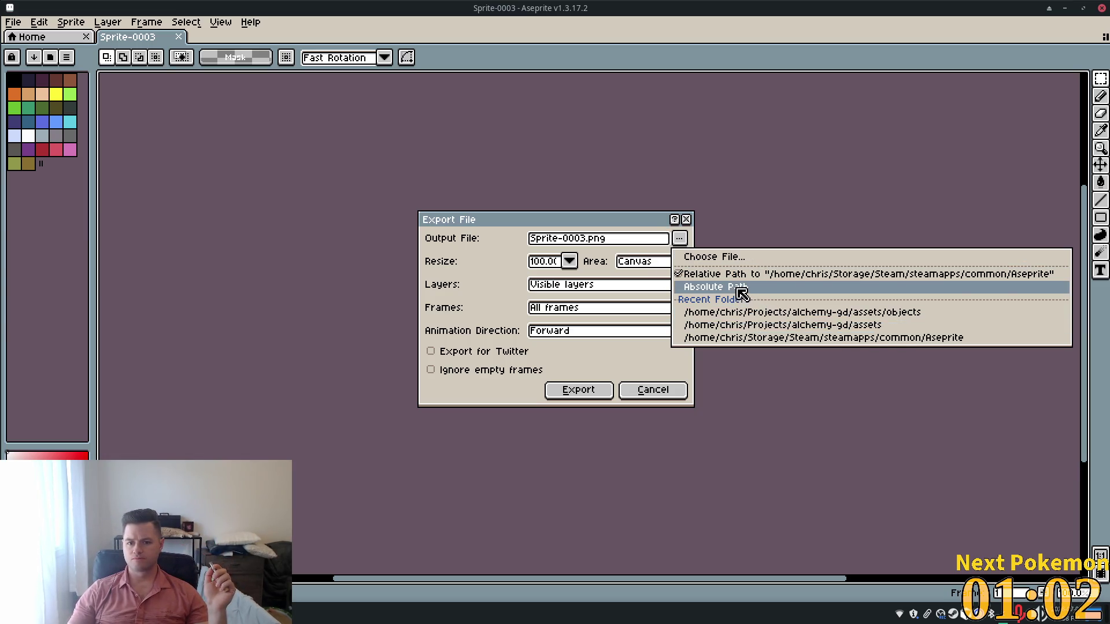
pyautogui.click(728, 257)
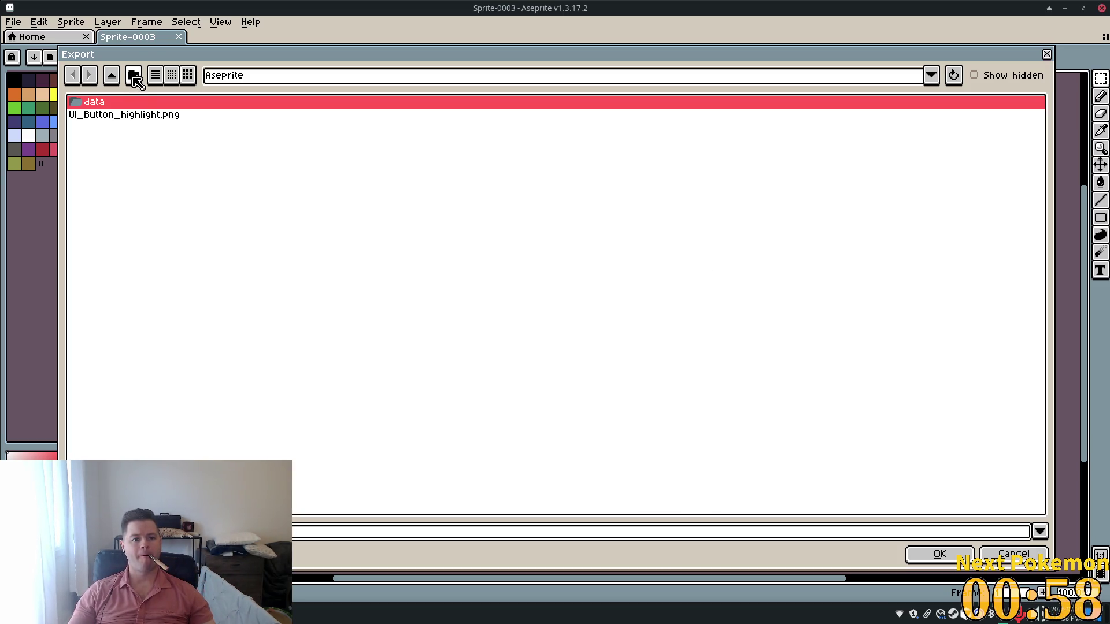
pyautogui.click(523, 84)
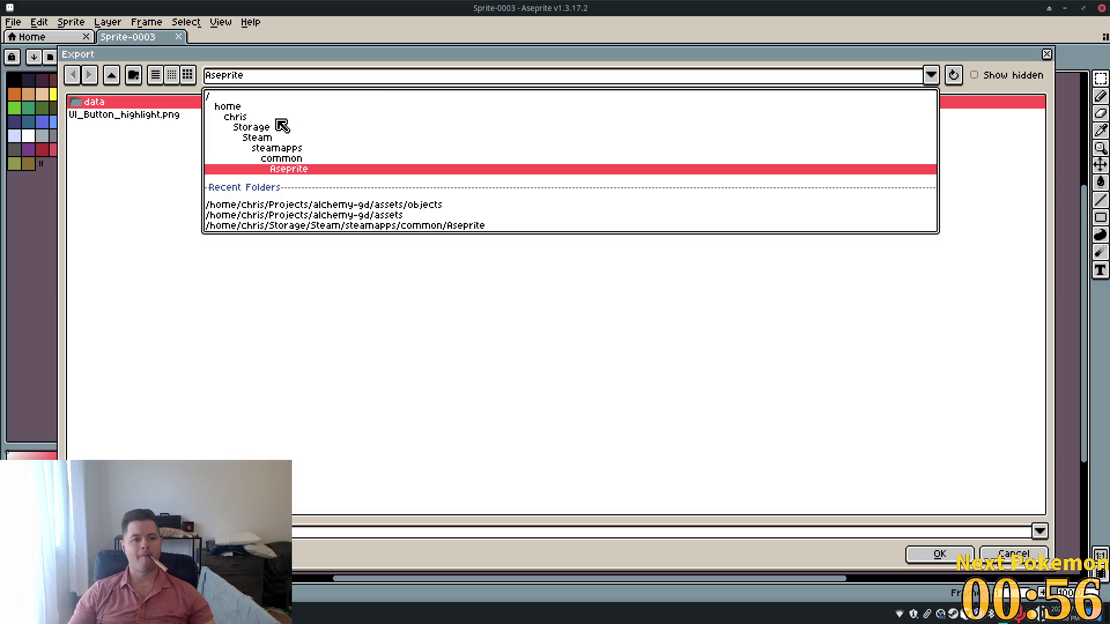
pyautogui.click(250, 118)
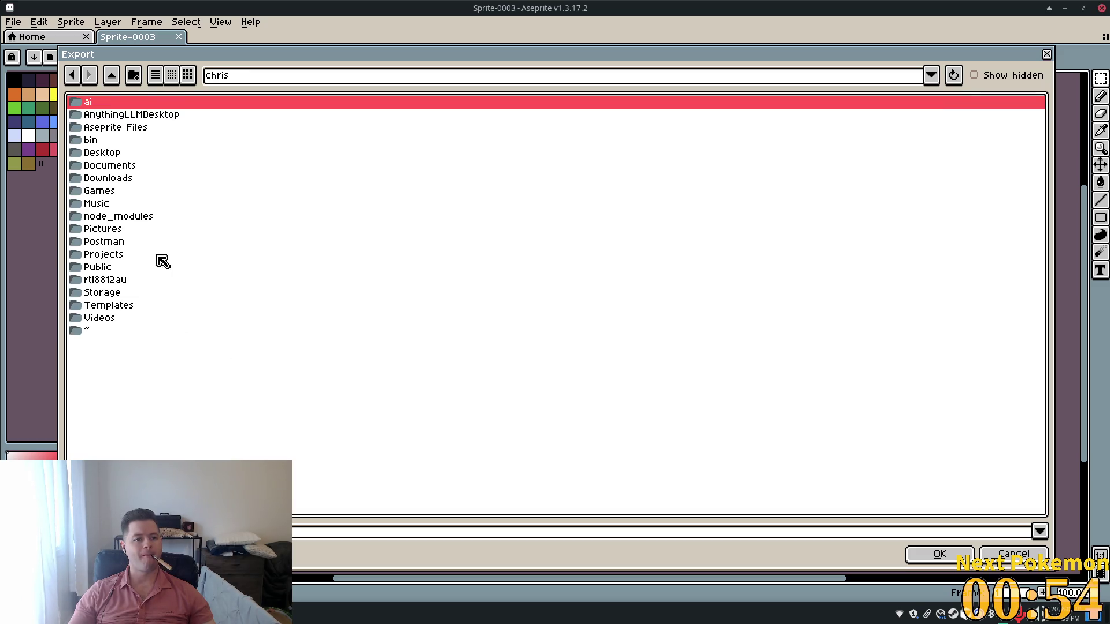
pyautogui.doubleClick(128, 234)
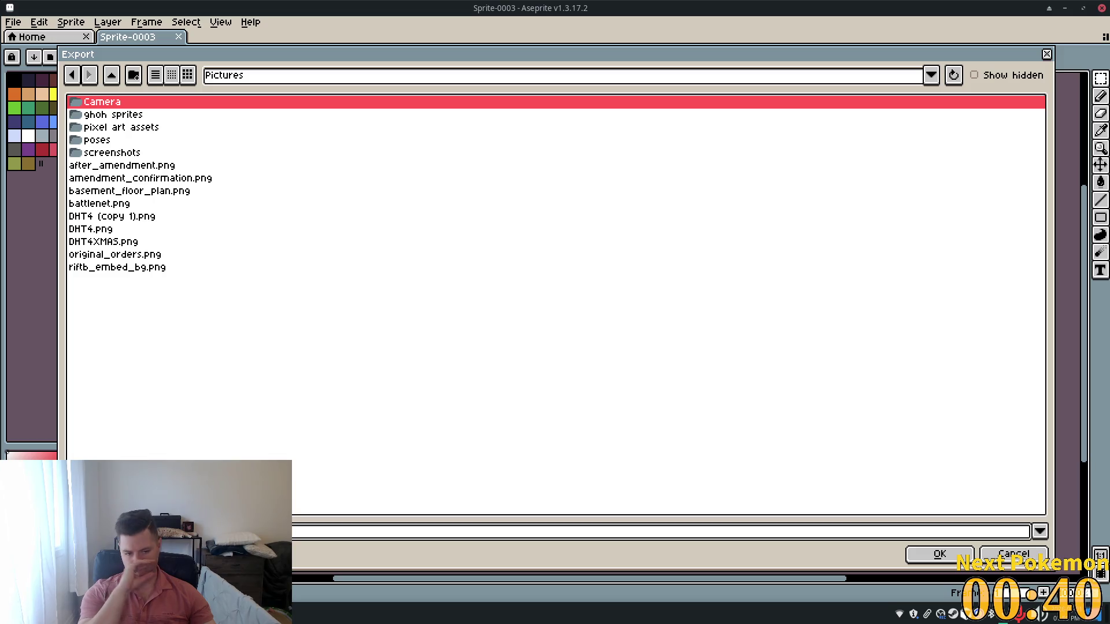
pyautogui.click(940, 554)
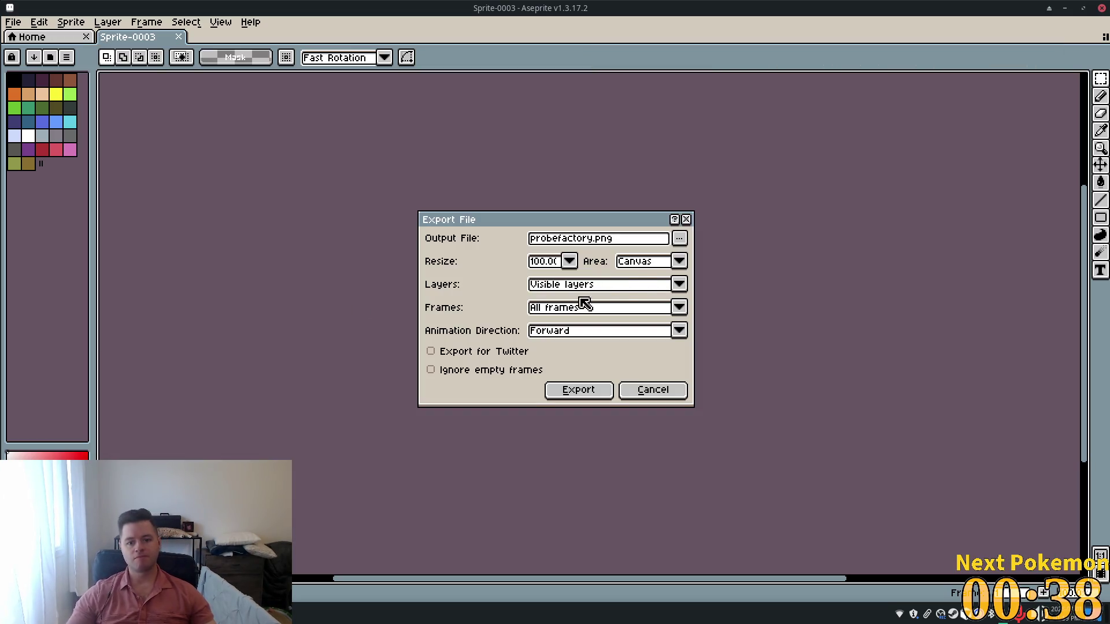
pyautogui.click(603, 396)
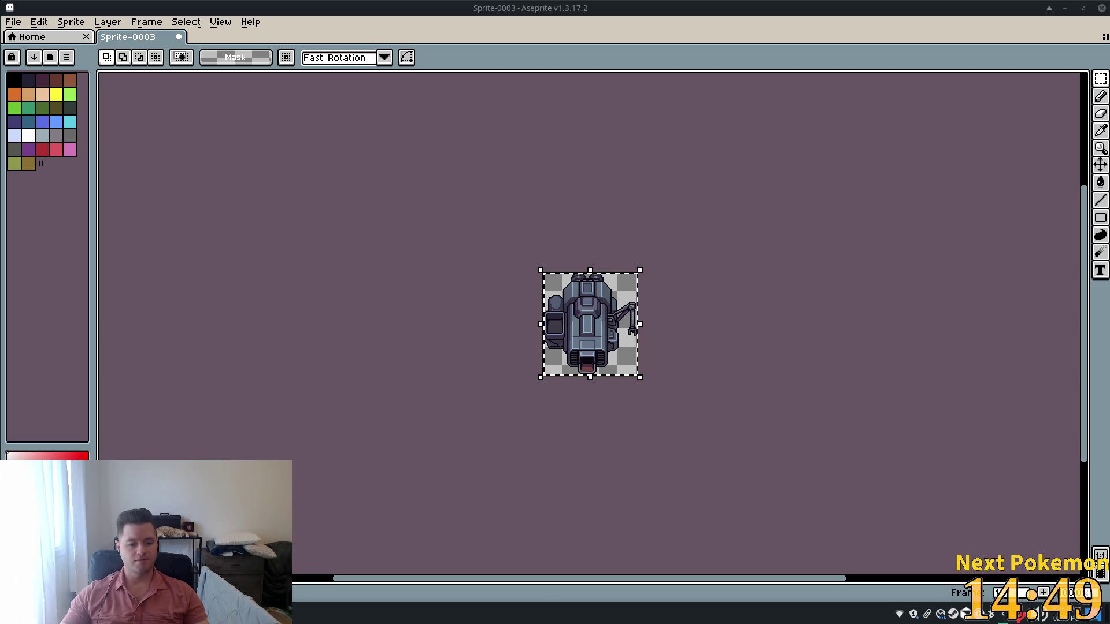
# Switch to the browser showing PixelLab's Animate with text page.
pyautogui.hotkey('alt', 'Tab')
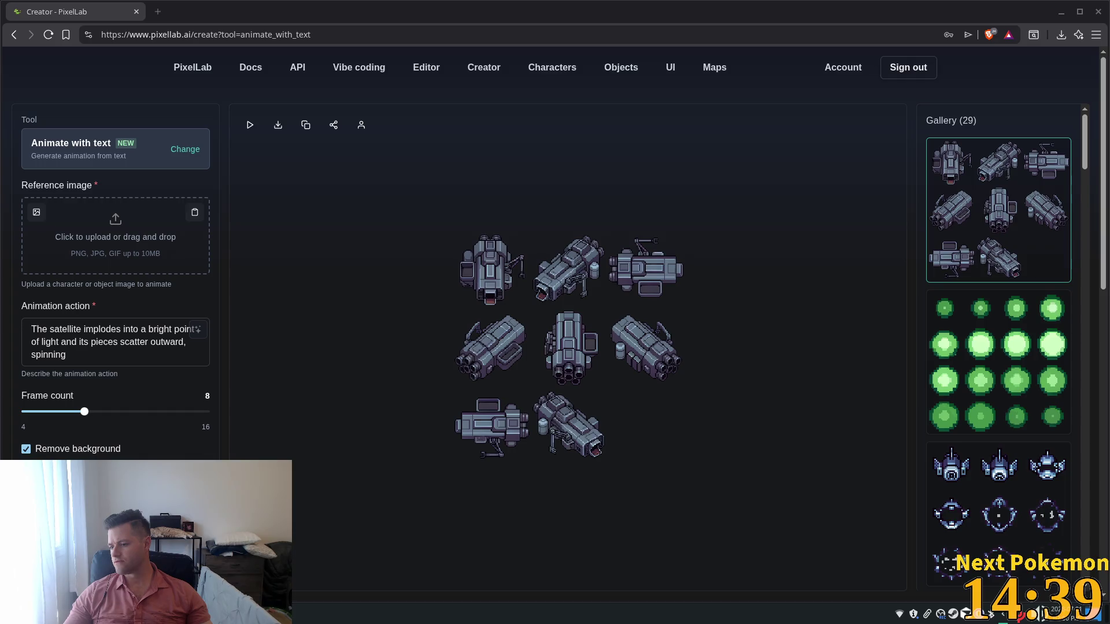
# Use the robot as reference image, change 'satellite' to 'ship', and generate the animation.
pyautogui.moveTo(489, 298); pyautogui.dragTo(96, 239)
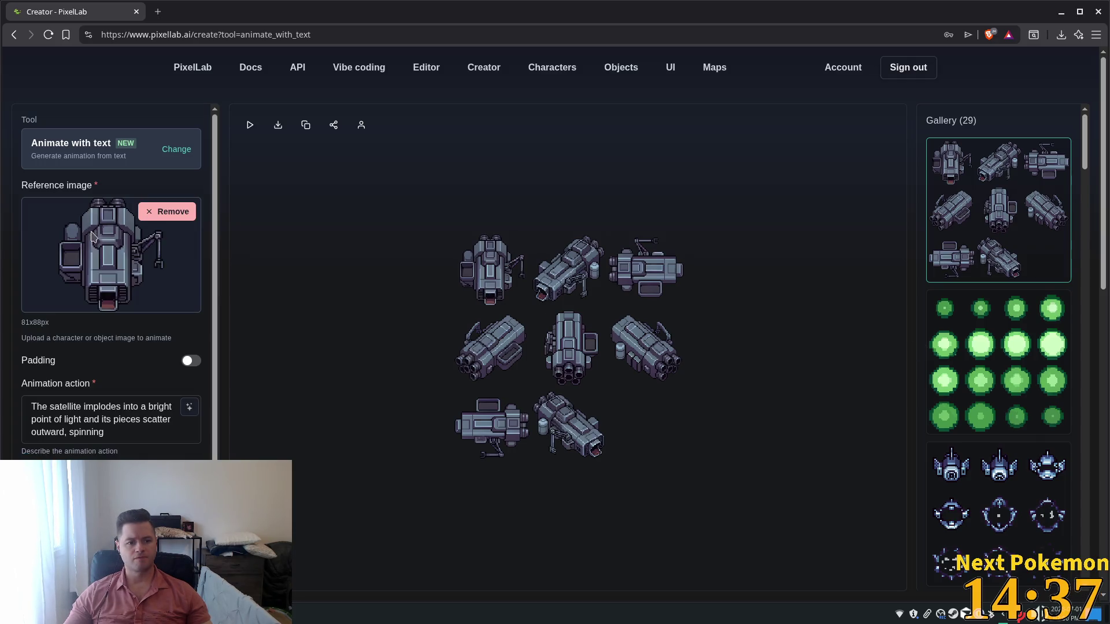
pyautogui.scroll(-1, 184, 413)
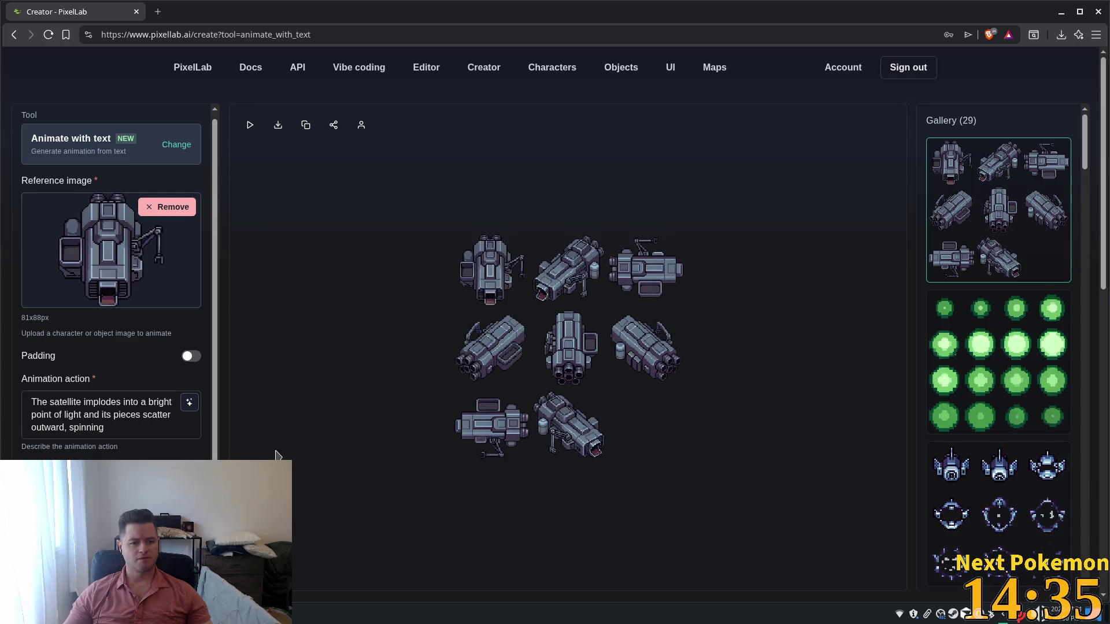
pyautogui.doubleClick(68, 401)
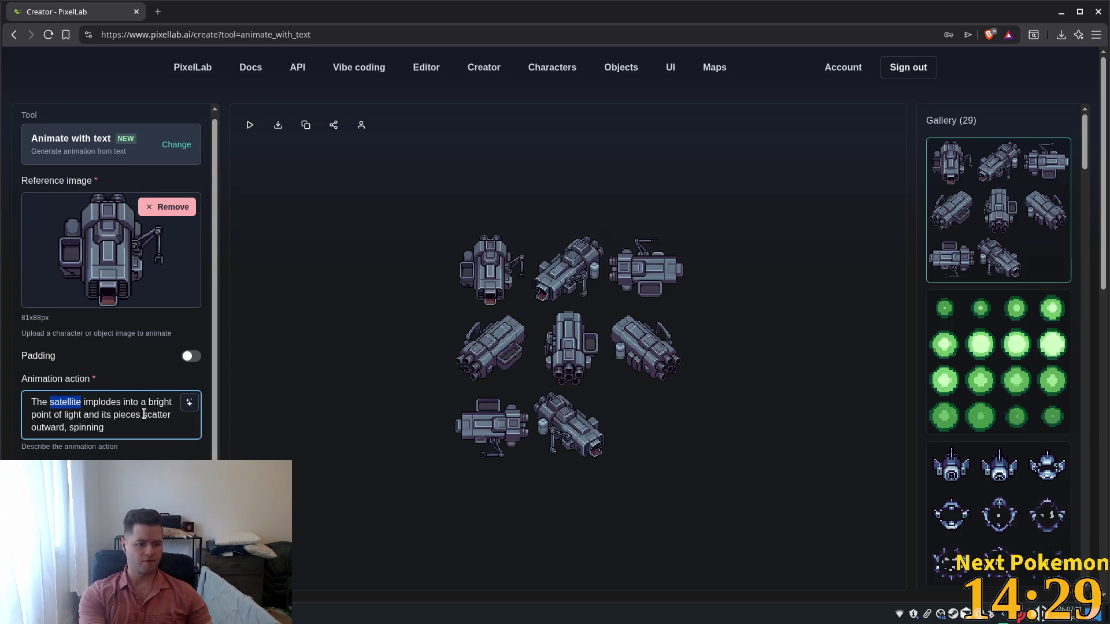
pyautogui.write('ship')
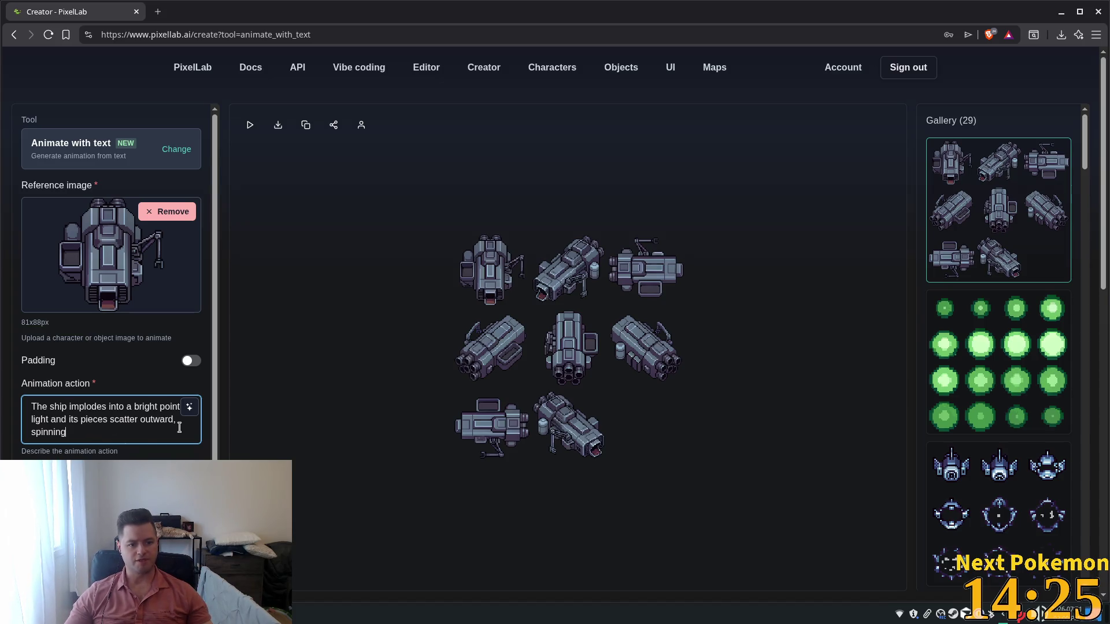
pyautogui.scroll(-1, 161, 433)
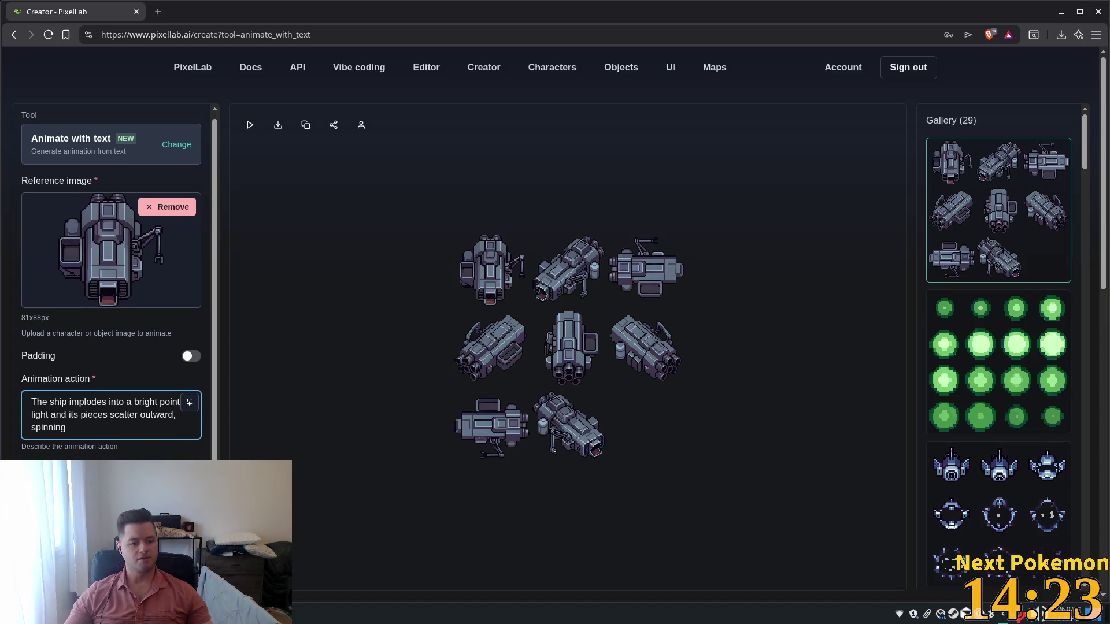
pyautogui.scroll(-1, 110, 457)
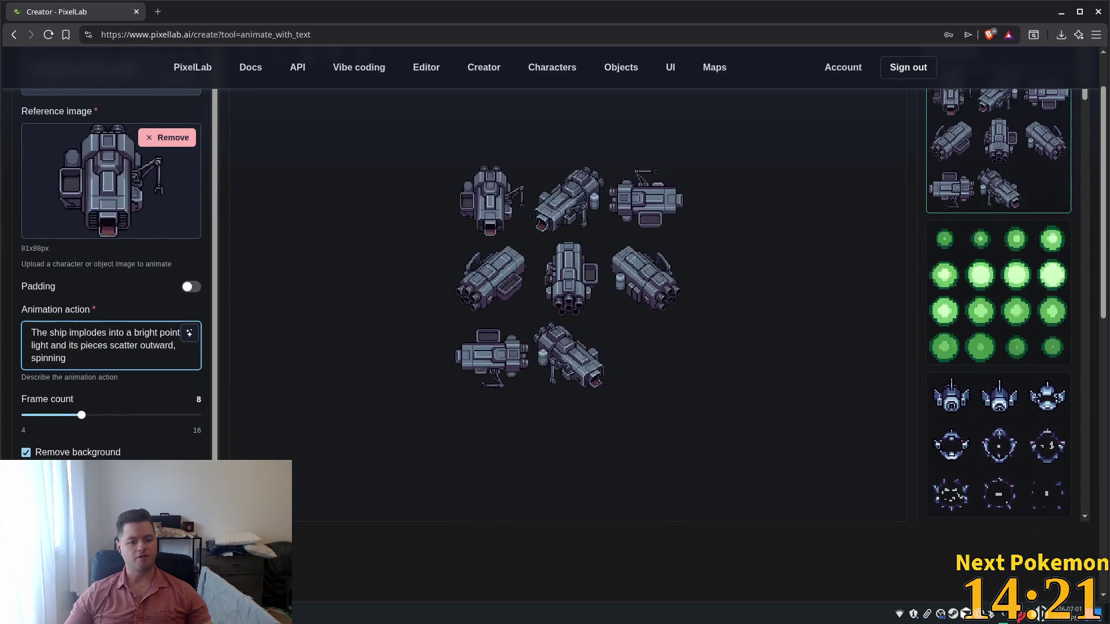
pyautogui.click(110, 491)
pyautogui.scroll(1, 557, 481)
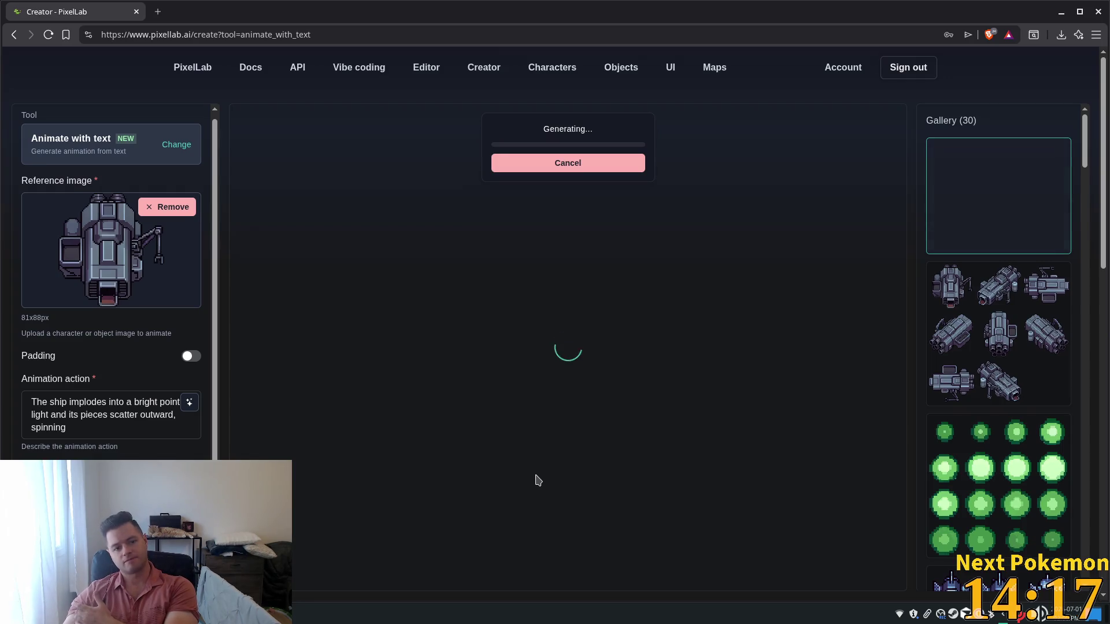
# Copy the generated rotation sheet image from PixelLab's gallery and return to Aseprite.
pyautogui.hotkey('alt', 'Tab')
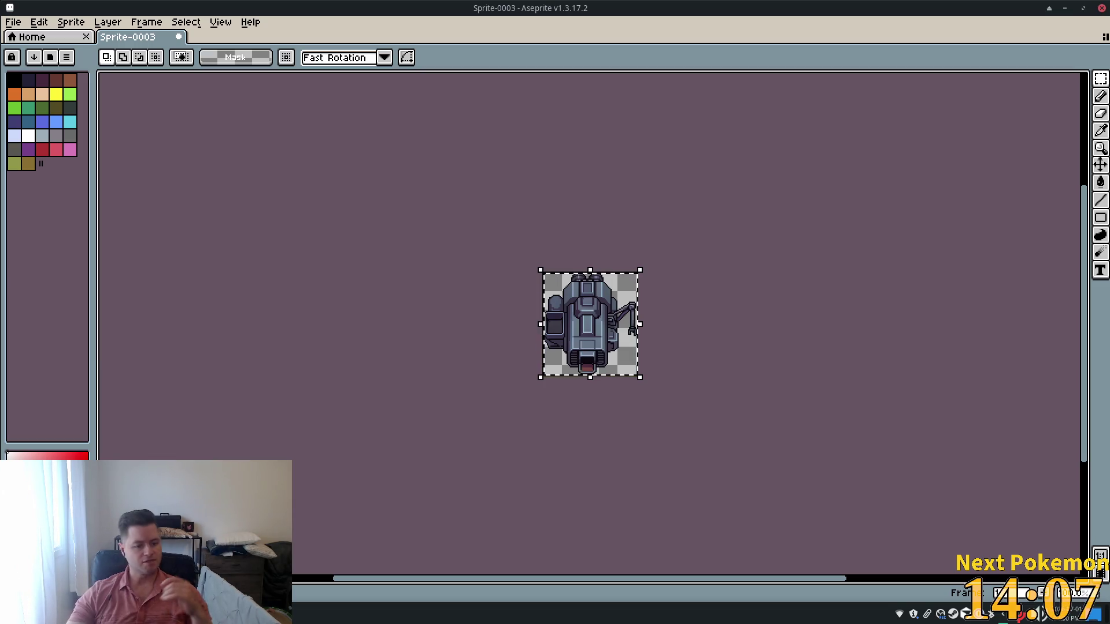
pyautogui.hotkey('alt', 'Tab')
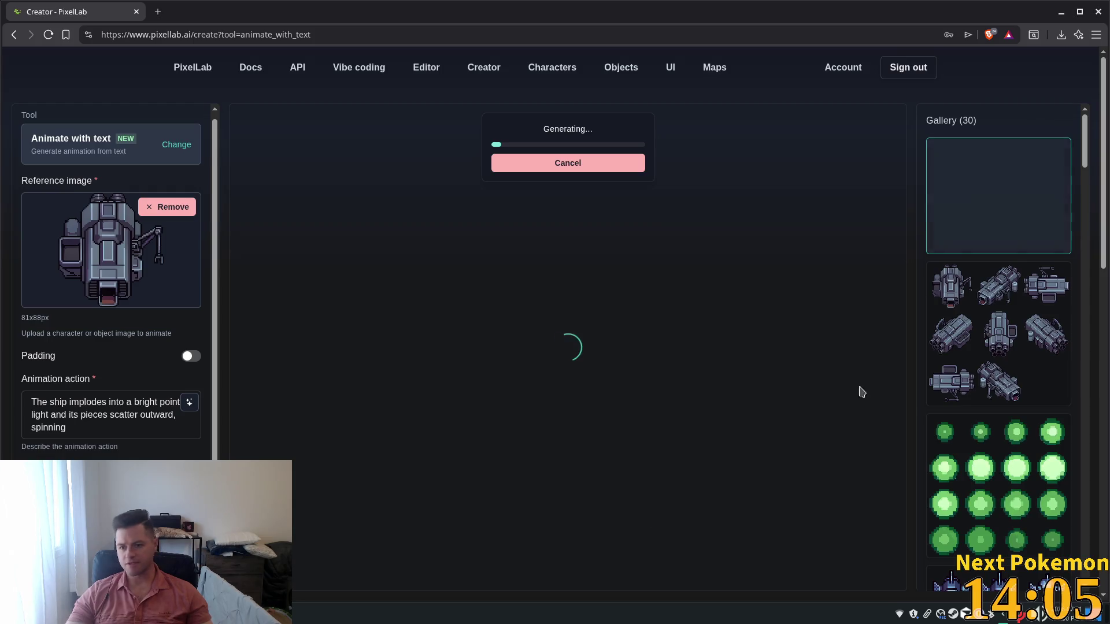
pyautogui.rightClick(982, 345)
pyautogui.click(983, 345)
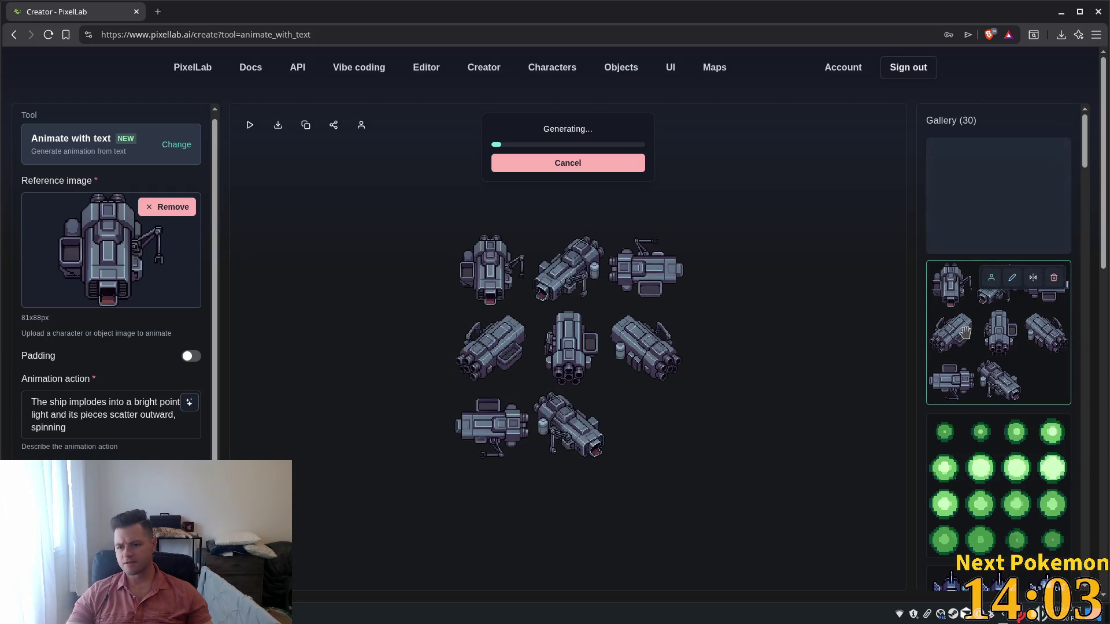
pyautogui.rightClick(556, 327)
pyautogui.click(590, 373)
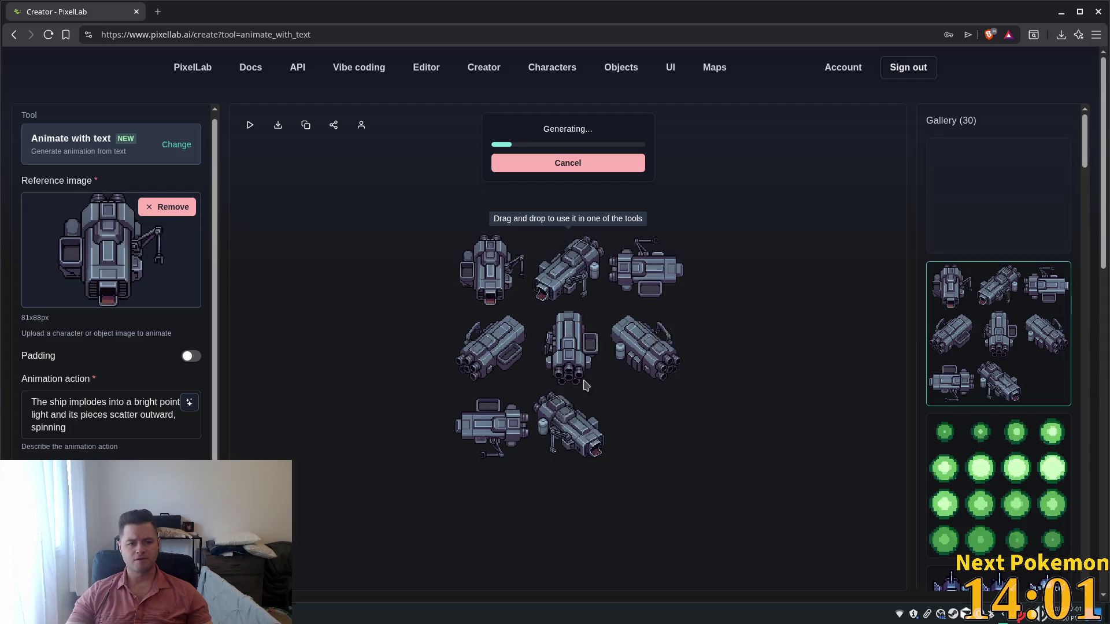
pyautogui.hotkey('alt', 'Tab')
pyautogui.click(12, 25)
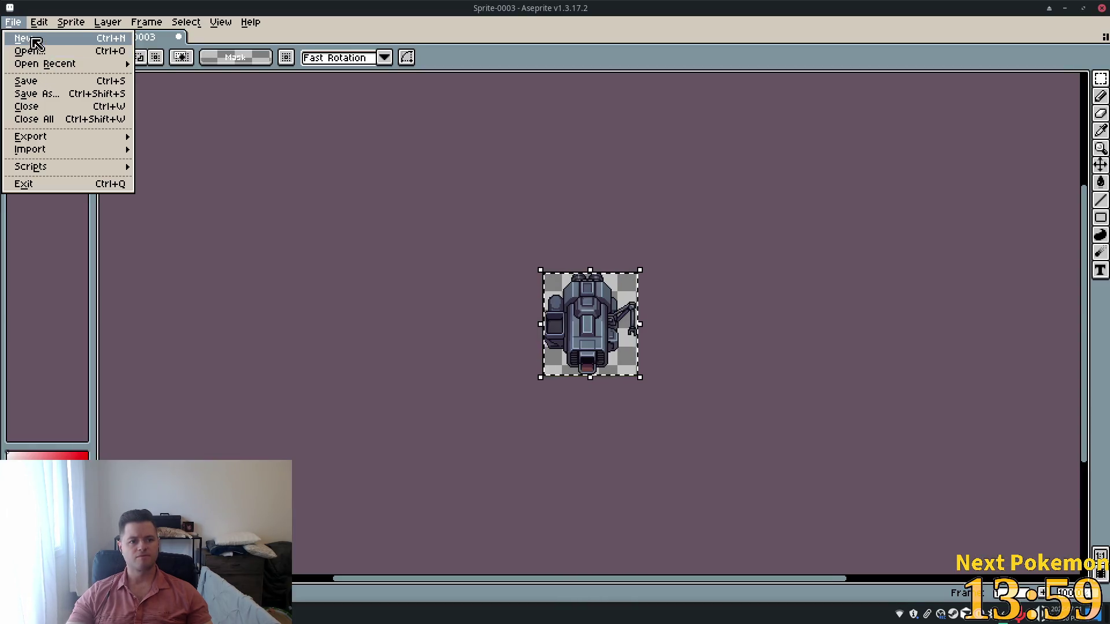
# Paste the rotation sheet into a new 288x288 sprite and fit all eight probe views inside.
pyautogui.click(35, 41)
pyautogui.click(520, 431)
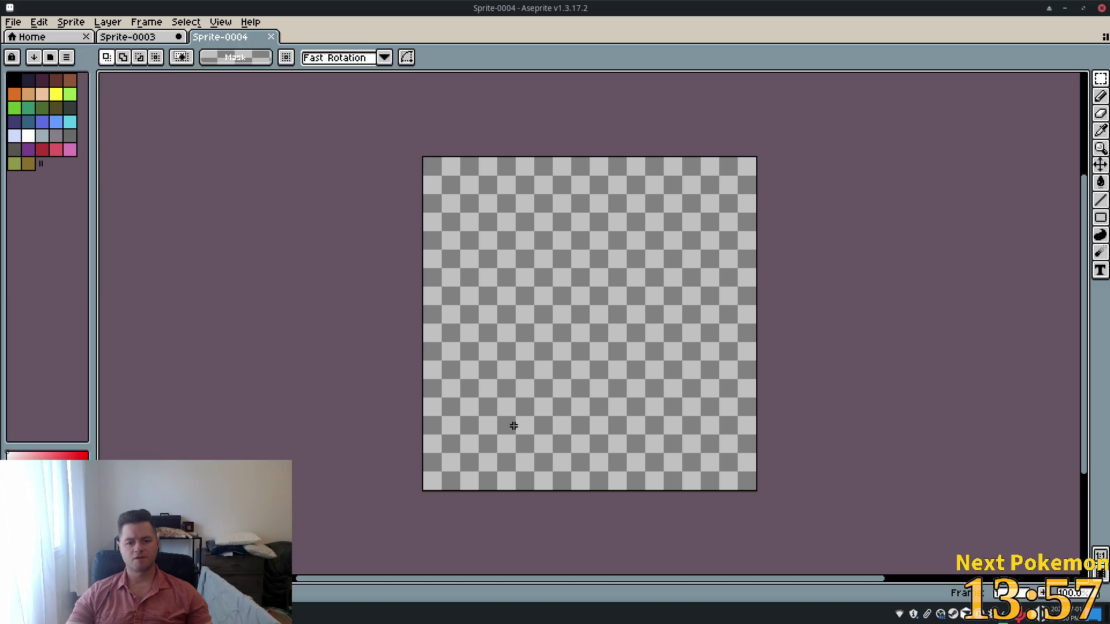
pyautogui.hotkey('ctrl', 'v')
pyautogui.scroll(2, 526, 310)
pyautogui.scroll(-5, 527, 310)
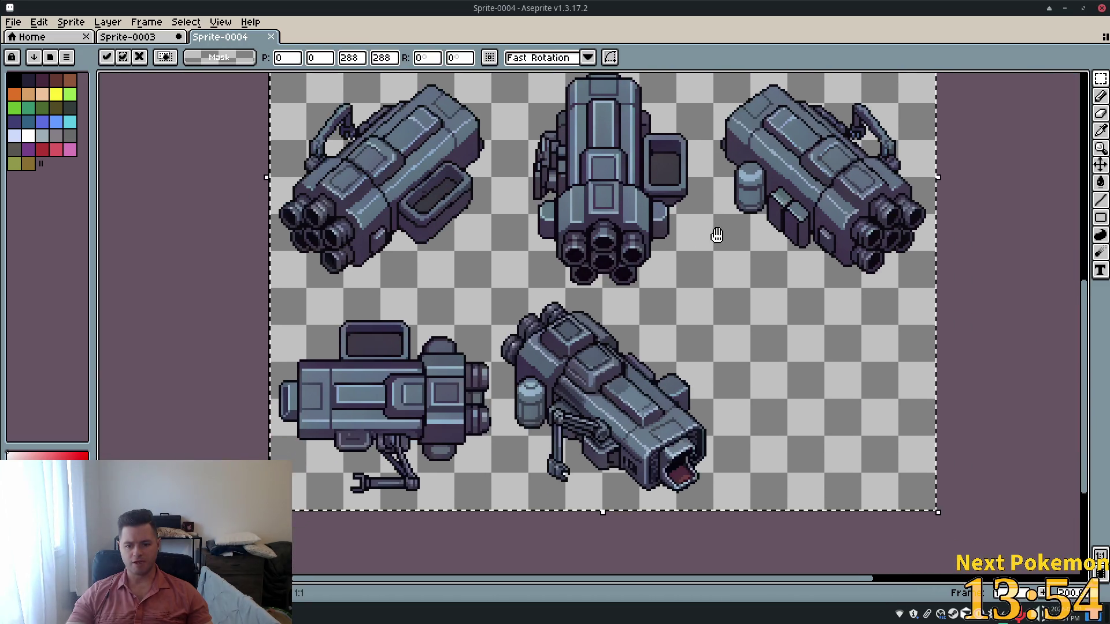
pyautogui.moveTo(716, 235)
pyautogui.mouseDown()
pyautogui.moveTo(726, 231)
pyautogui.moveTo(681, 330)
pyautogui.moveTo(508, 409)
pyautogui.moveTo(335, 329)
pyautogui.moveTo(359, 206)
pyautogui.moveTo(429, 124)
pyautogui.moveTo(483, 99)
pyautogui.moveTo(605, 126)
pyautogui.moveTo(646, 209)
pyautogui.moveTo(641, 332)
pyautogui.moveTo(611, 365)
pyautogui.mouseUp()
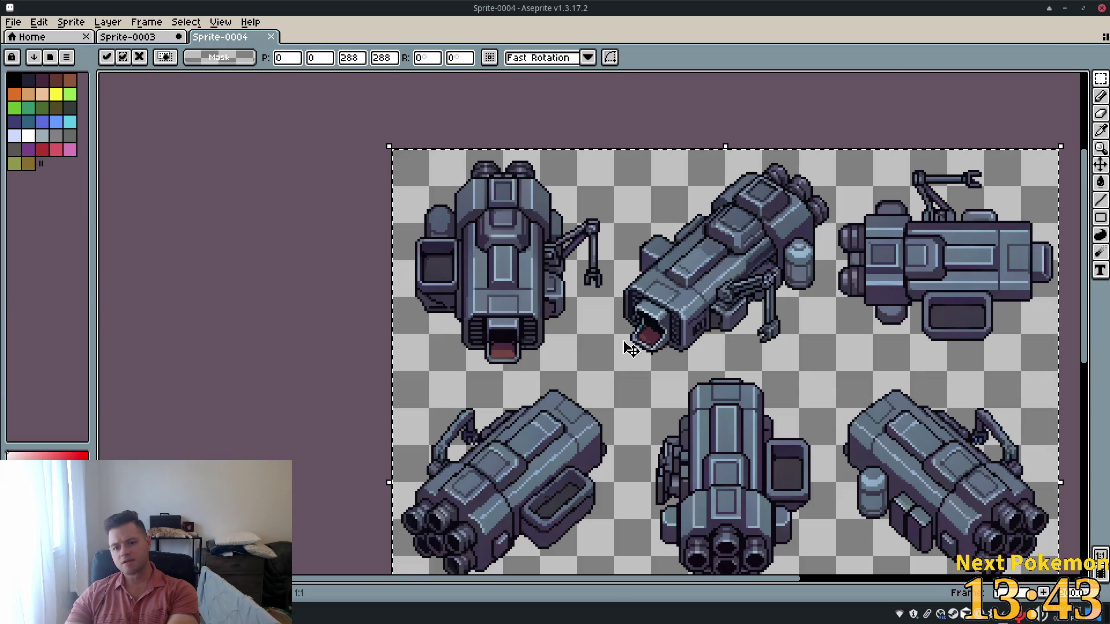
pyautogui.scroll(-2, 547, 312)
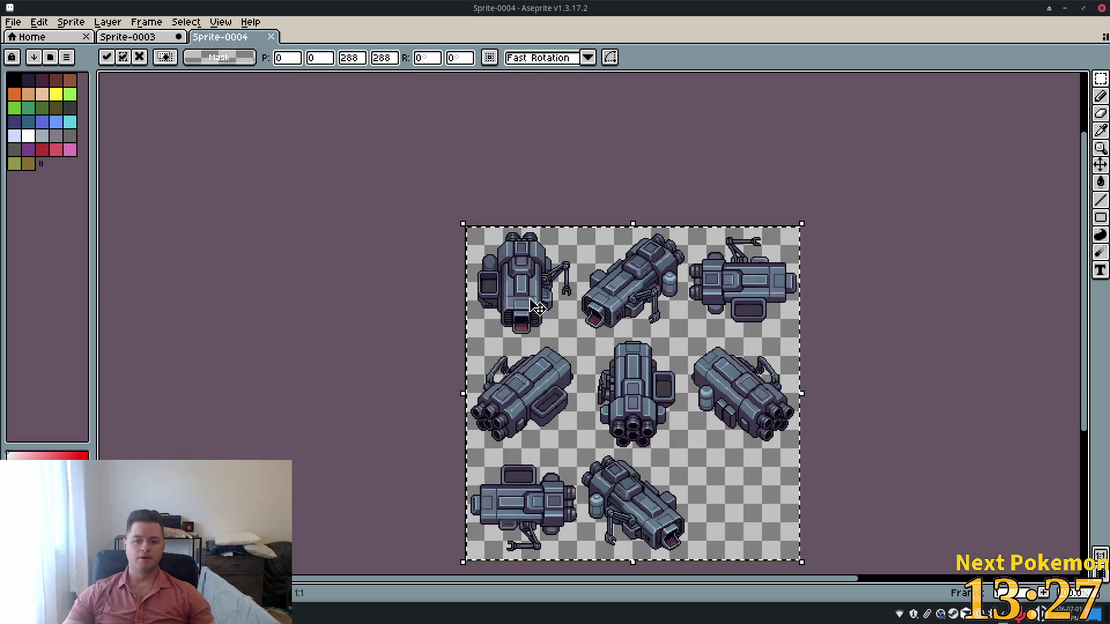
pyautogui.hotkey('alt', 'Tab')
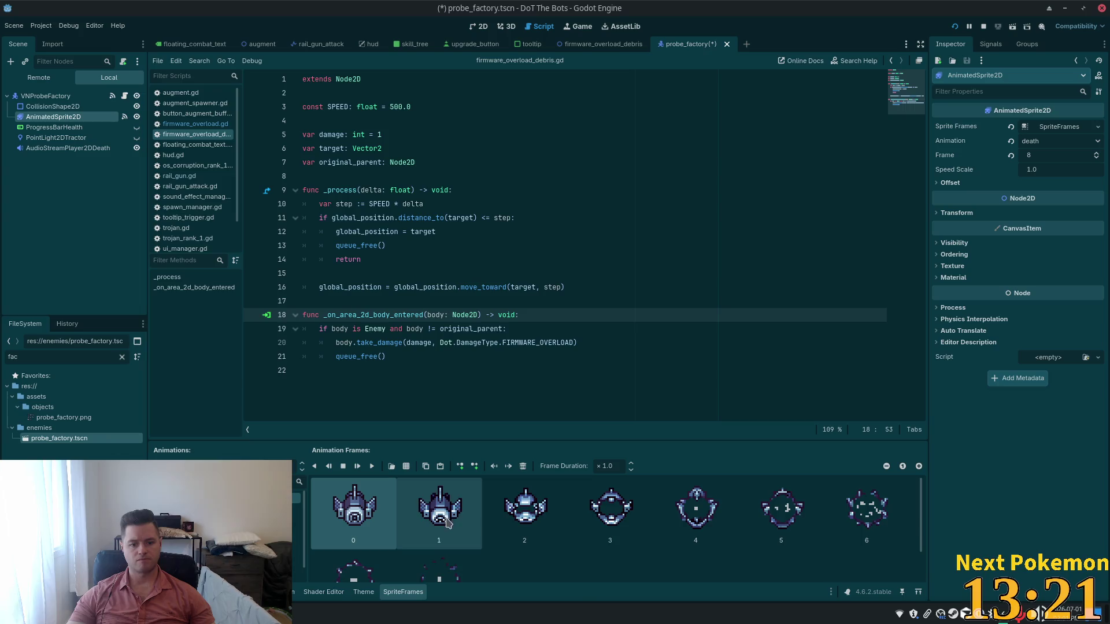
# Replace the default animation's old frame with the top-right cell of probe_factory.png, auto-sliced into a 3x3 grid.
pyautogui.click(220, 509)
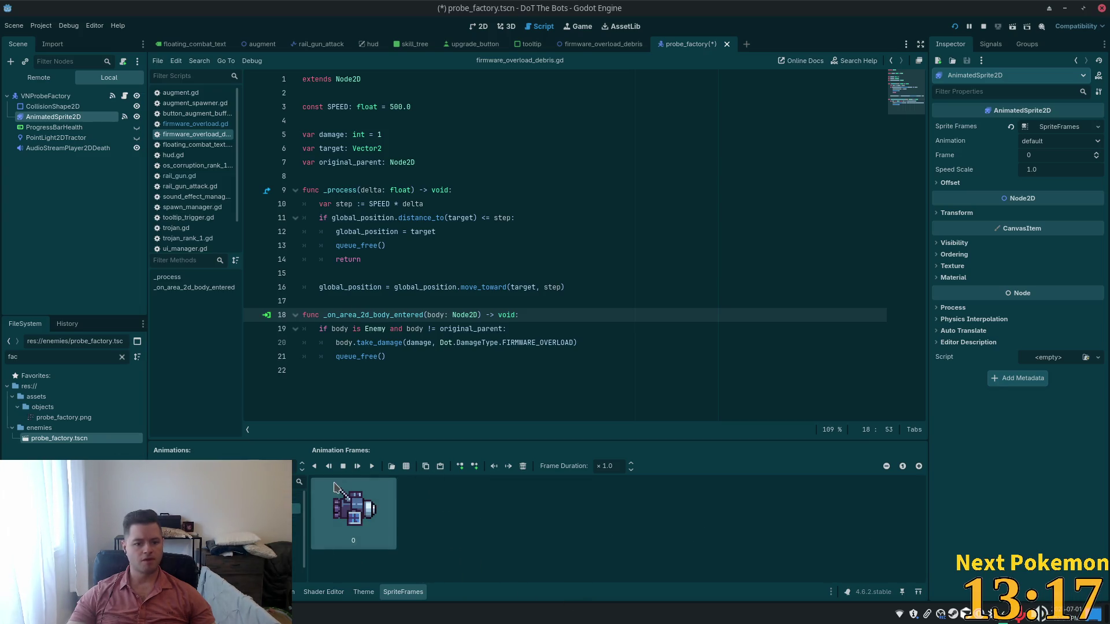
pyautogui.click(406, 466)
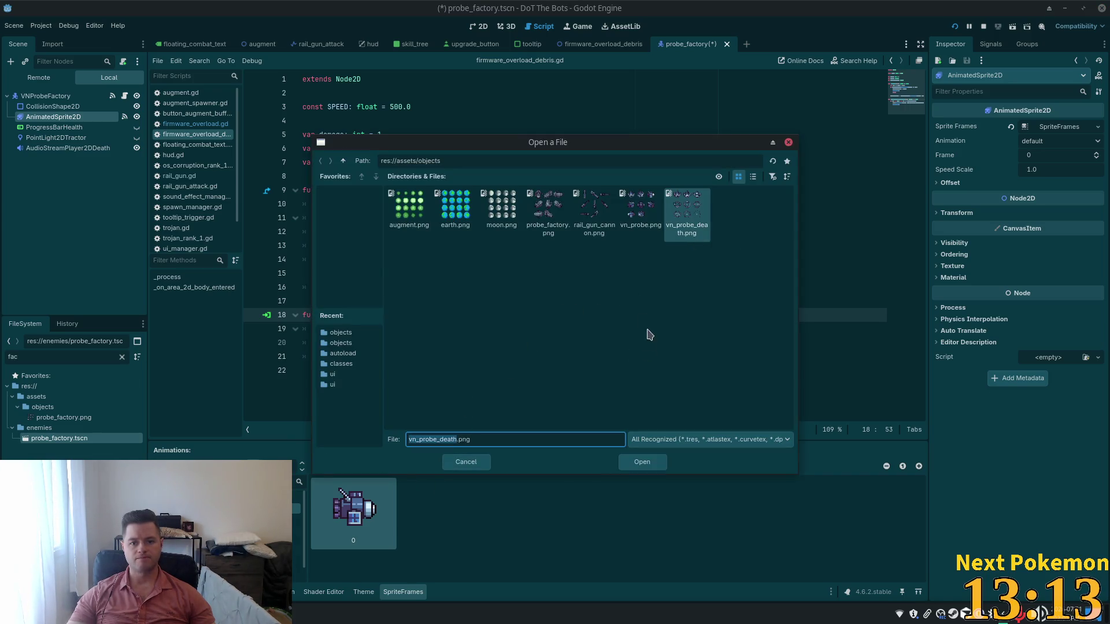
pyautogui.doubleClick(549, 208)
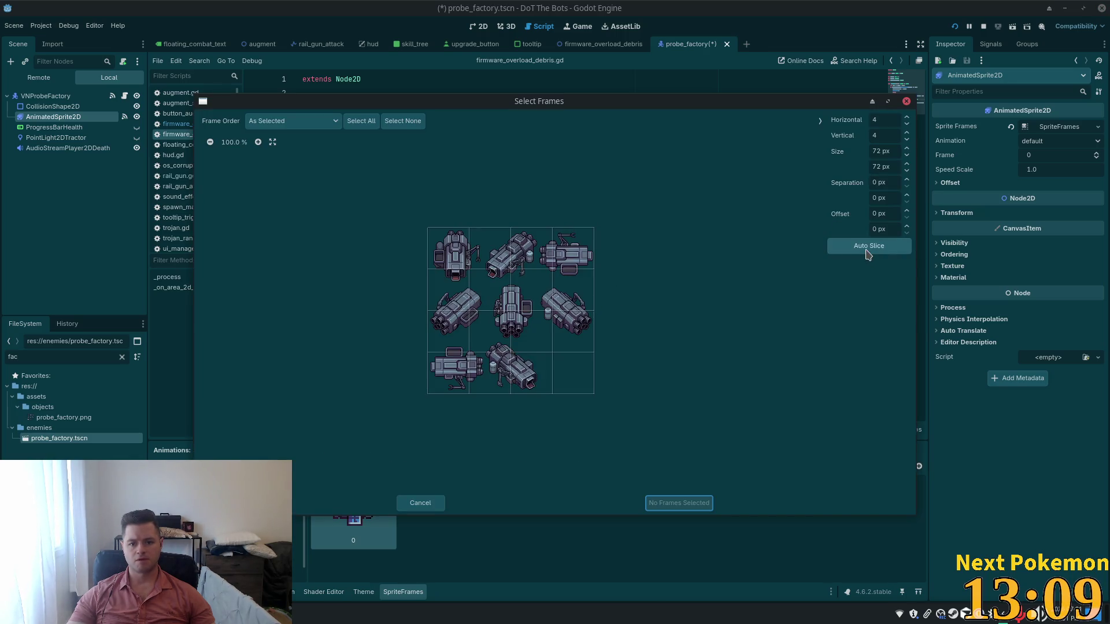
pyautogui.click(868, 247)
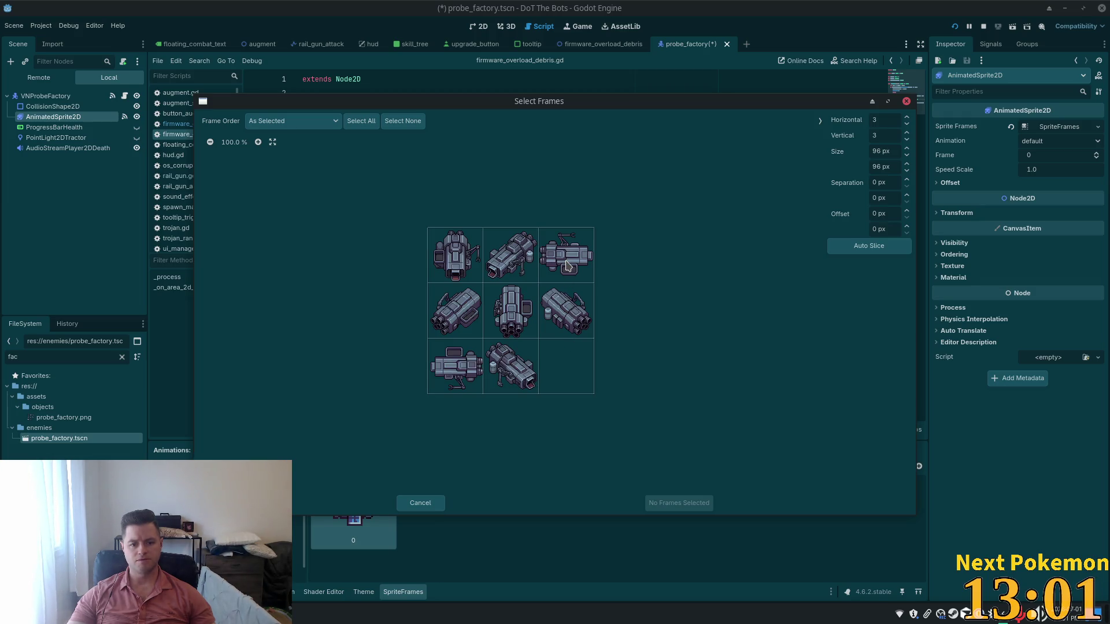
pyautogui.click(566, 258)
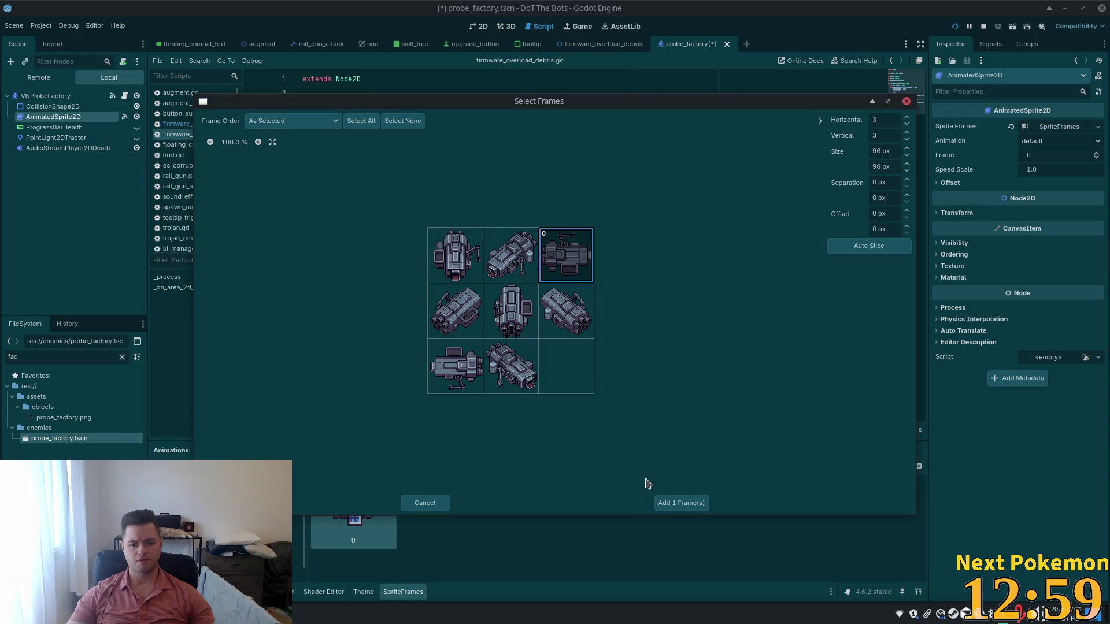
pyautogui.click(680, 501)
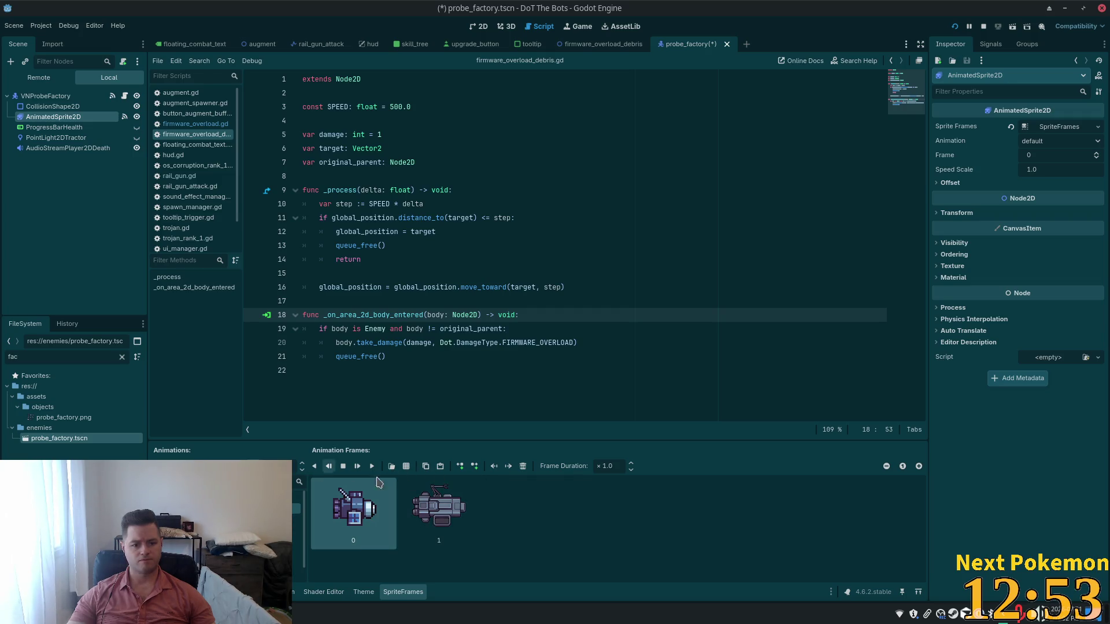
pyautogui.click(522, 467)
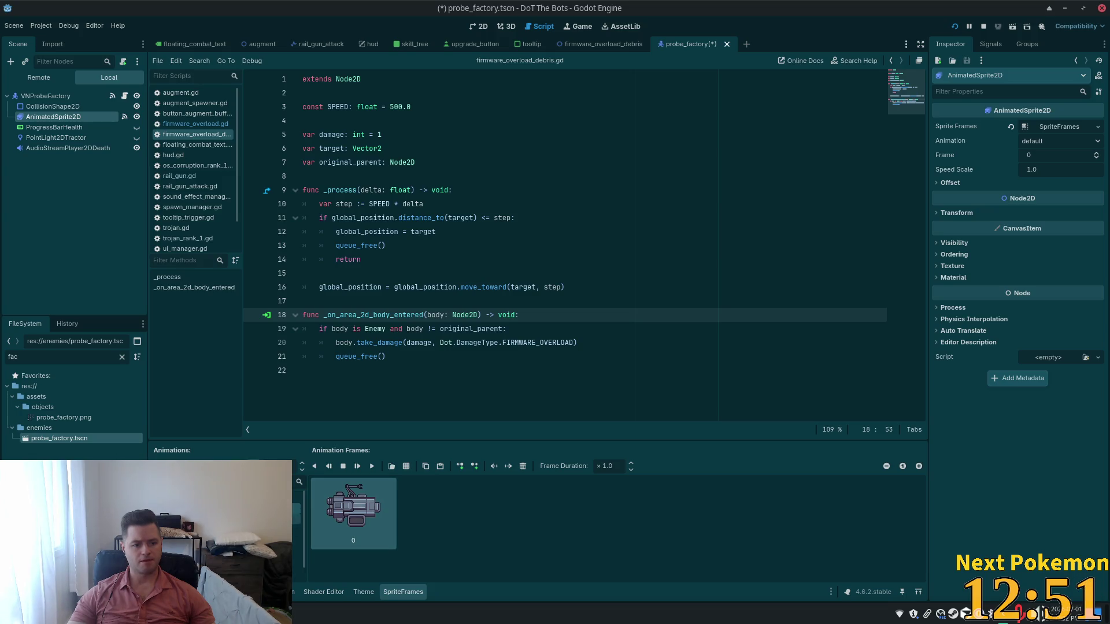
pyautogui.click(272, 519)
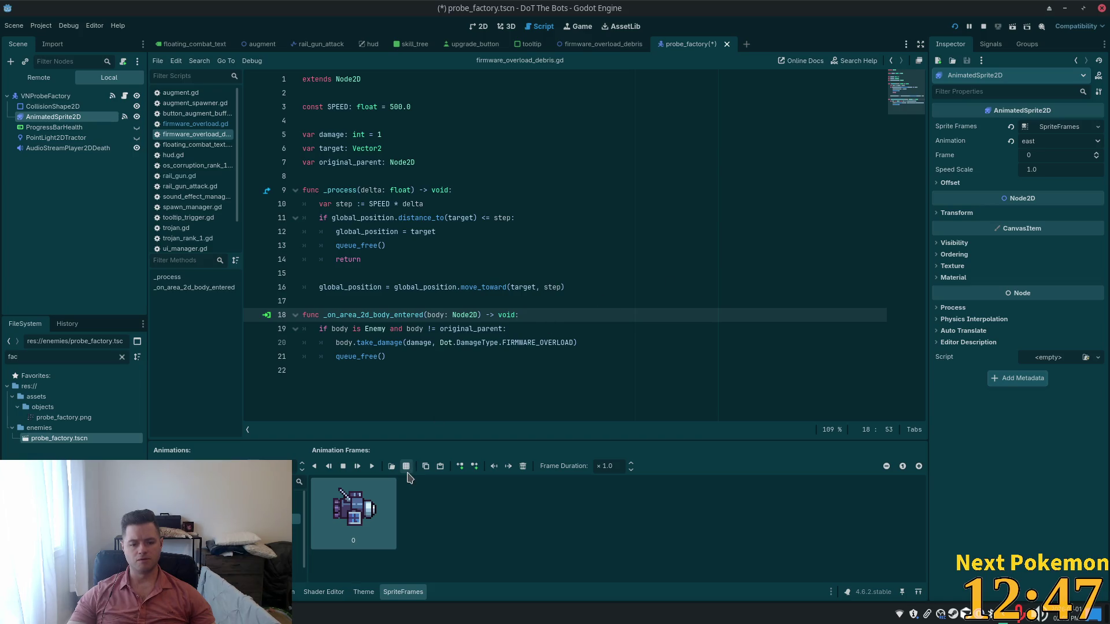
# Give the east animation the top-right probe_factory.png view and delete its old frame.
pyautogui.click(406, 467)
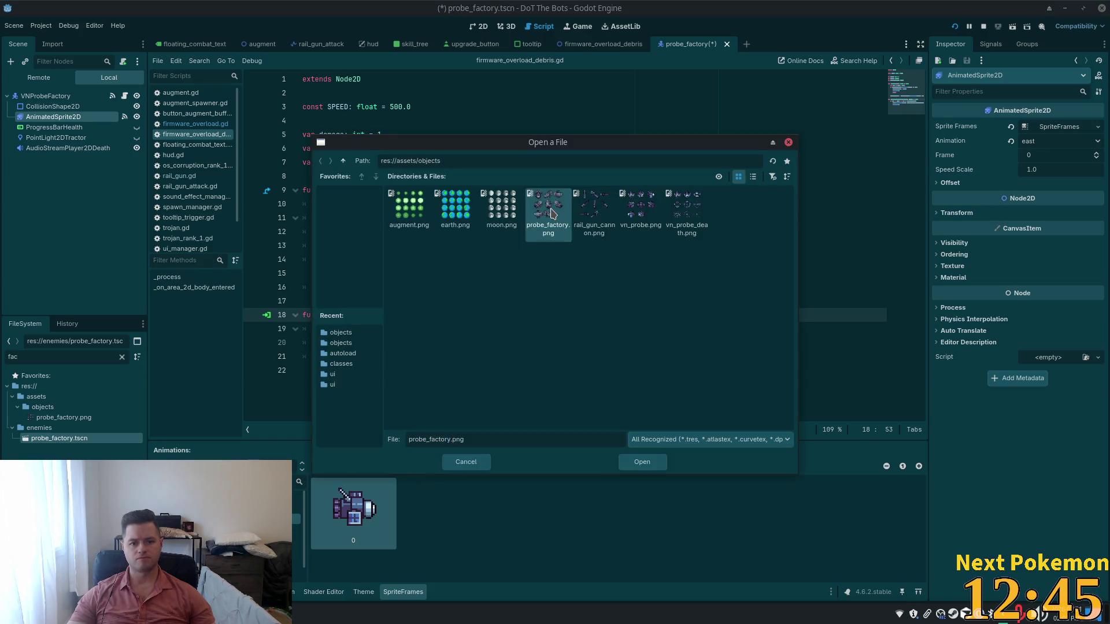
pyautogui.doubleClick(551, 214)
pyautogui.click(584, 272)
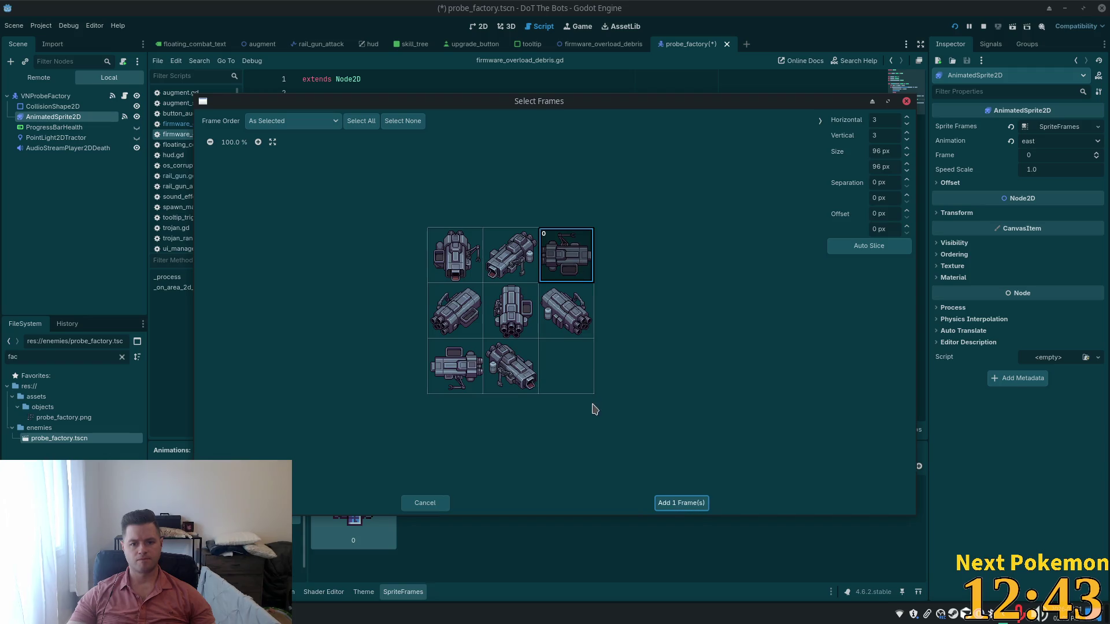
pyautogui.click(664, 504)
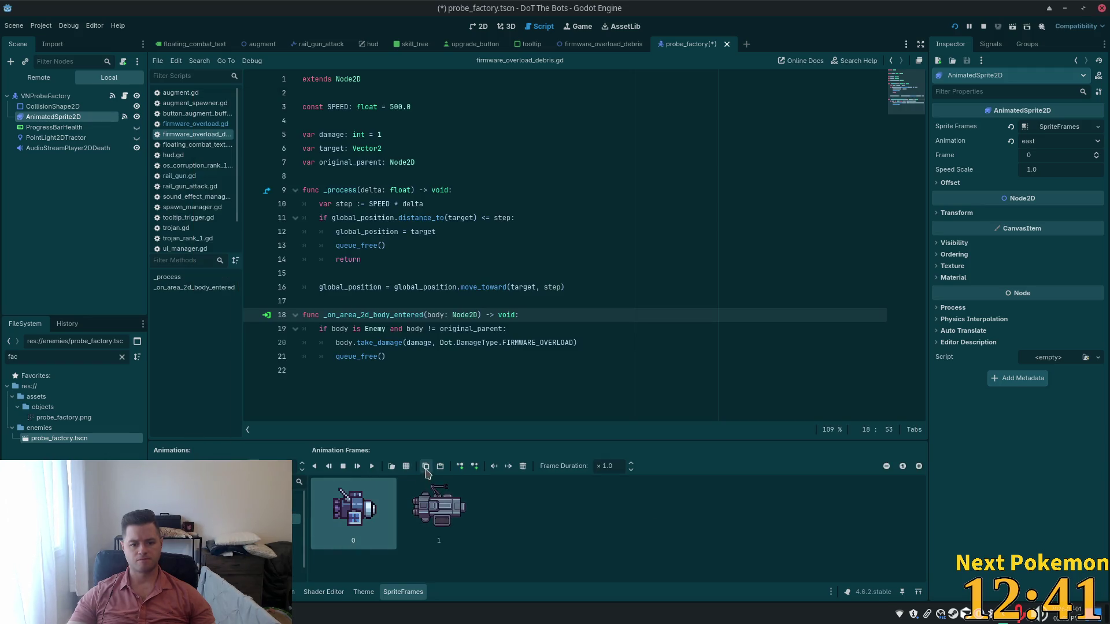
pyautogui.click(523, 466)
# Replace the north animation's frame with the centre probe_factory.png view.
pyautogui.click(190, 529)
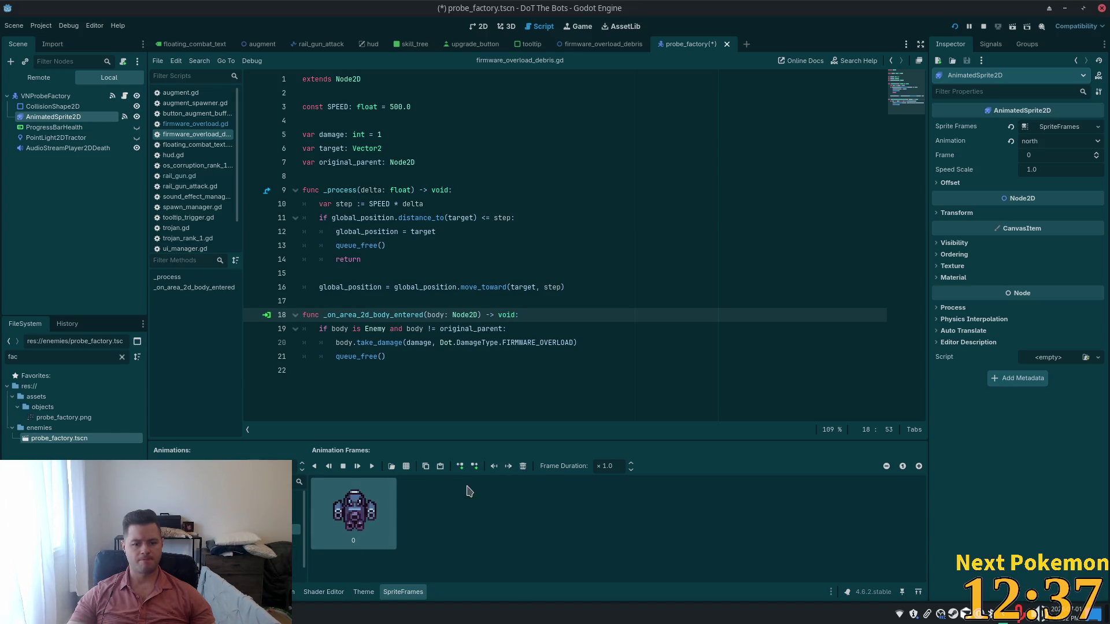
pyautogui.click(523, 466)
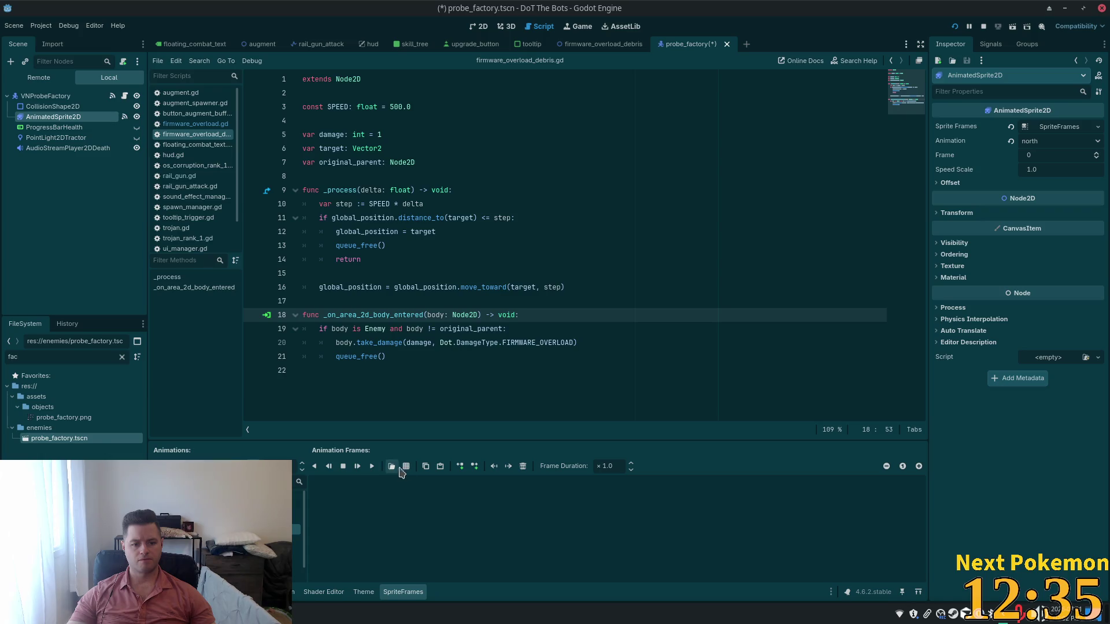
pyautogui.click(391, 466)
pyautogui.press('Return')
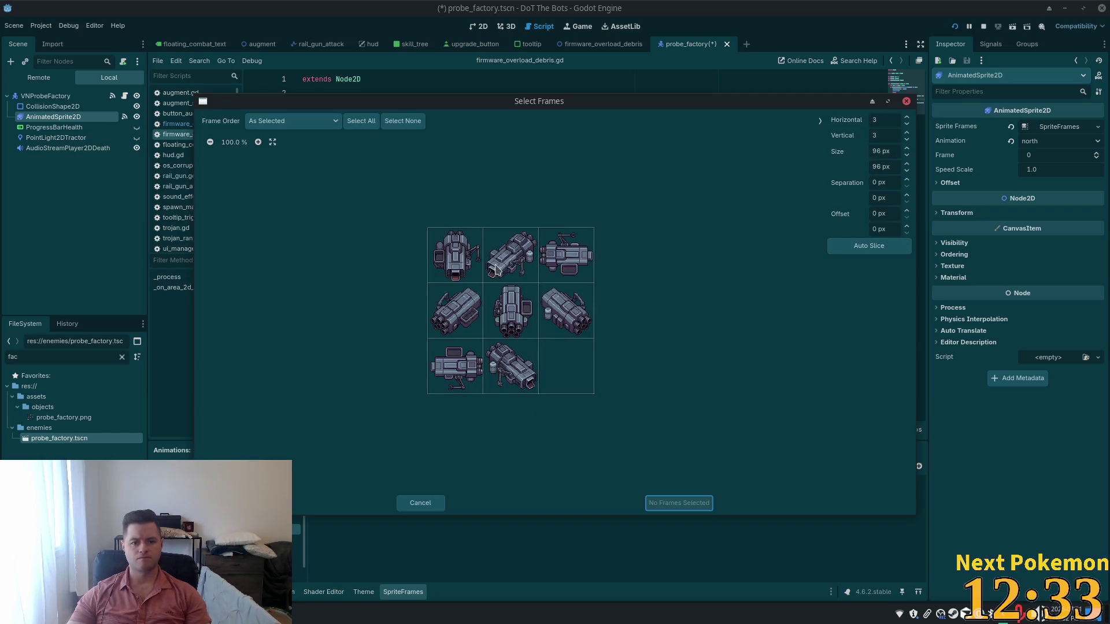
pyautogui.click(511, 311)
pyautogui.press('Return')
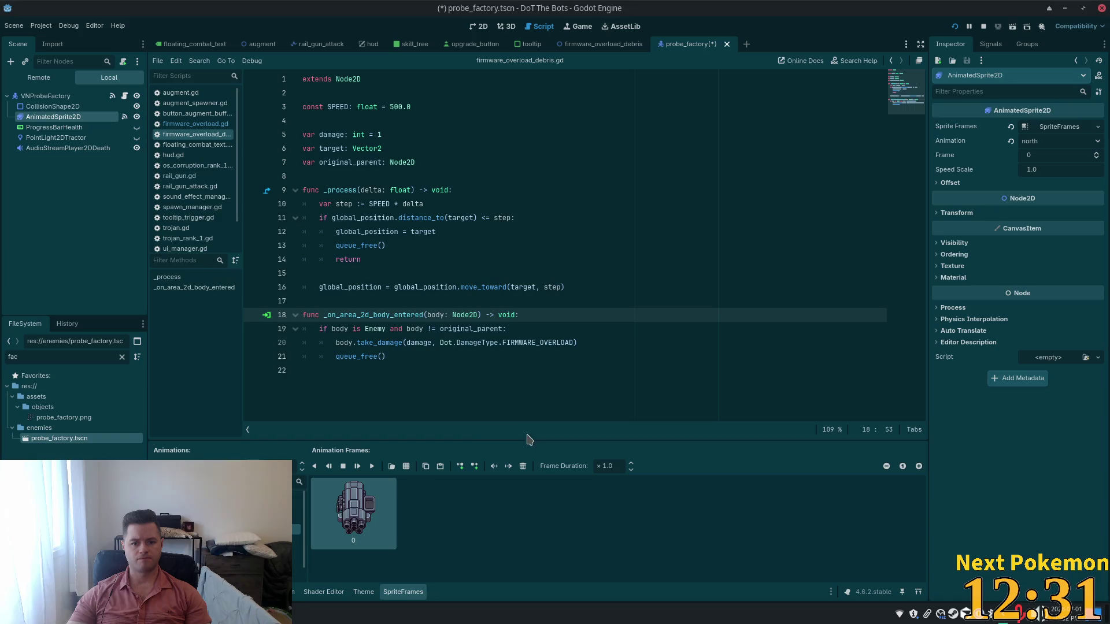
# Replace the north_east animation's frame with the middle-left probe_factory.png view.
pyautogui.click(203, 540)
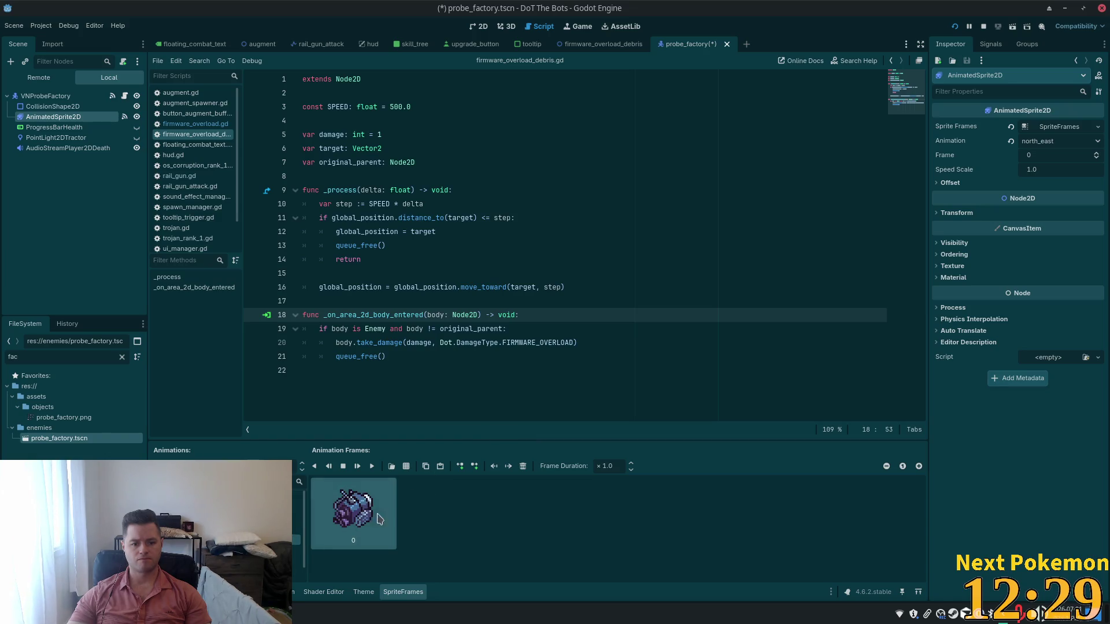
pyautogui.click(523, 466)
pyautogui.click(406, 466)
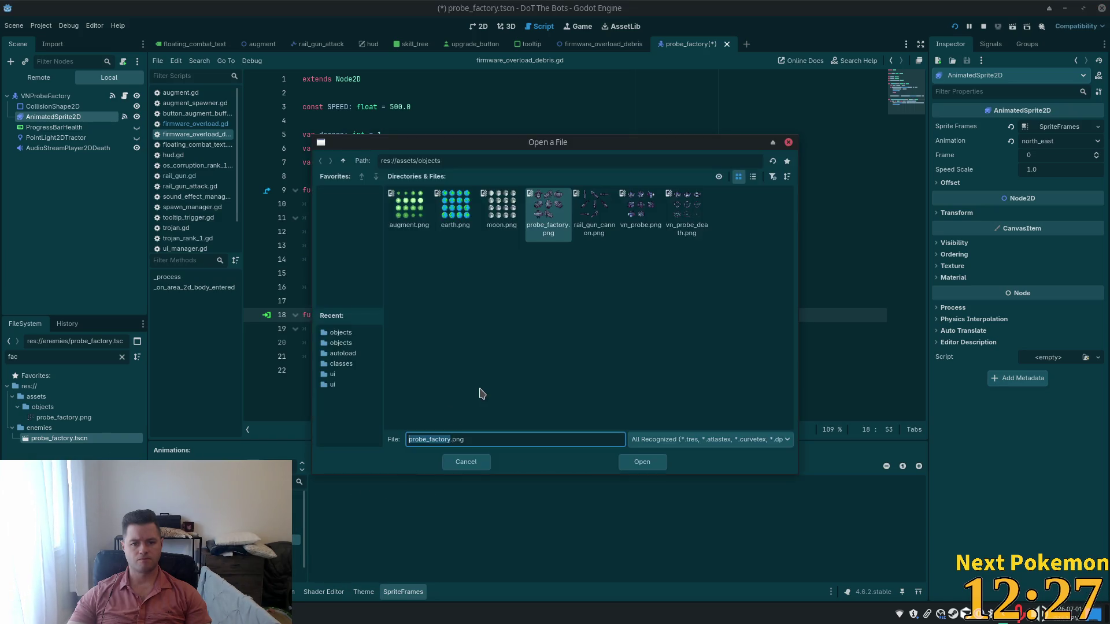
pyautogui.press('Return')
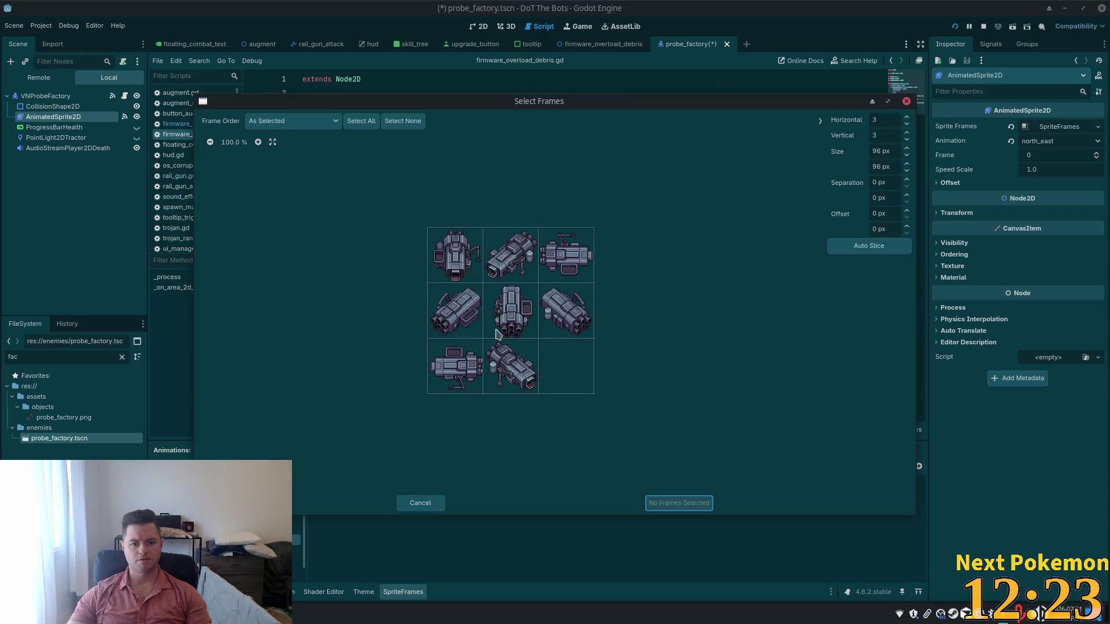
pyautogui.click(468, 318)
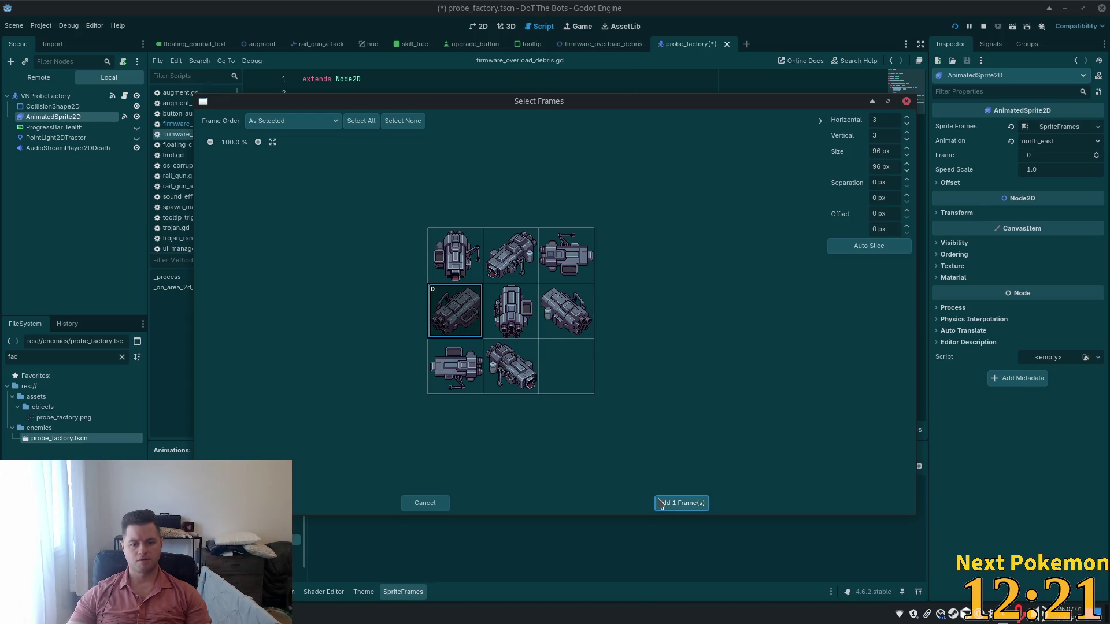
pyautogui.click(669, 503)
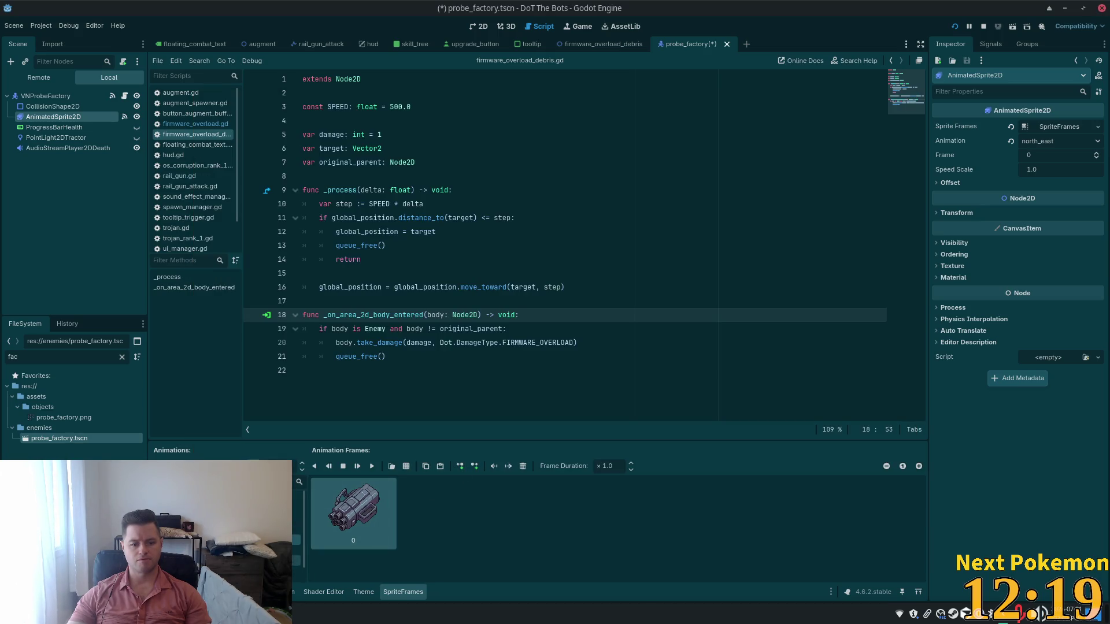
# Replace the north_west animation's frame with the middle-right probe_factory.png view.
pyautogui.click(225, 541)
pyautogui.click(524, 468)
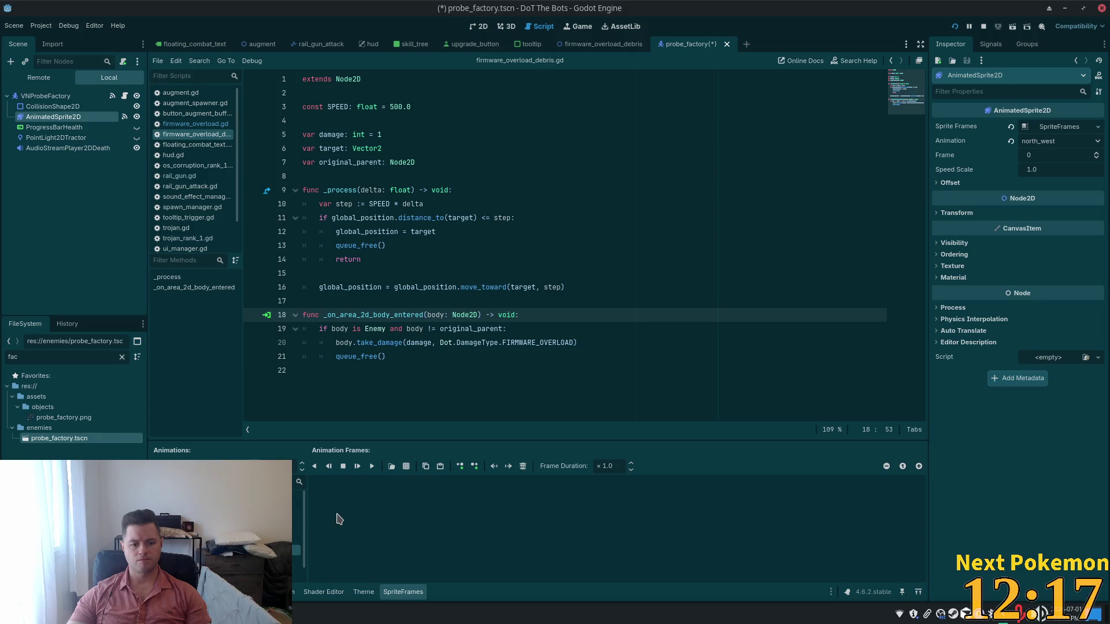
pyautogui.click(407, 466)
pyautogui.doubleClick(543, 237)
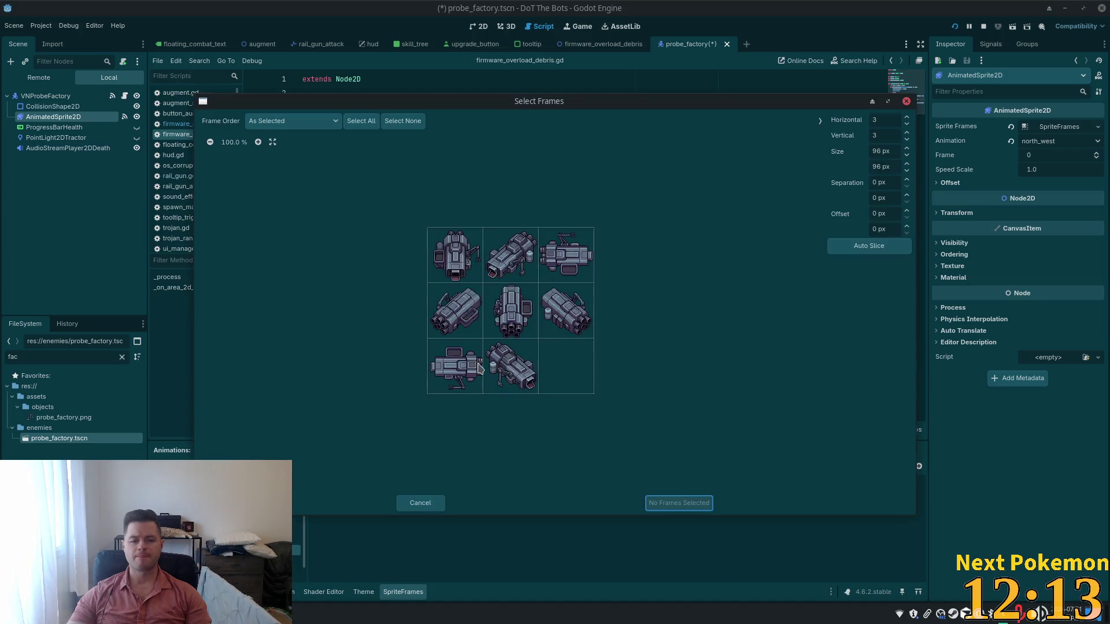
pyautogui.click(567, 311)
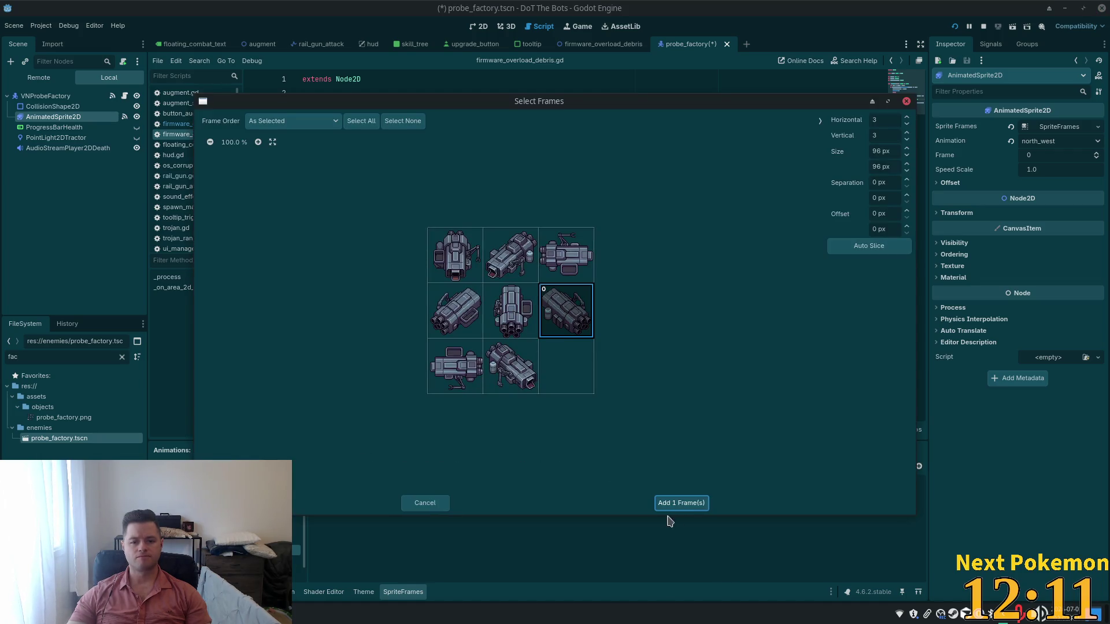
pyautogui.click(679, 502)
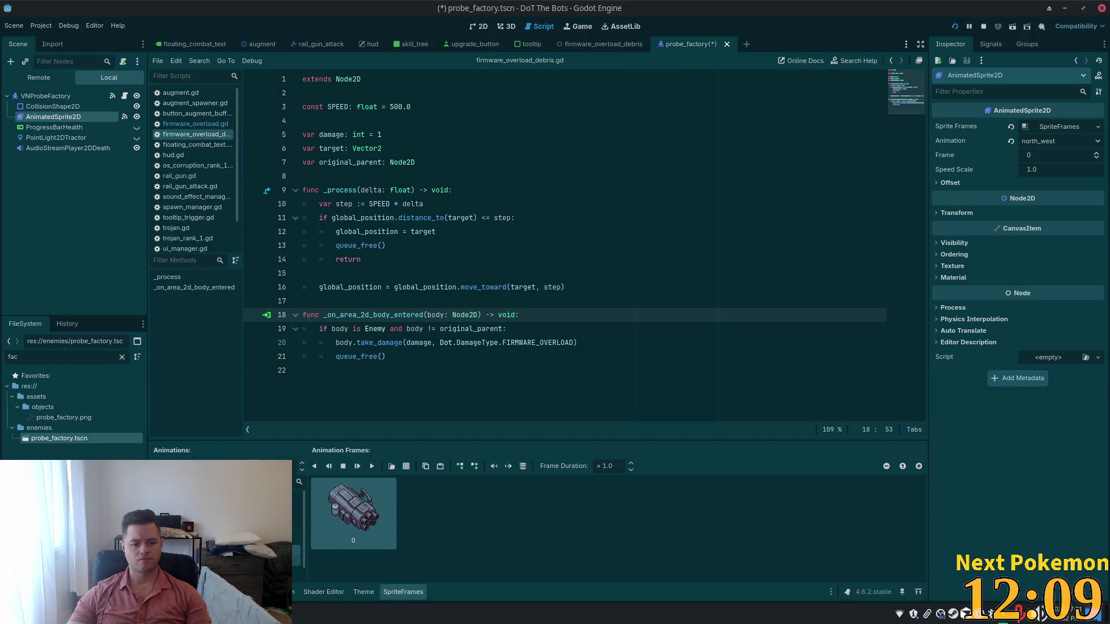
# Add the top-left probe_factory.png sprite as the south animation's frame.
pyautogui.press('Down')
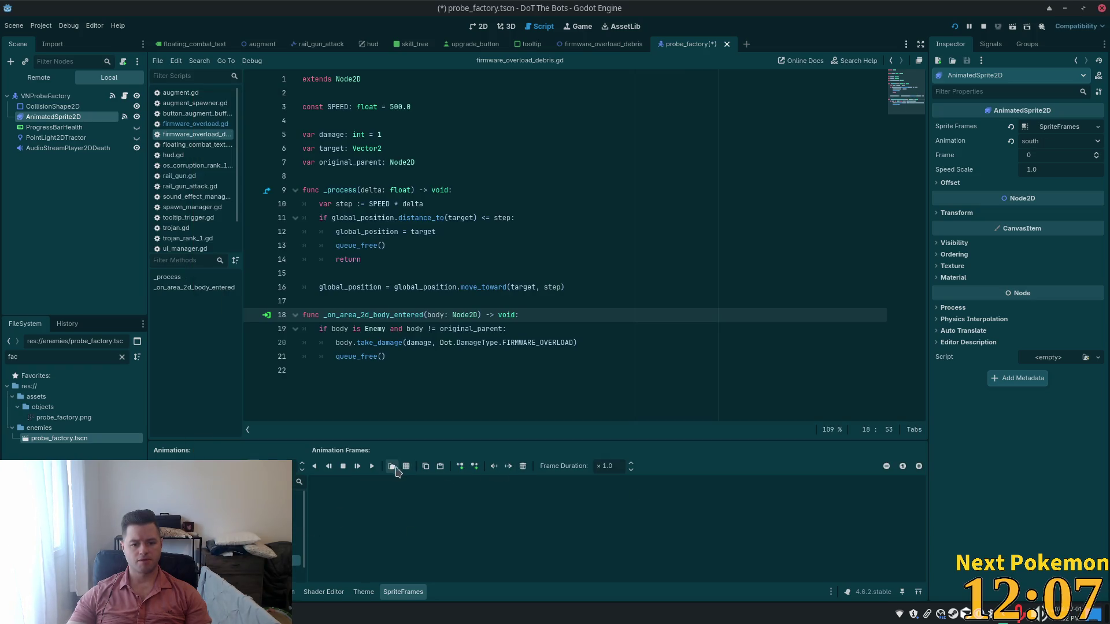
pyautogui.click(406, 466)
pyautogui.doubleClick(541, 270)
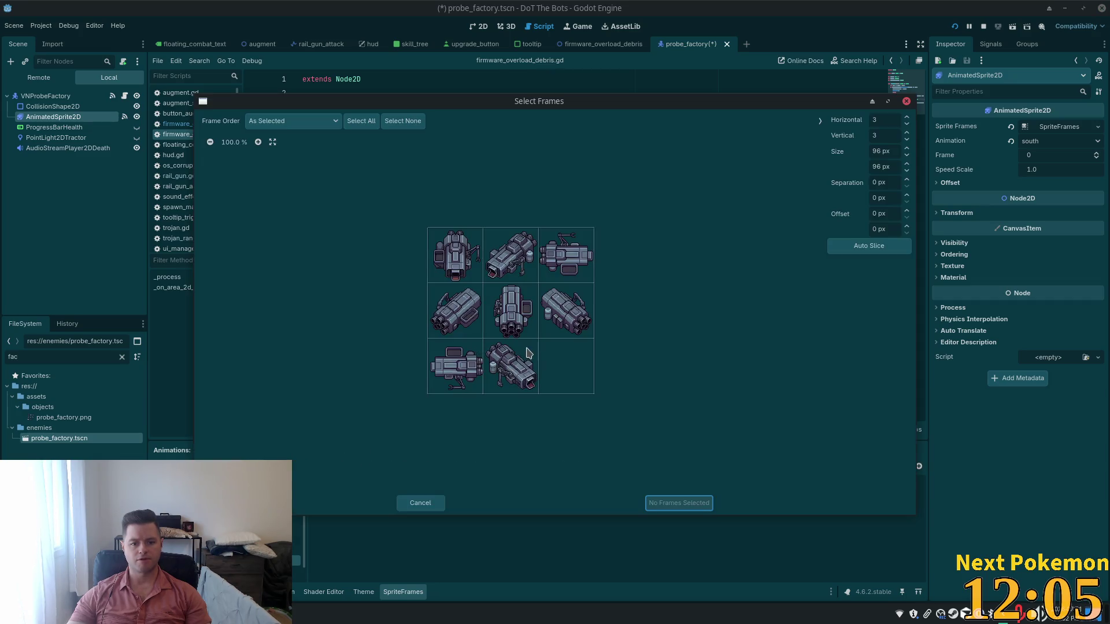
pyautogui.click(468, 252)
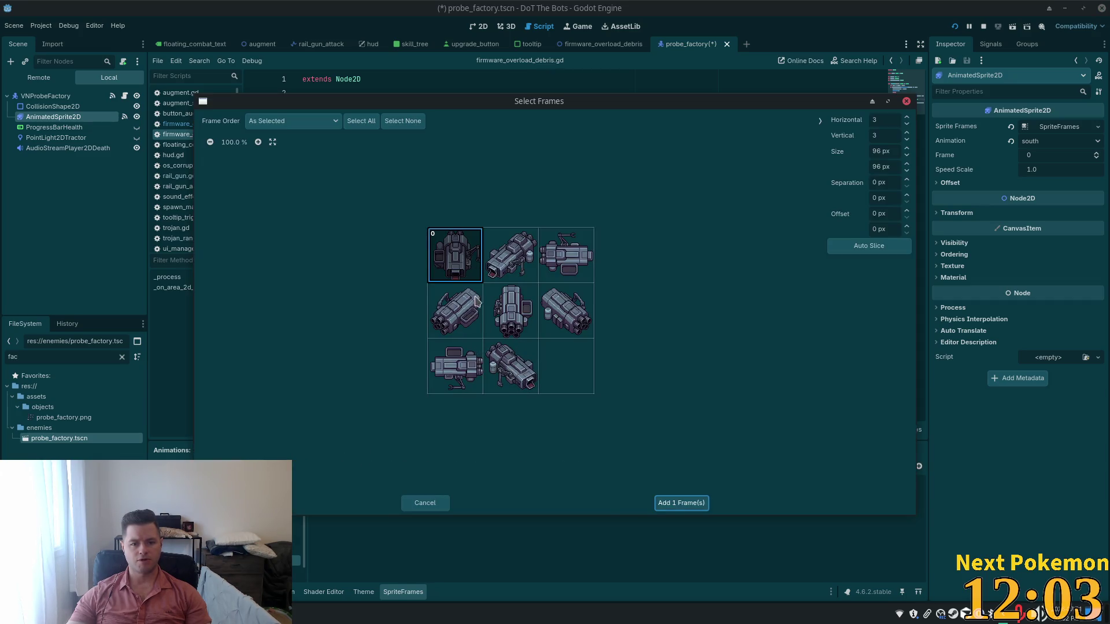
pyautogui.click(680, 503)
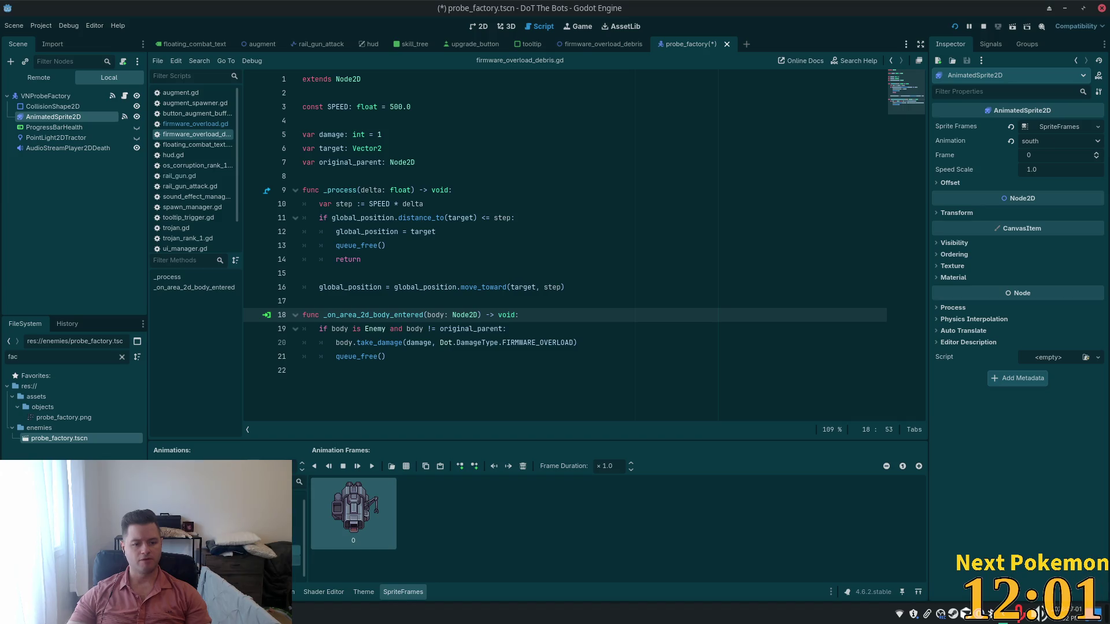
# Replace the south_east animation's frame with the bottom-middle probe_factory.png sprite.
pyautogui.click(202, 561)
pyautogui.click(523, 466)
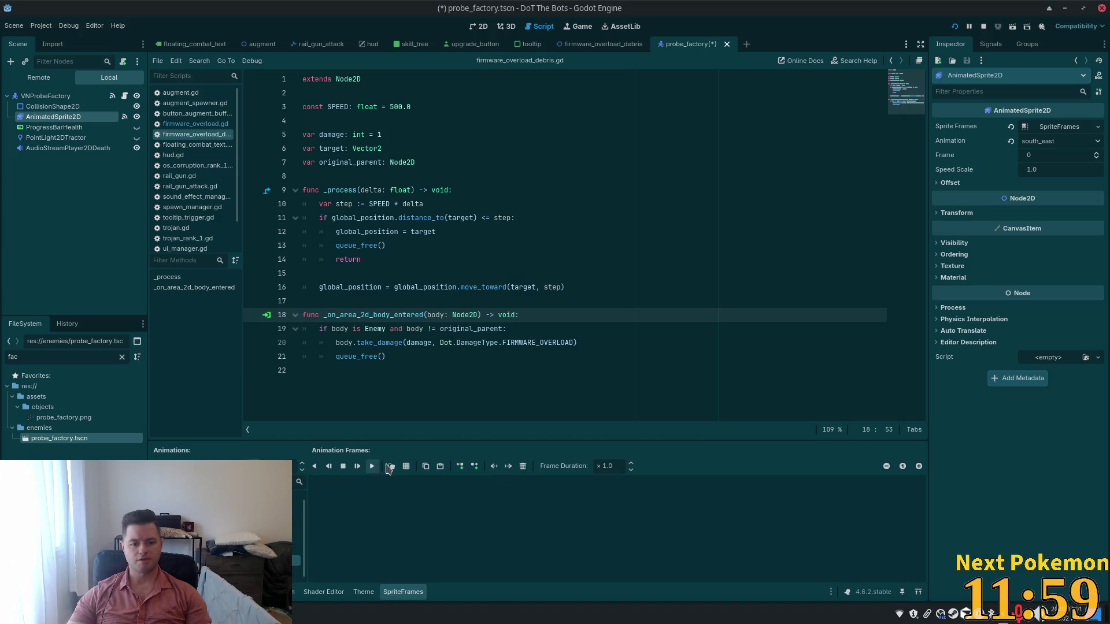
pyautogui.click(406, 466)
pyautogui.doubleClick(549, 219)
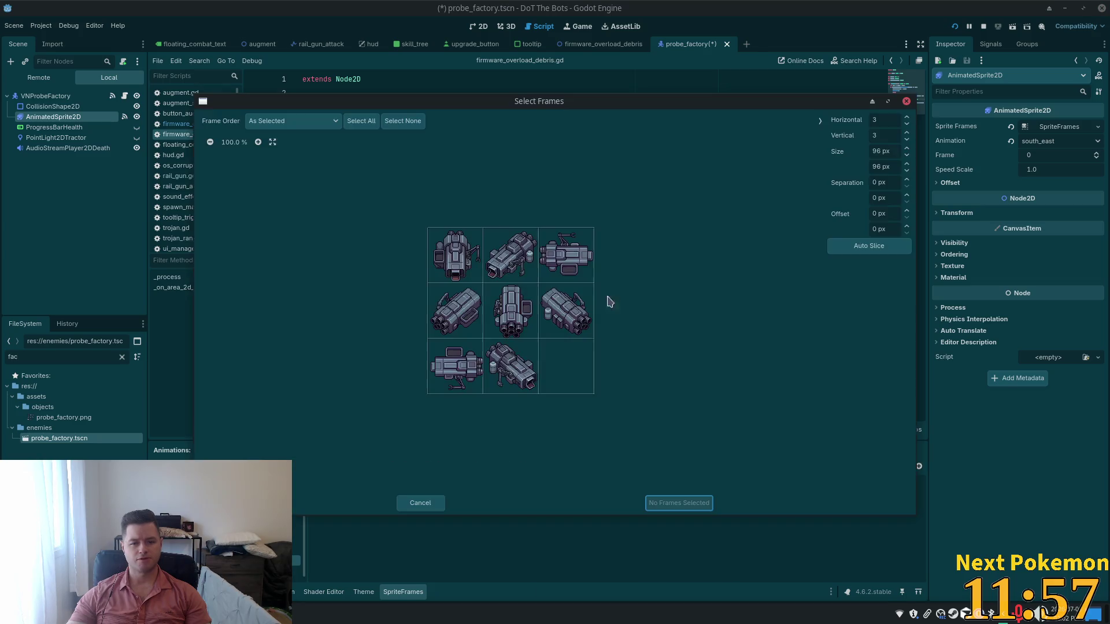
pyautogui.click(527, 376)
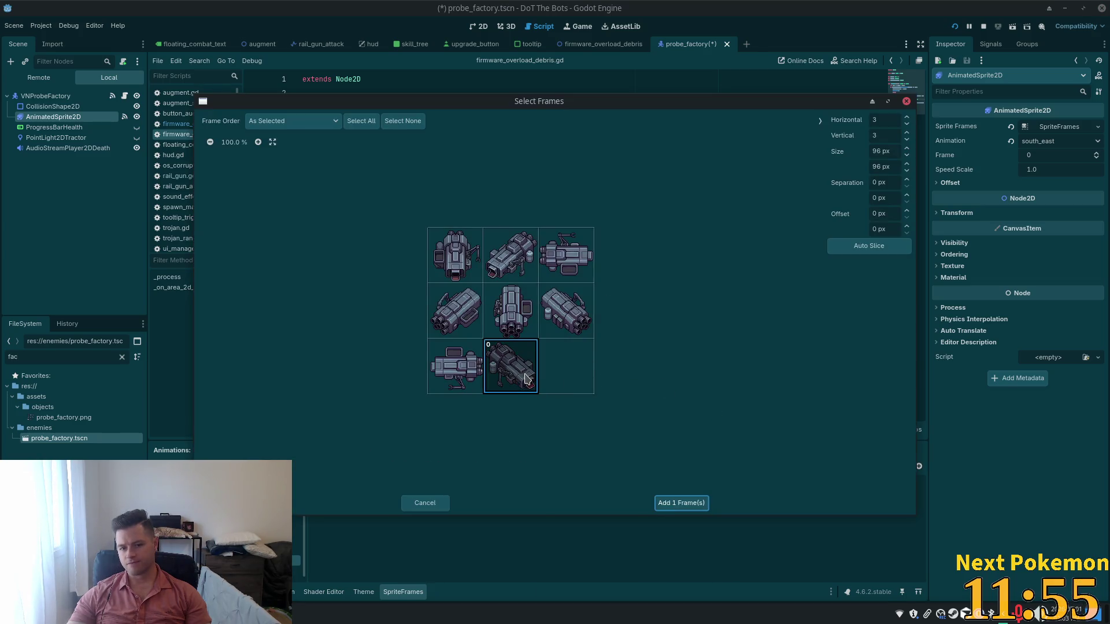
pyautogui.click(665, 503)
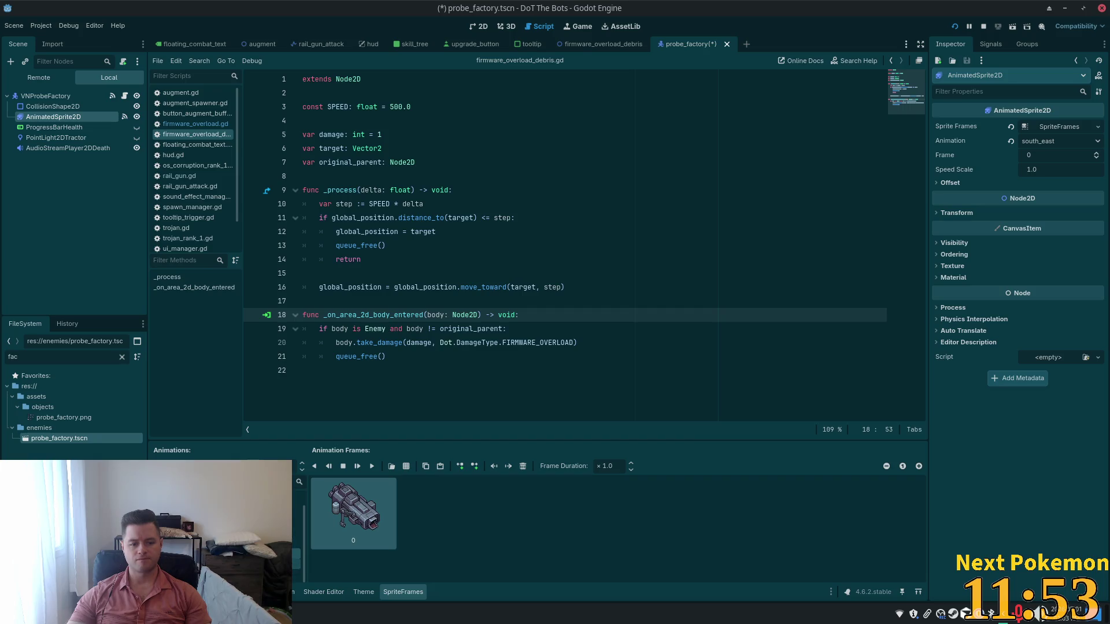
# Add the top-middle probe_factory.png sprite as the south_west animation's frame.
pyautogui.press('Down')
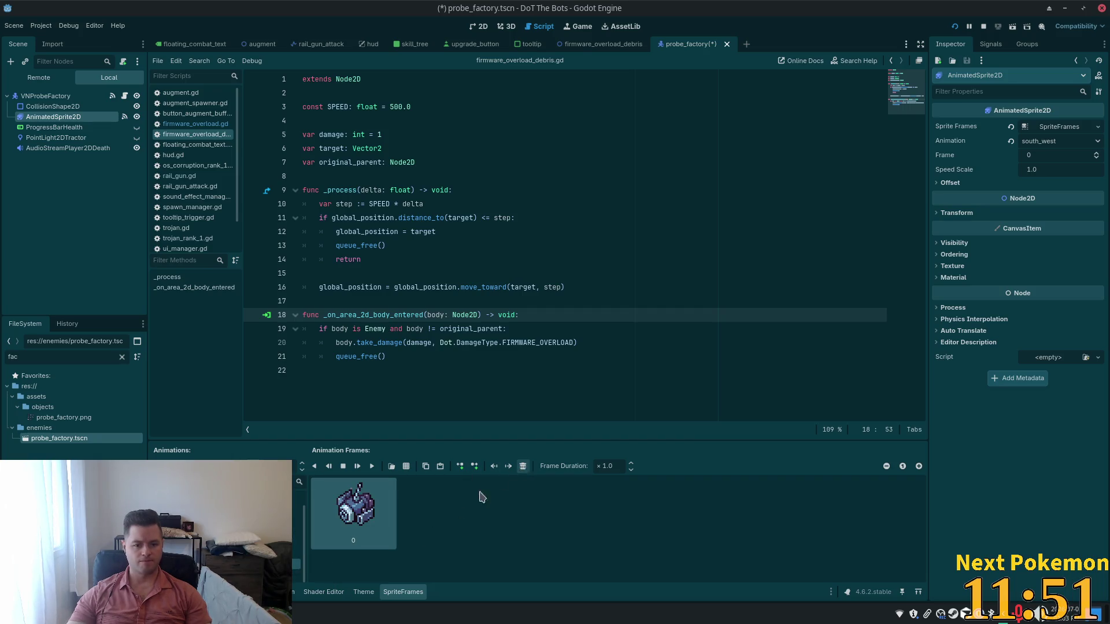
pyautogui.click(406, 467)
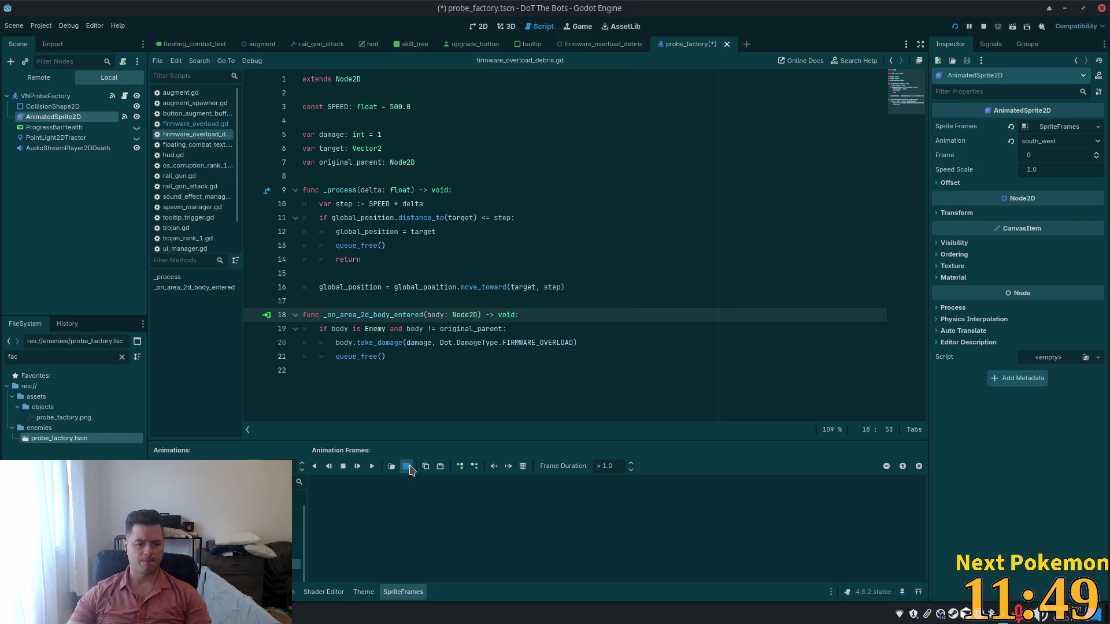
pyautogui.doubleClick(564, 227)
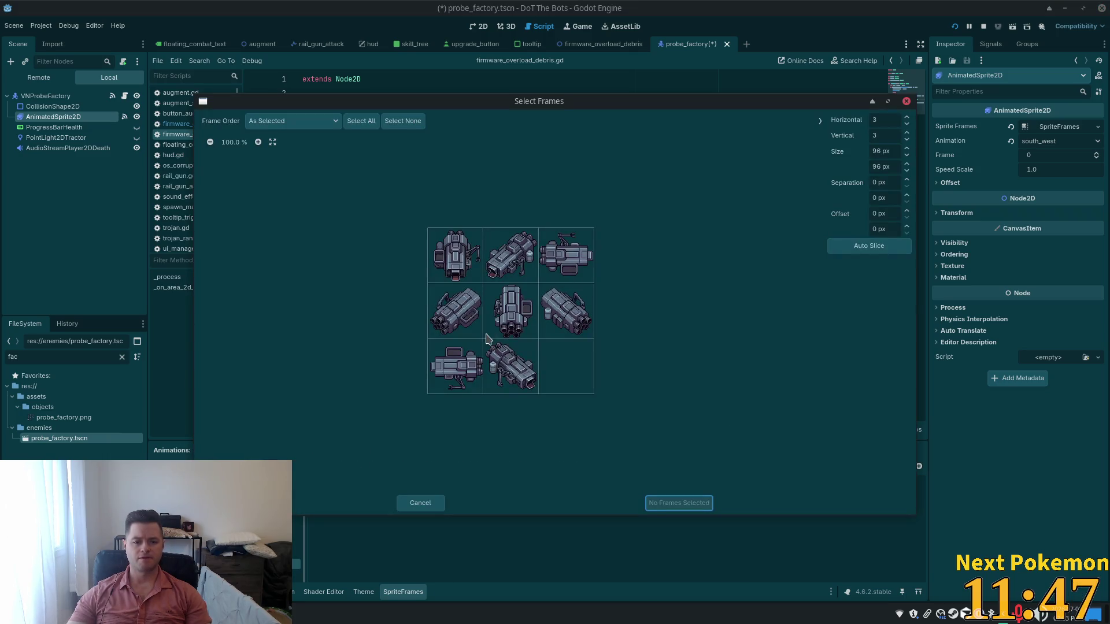
pyautogui.click(532, 277)
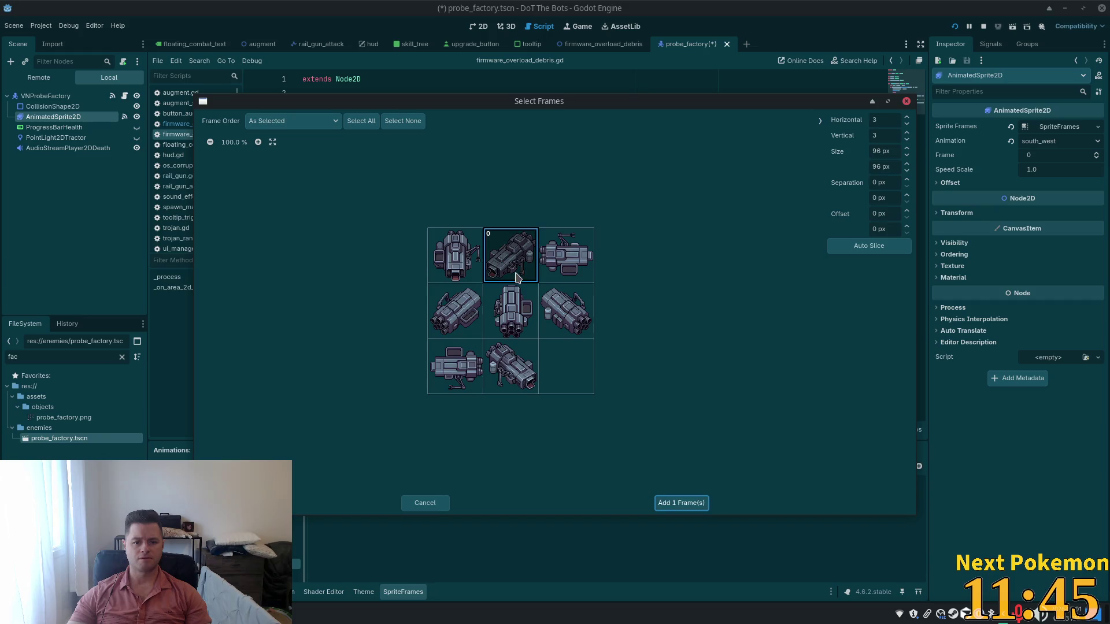
pyautogui.click(694, 505)
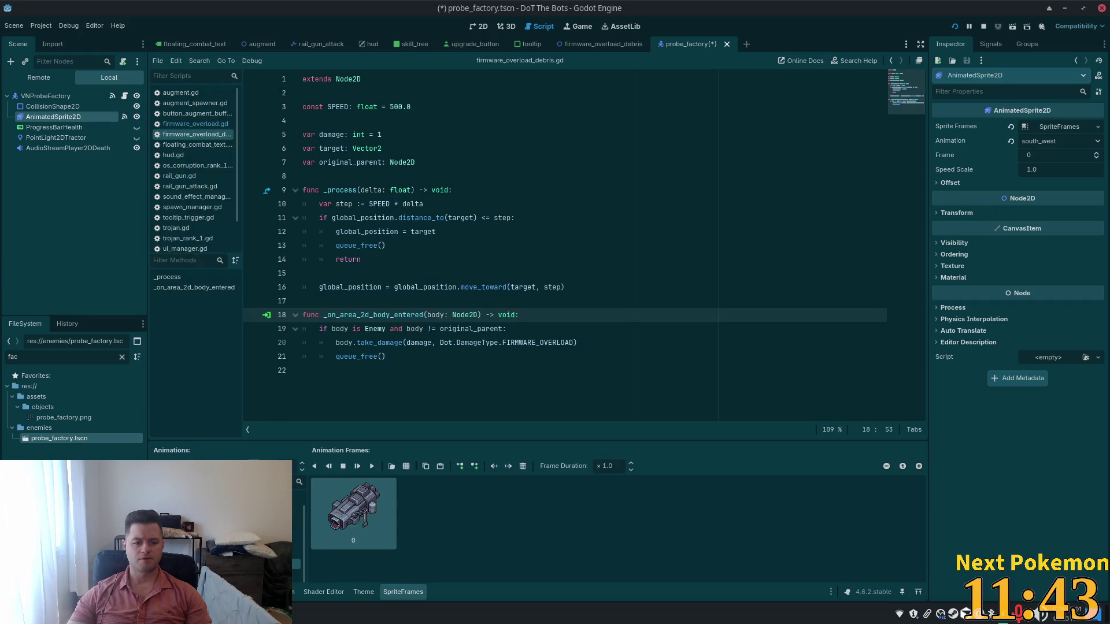
# Replace the west animation's frame with the bottom-left probe_factory.png sprite.
pyautogui.click(266, 574)
pyautogui.click(522, 466)
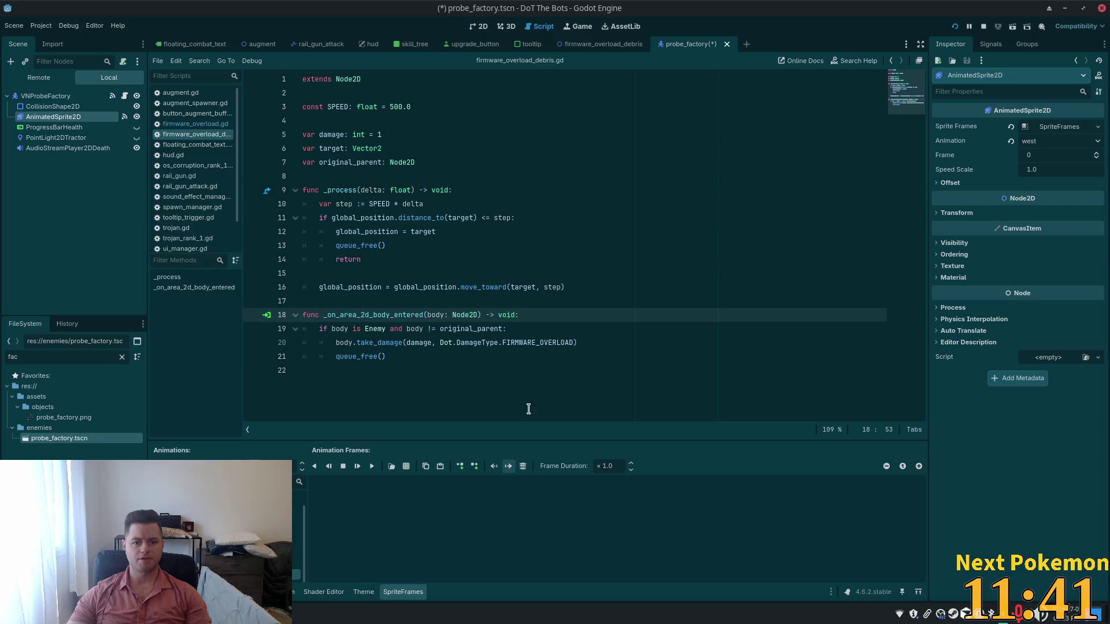
pyautogui.click(405, 466)
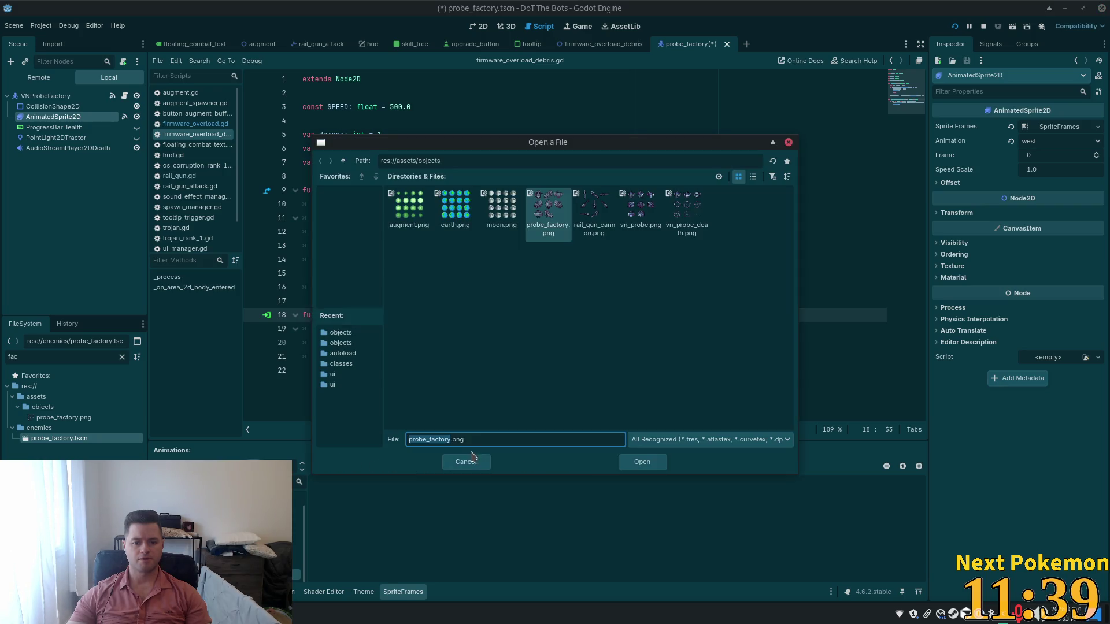
pyautogui.doubleClick(548, 209)
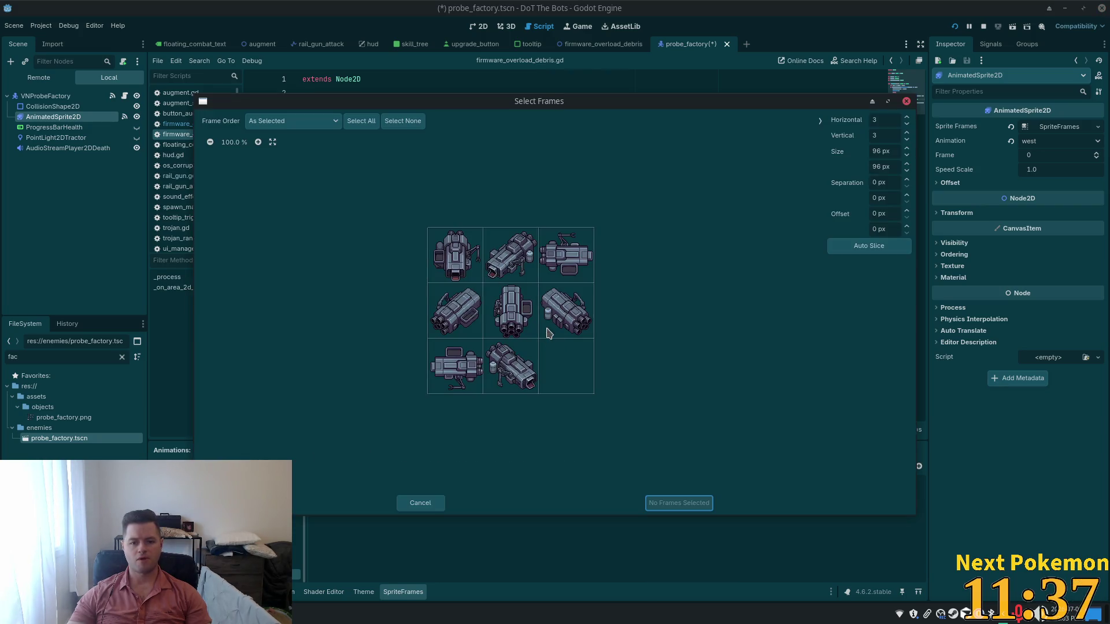
pyautogui.click(461, 370)
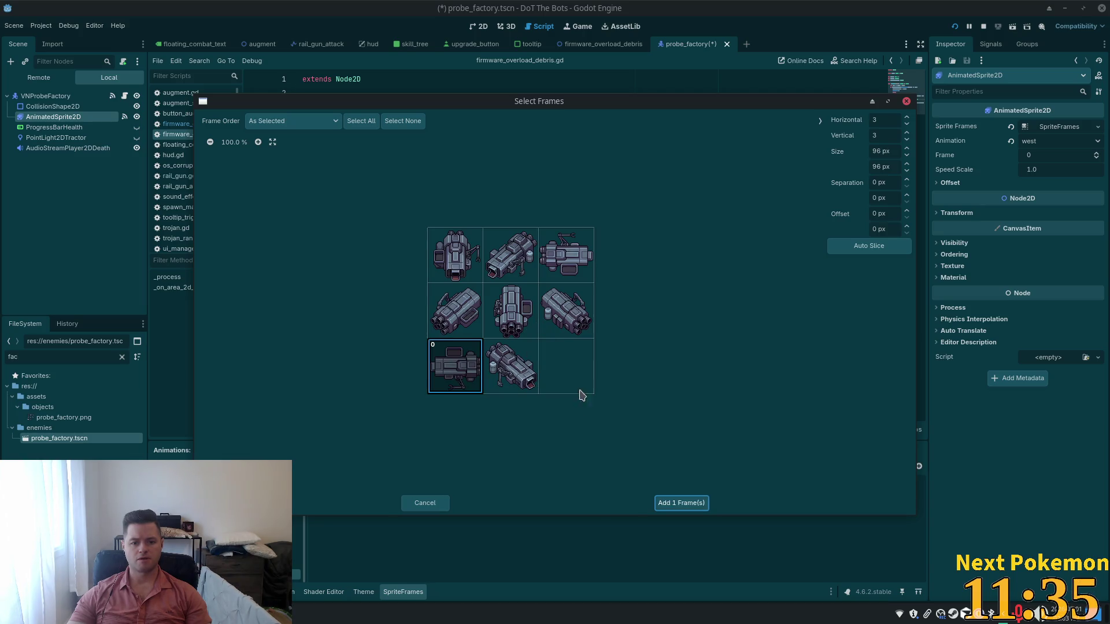
pyautogui.click(690, 502)
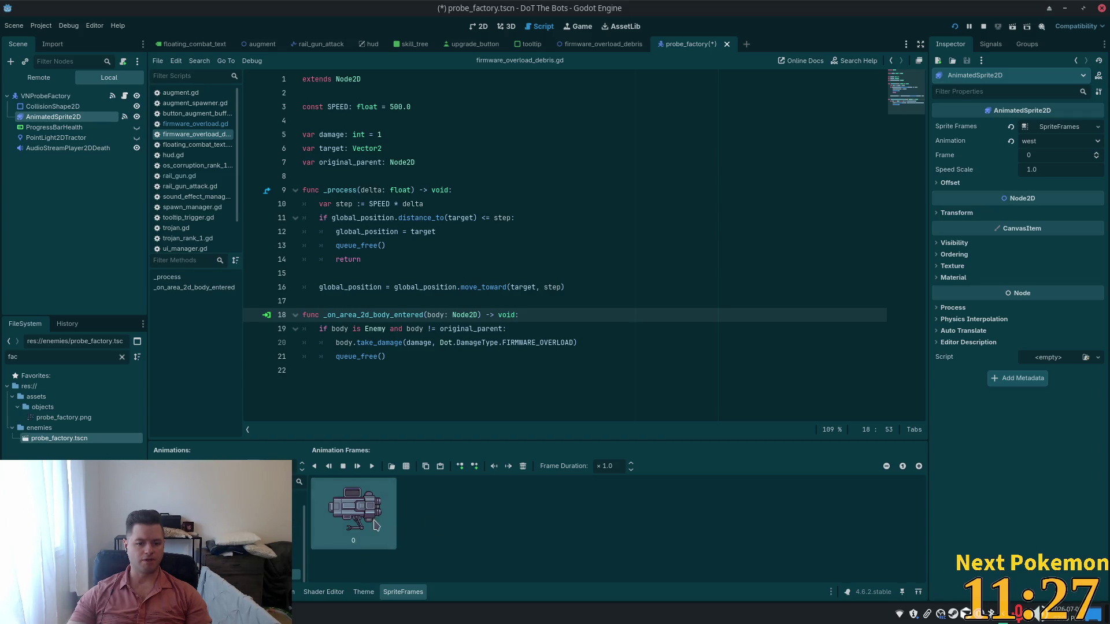
# Close a reopened sprite-sheet picker without adding frames and open the vn_probe.gd script.
pyautogui.click(407, 467)
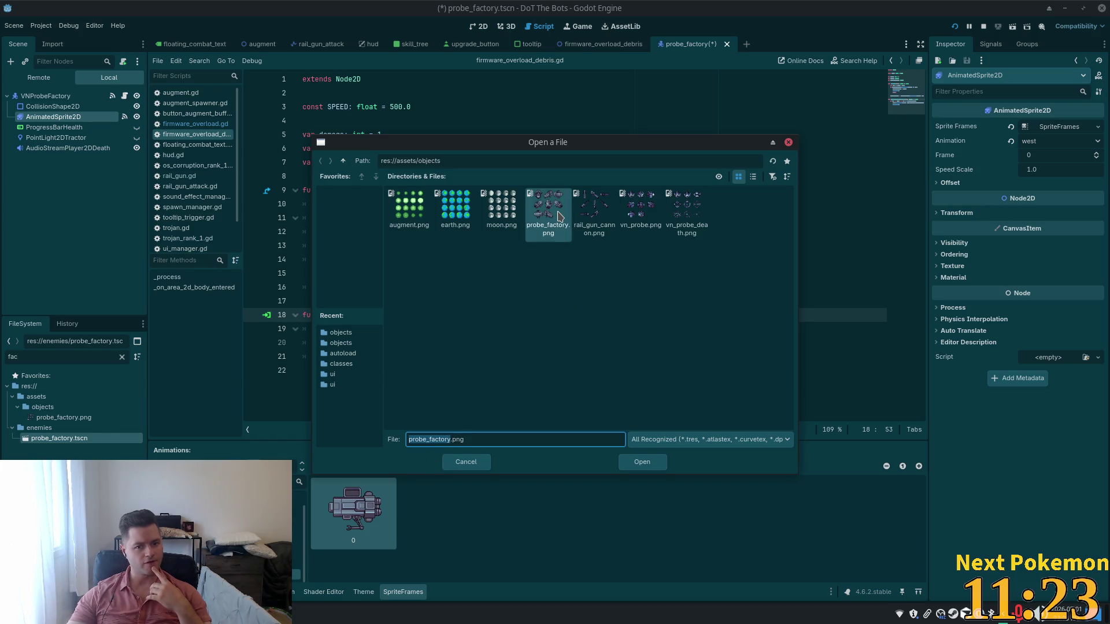
pyautogui.doubleClick(556, 216)
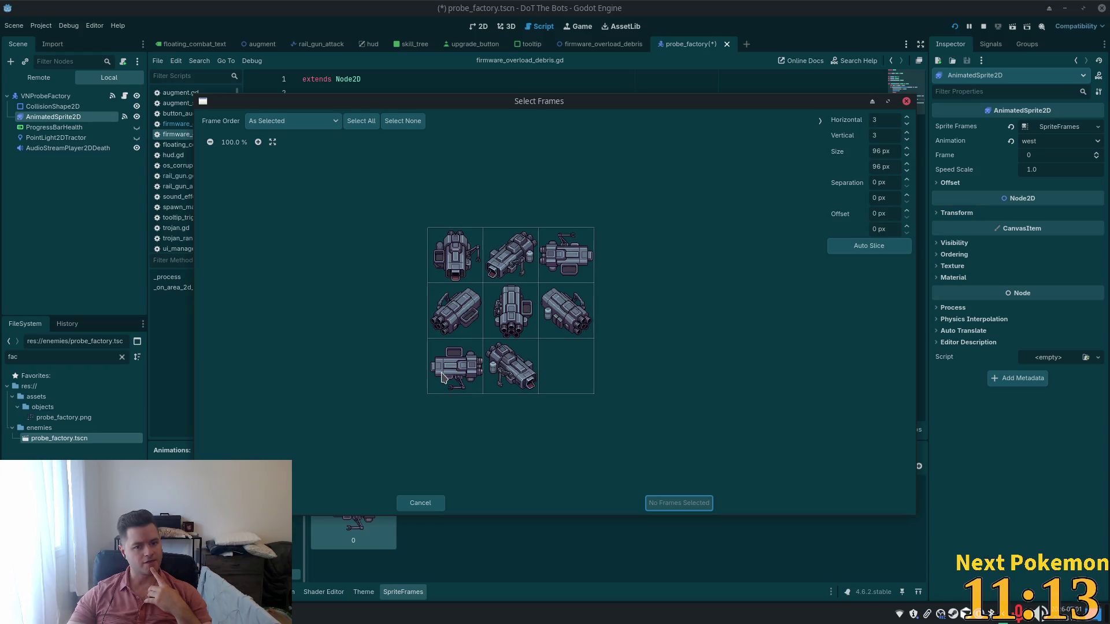
pyautogui.click(906, 101)
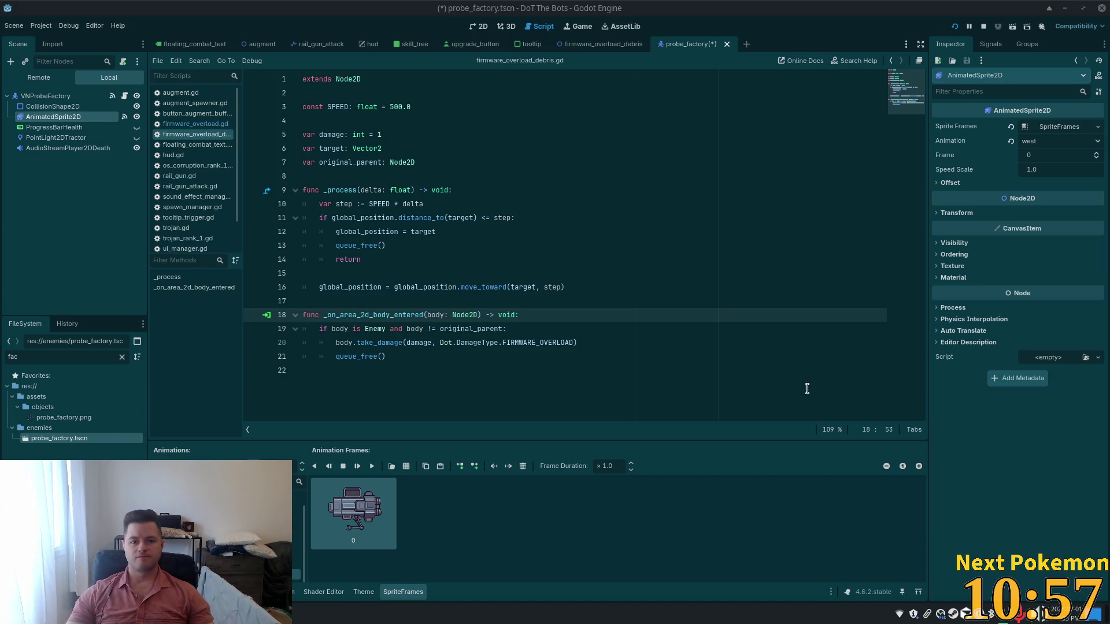
pyautogui.click(113, 96)
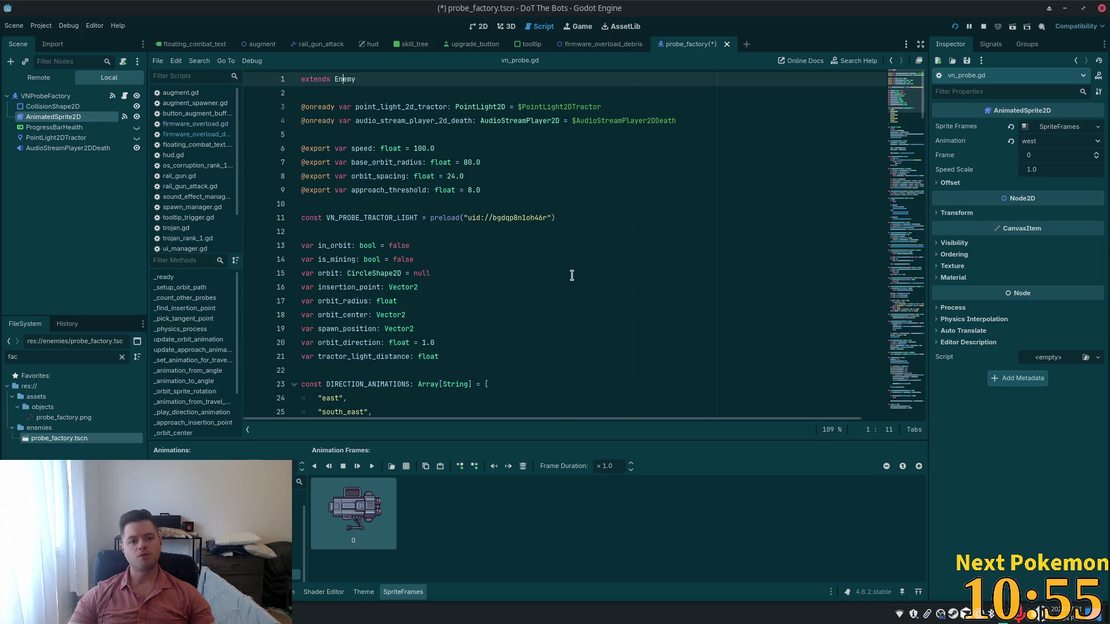
# Scroll through the vn_probe.gd script to review its code.
pyautogui.click(572, 275)
pyautogui.hotkey('ctrl', 'a')
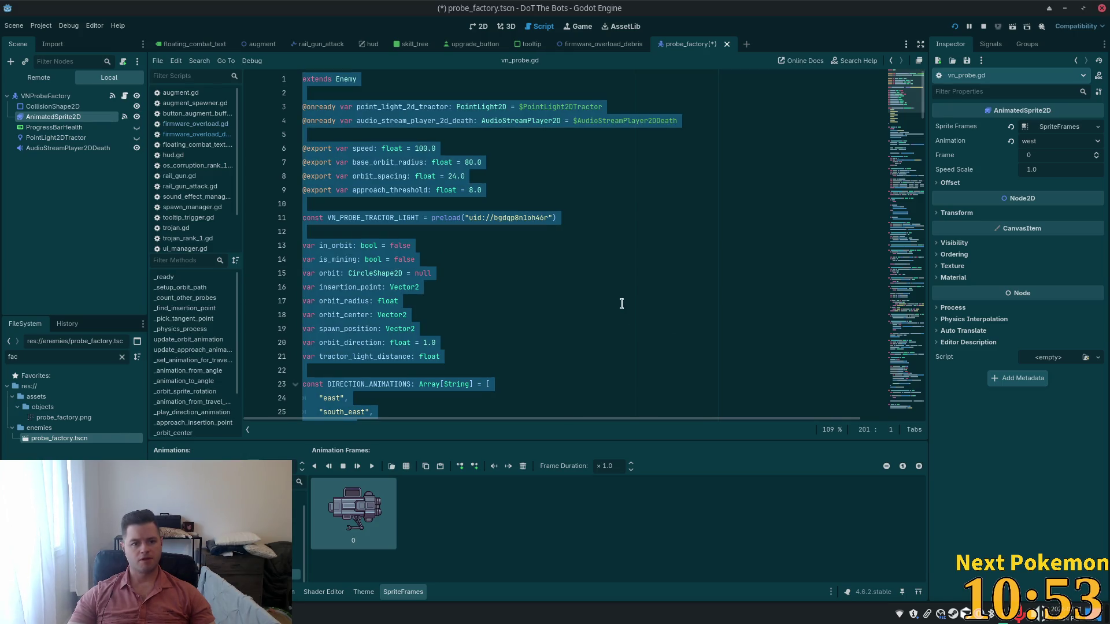
pyautogui.scroll(-6, 621, 304)
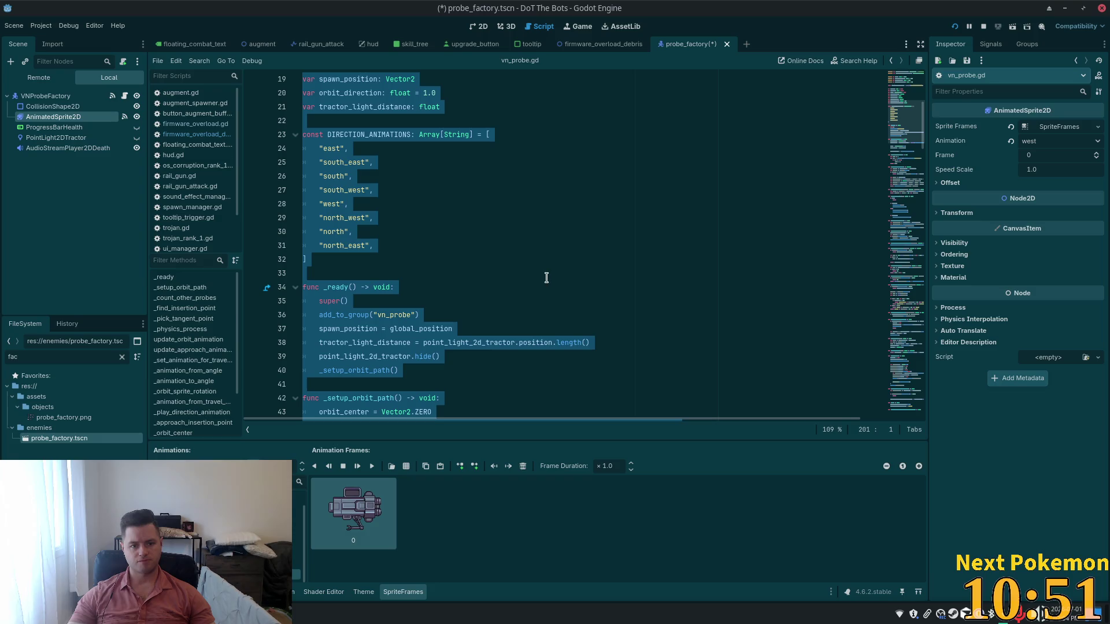
pyautogui.scroll(-12, 533, 282)
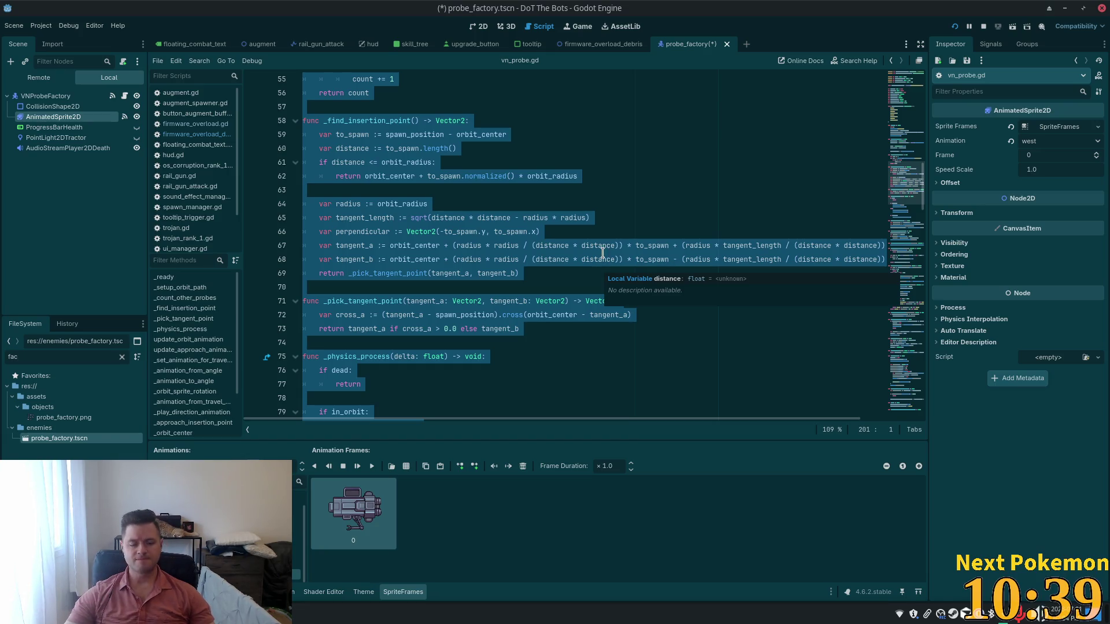
pyautogui.scroll(-3, 602, 252)
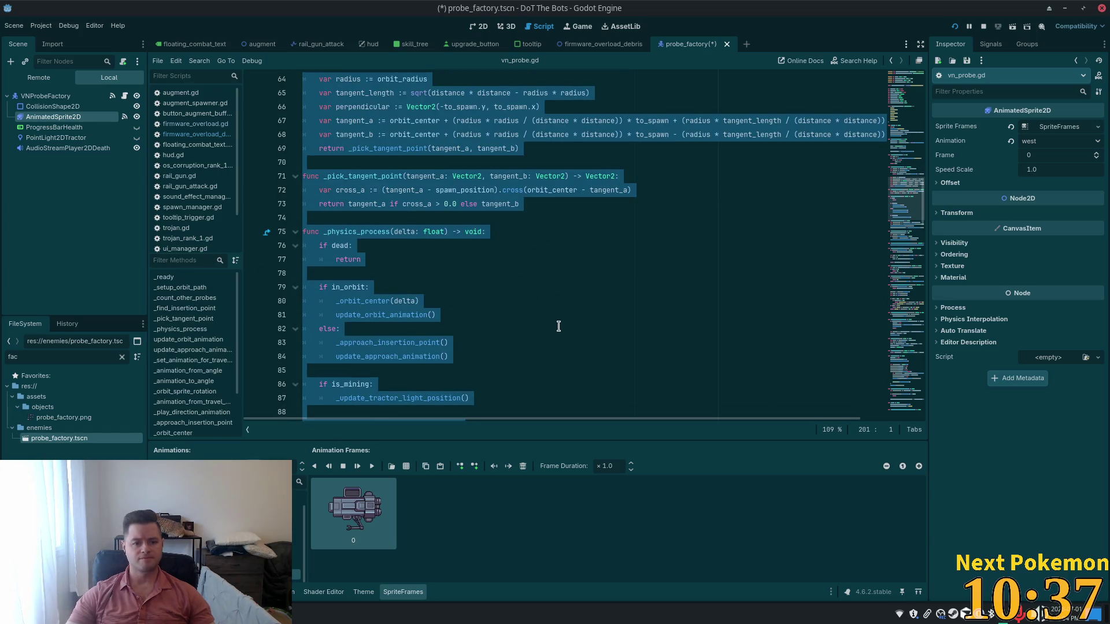
pyautogui.scroll(12, 500, 301)
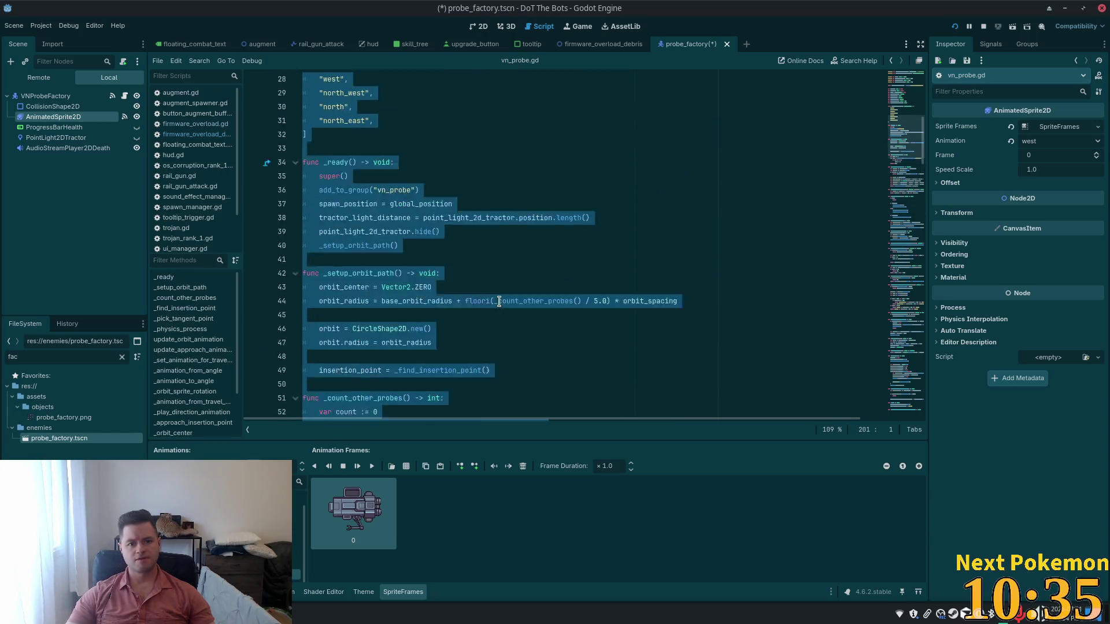
pyautogui.scroll(9, 500, 301)
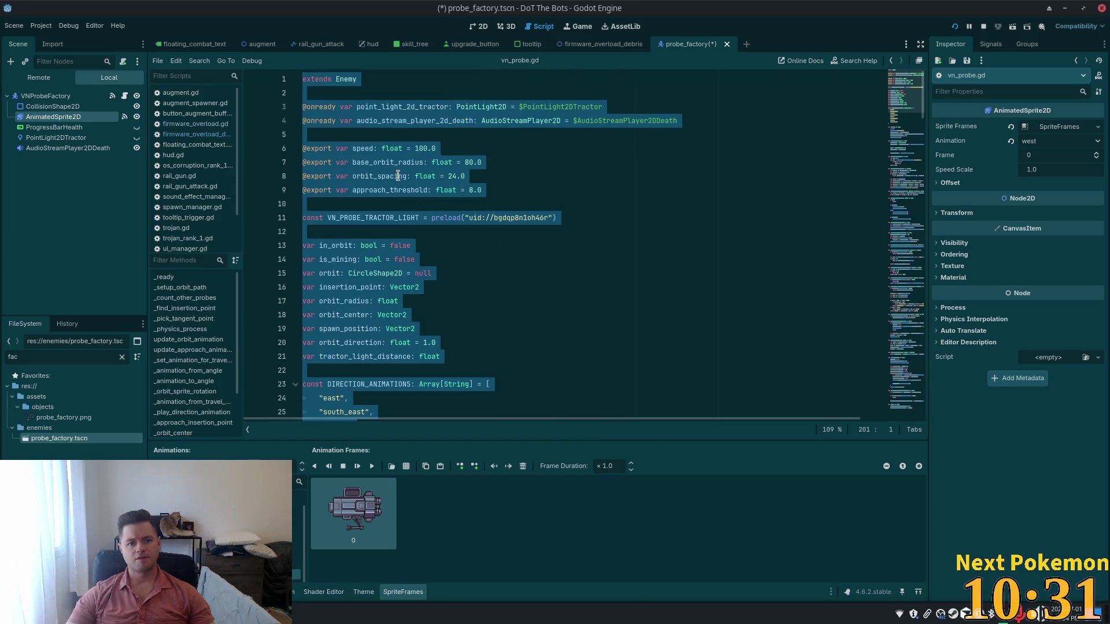
pyautogui.scroll(-9, 443, 203)
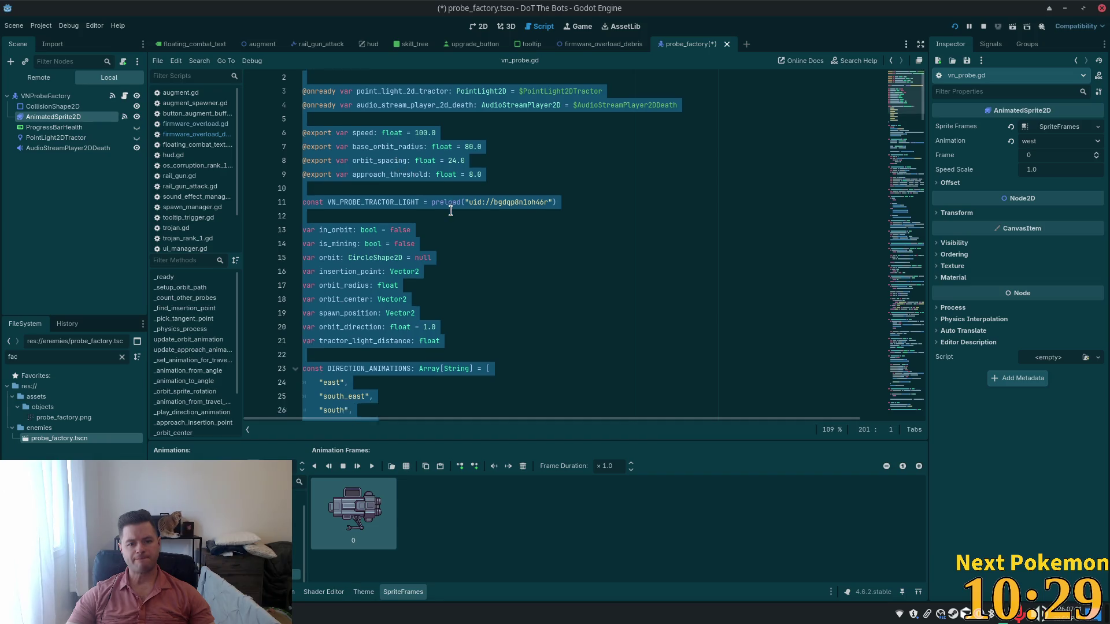
# Review the add_to_group and _setup_orbit_path code on lines 36–43, then select VNProbeFactory.
pyautogui.click(346, 218)
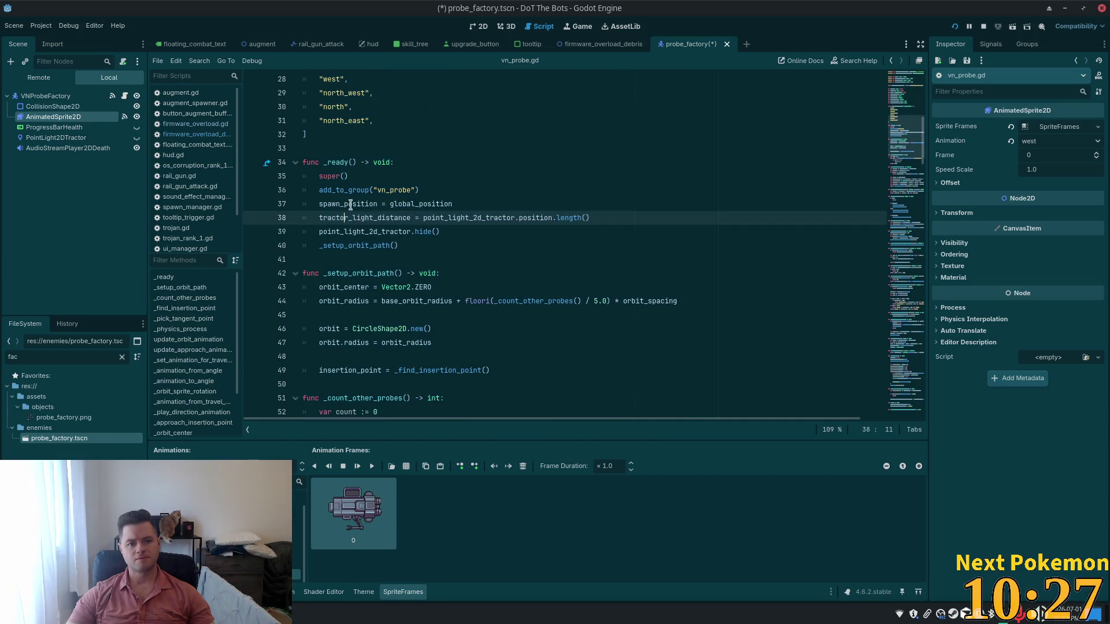
pyautogui.click(364, 203)
pyautogui.doubleClick(333, 190)
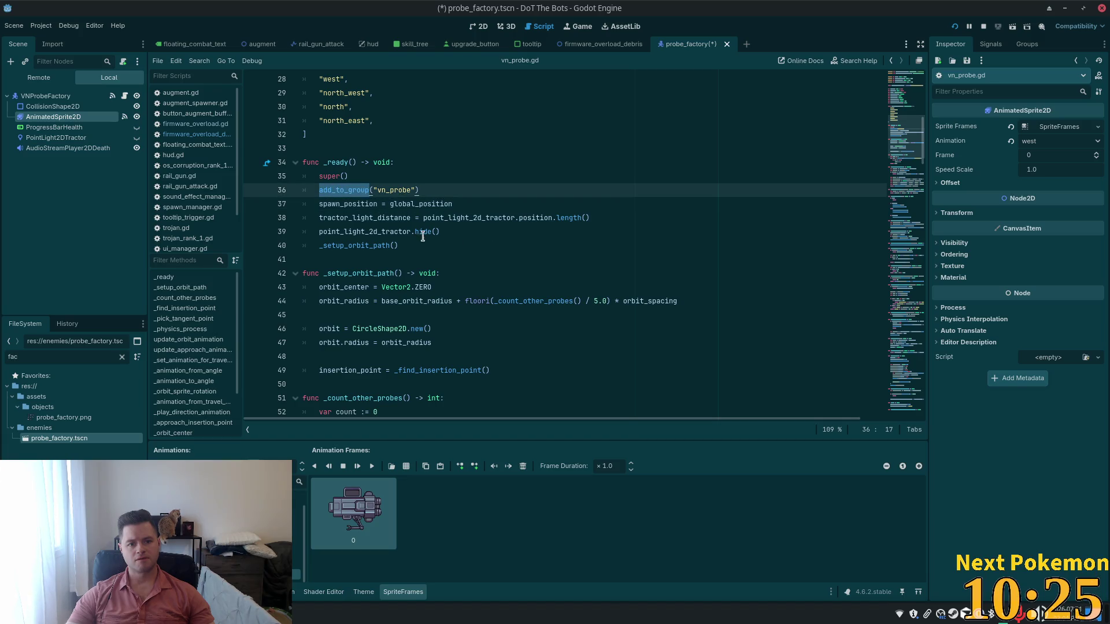
pyautogui.doubleClick(360, 218)
pyautogui.click(395, 237)
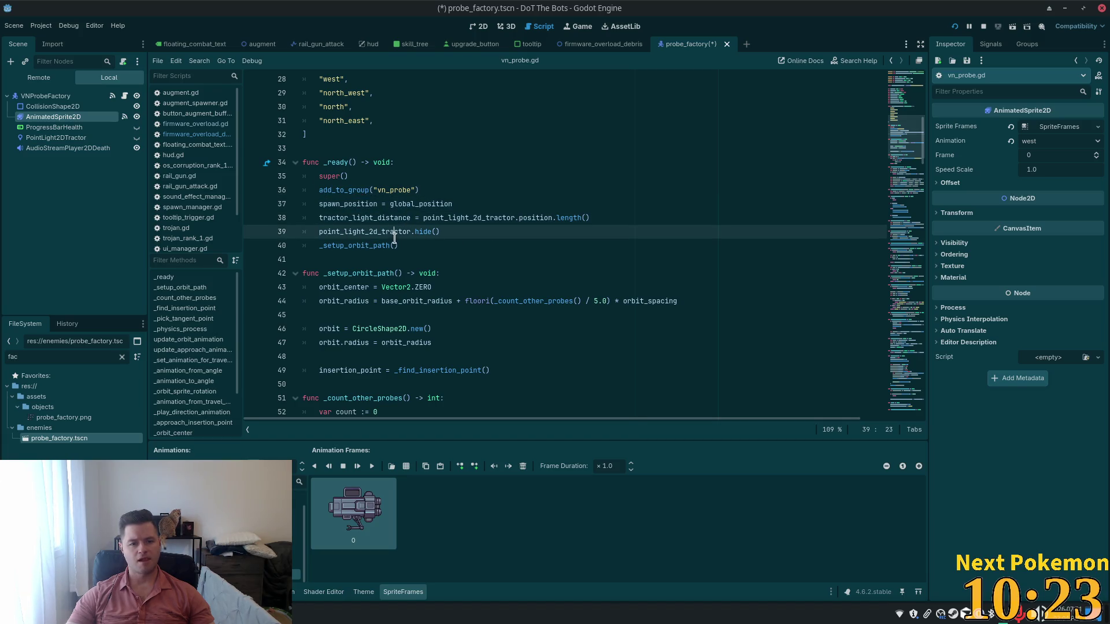
pyautogui.doubleClick(374, 243)
pyautogui.scroll(-3, 382, 242)
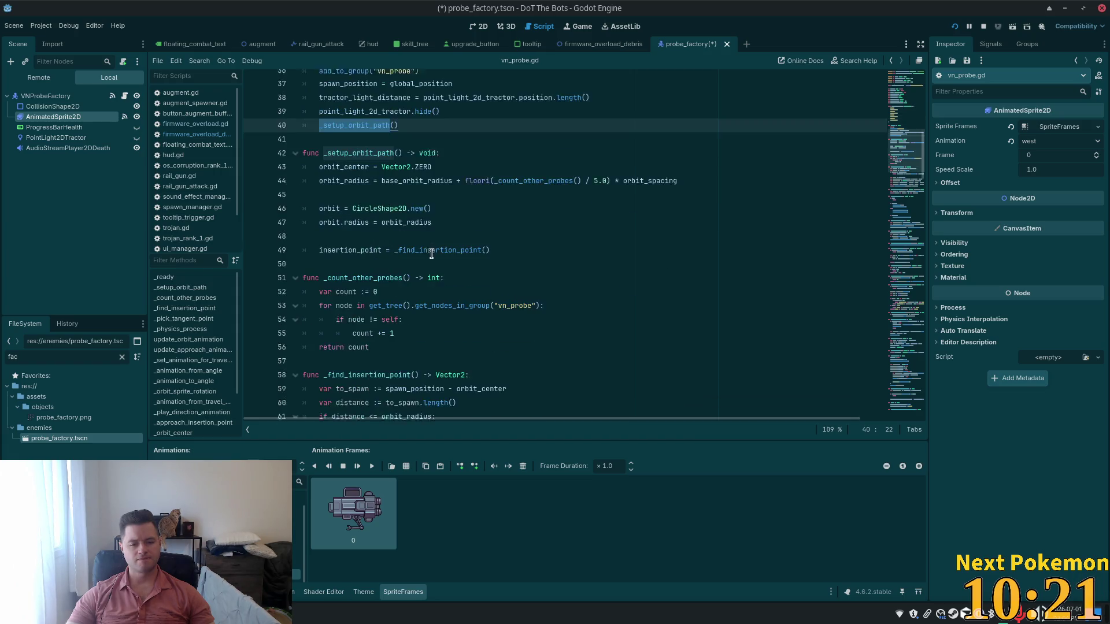
pyautogui.click(387, 165)
pyautogui.click(356, 165)
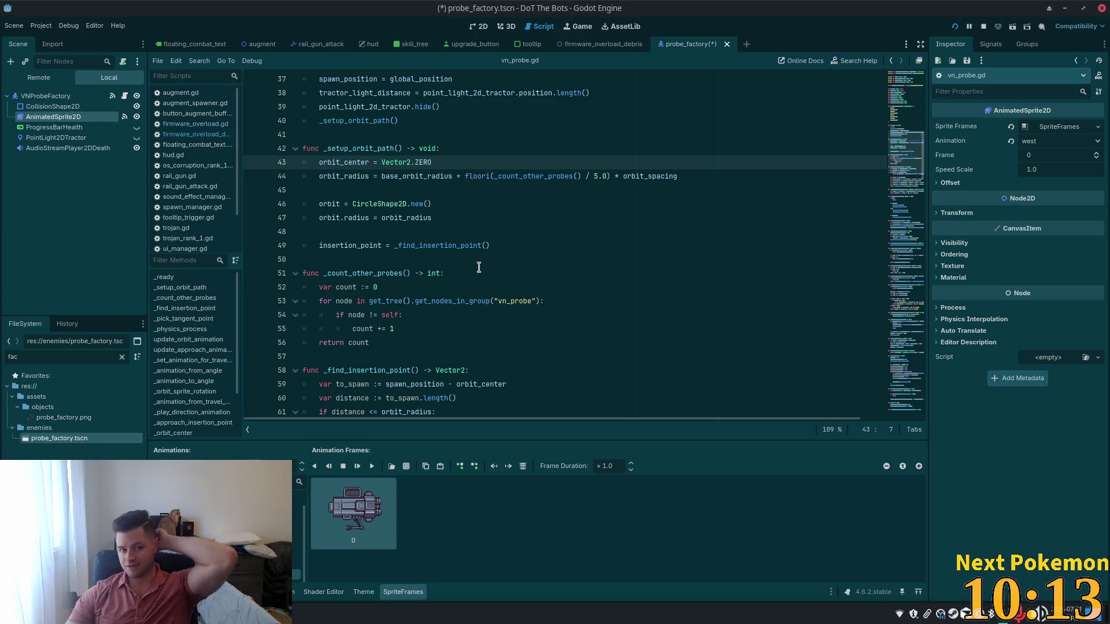
pyautogui.click(63, 99)
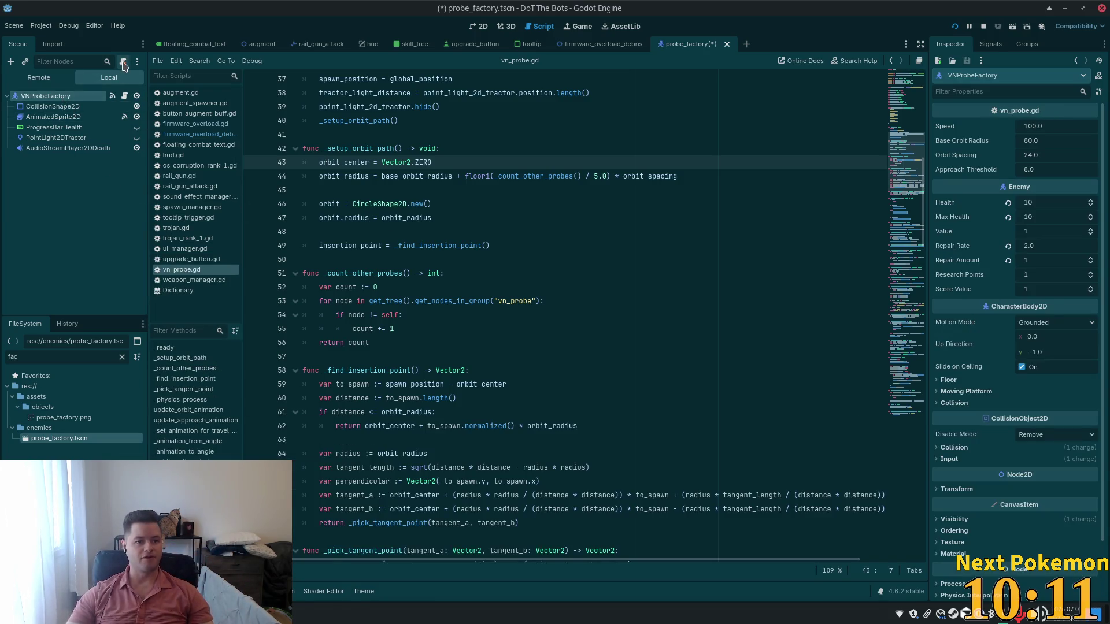
# Swap VNProbeFactory's vn_probe.gd for a new probe_factory.gd filled with the pasted factory code.
pyautogui.click(123, 62)
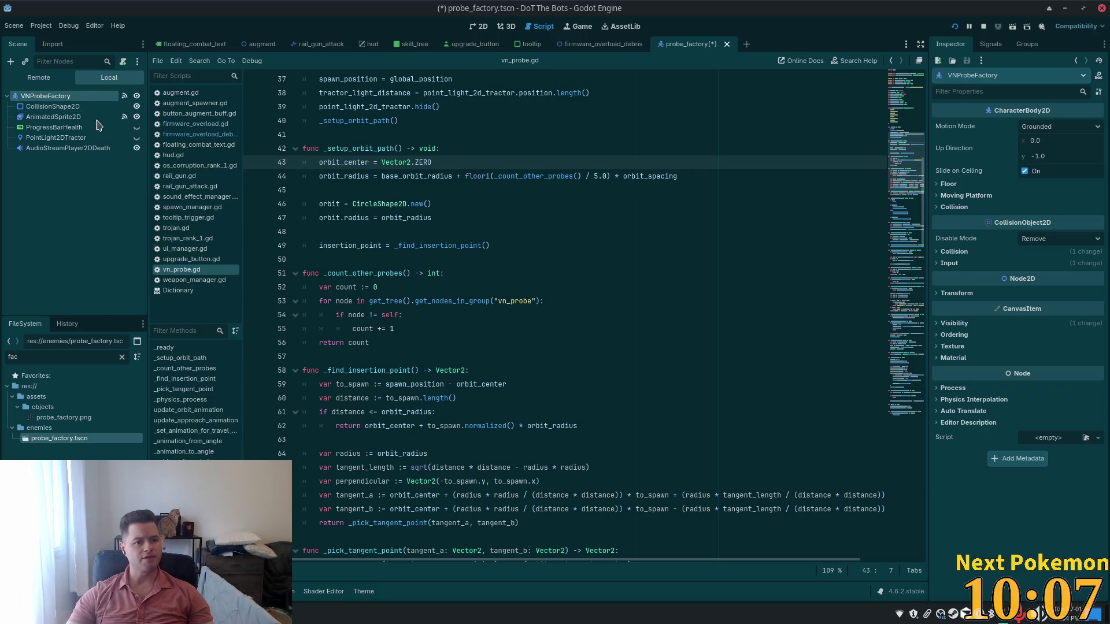
pyautogui.click(123, 61)
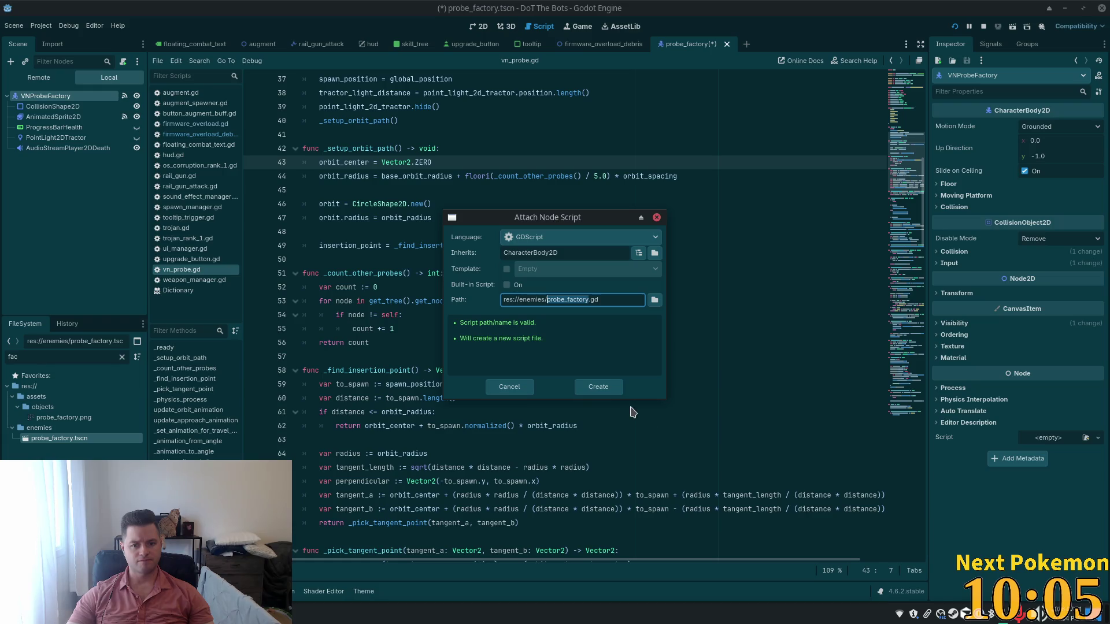
pyautogui.click(597, 387)
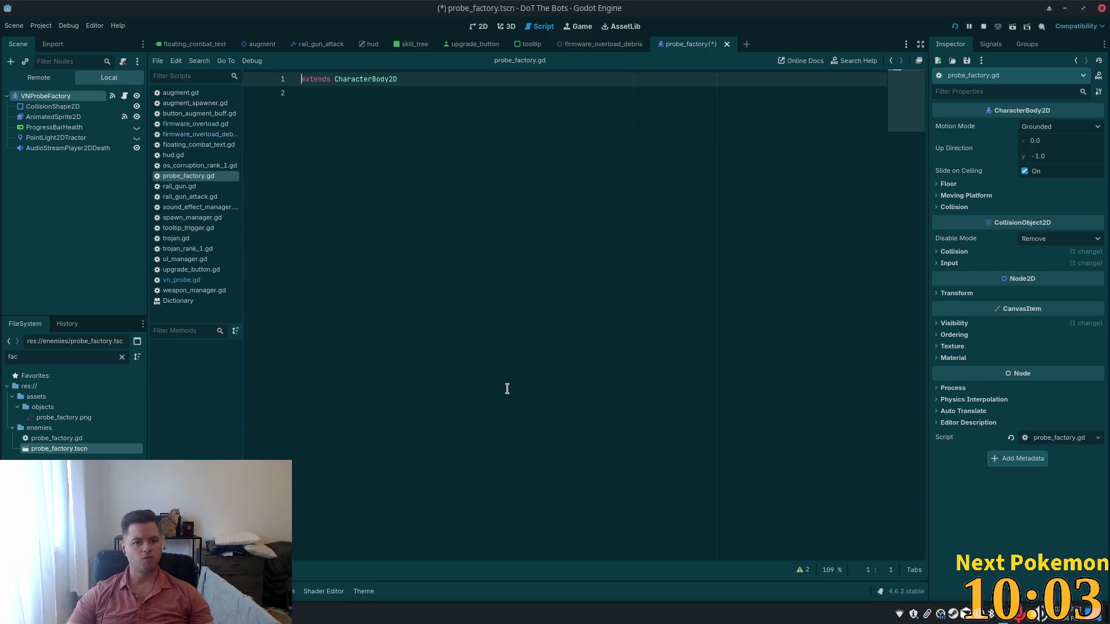
pyautogui.hotkey('ctrl', 'a')
pyautogui.hotkey('ctrl', 'v')
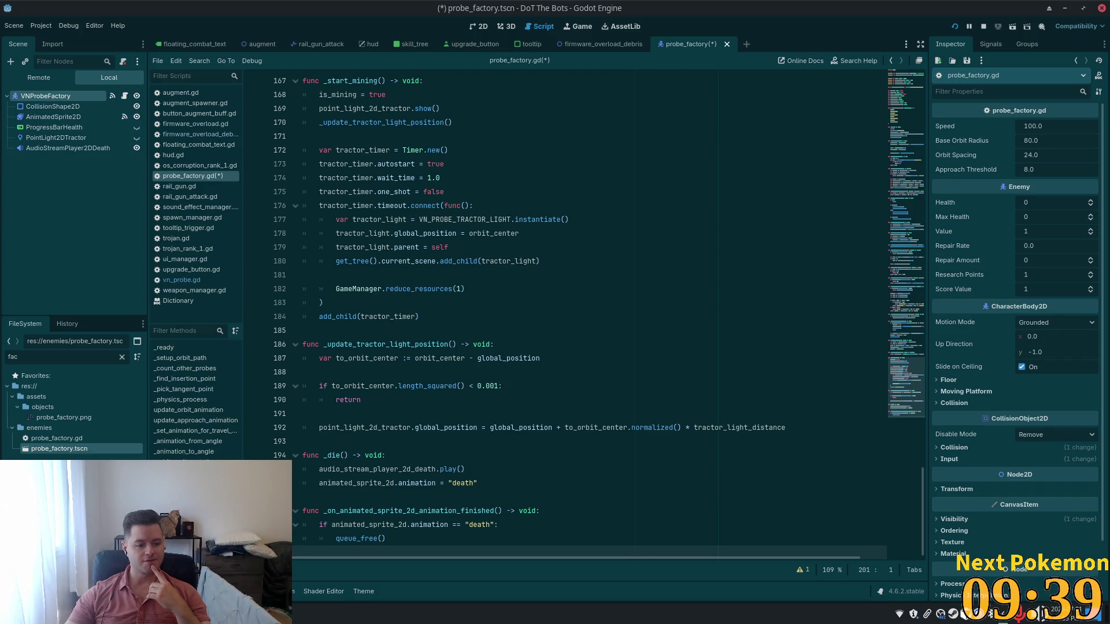
pyautogui.hotkey('alt', 'Tab')
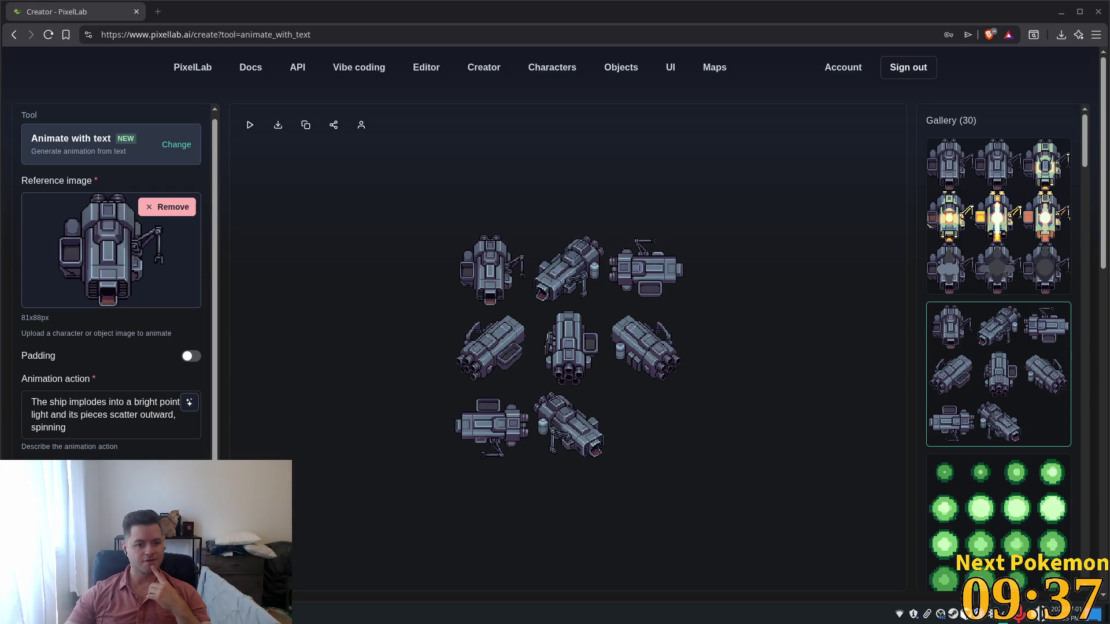
# View the ship implosion animation frames from PixelLab's gallery.
pyautogui.click(994, 255)
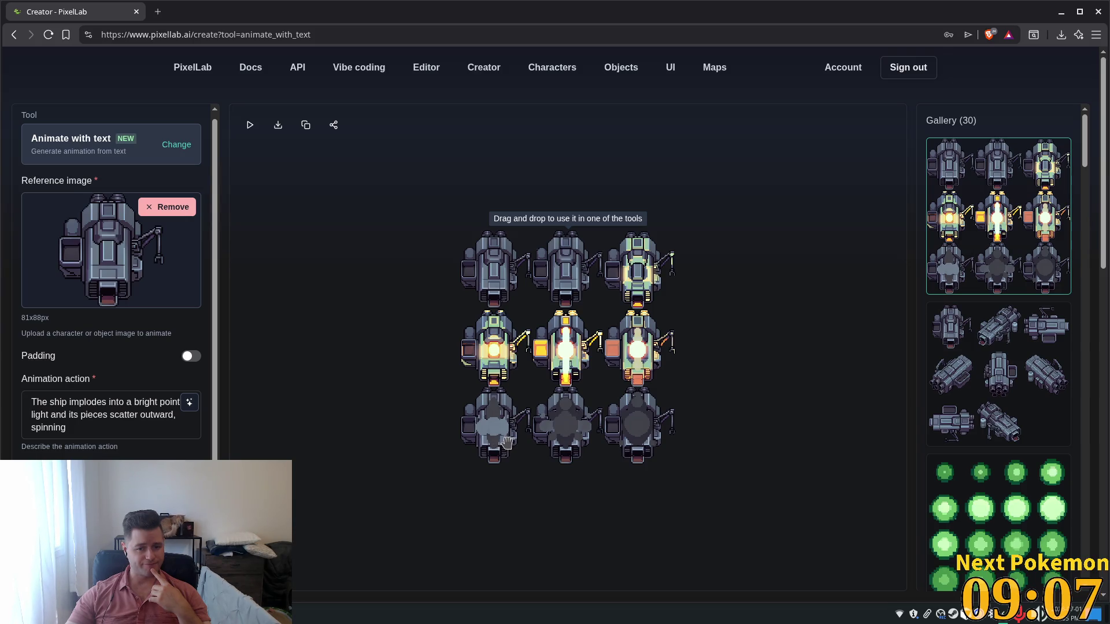
pyautogui.scroll(-3, 552, 433)
pyautogui.scroll(2, 568, 443)
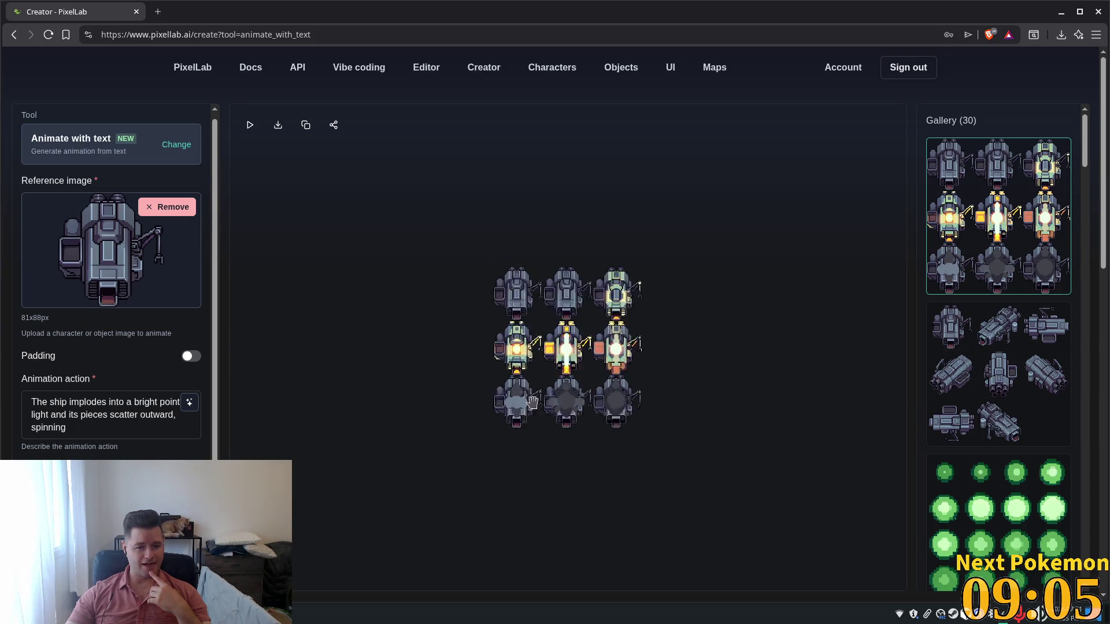
pyautogui.scroll(5, 532, 402)
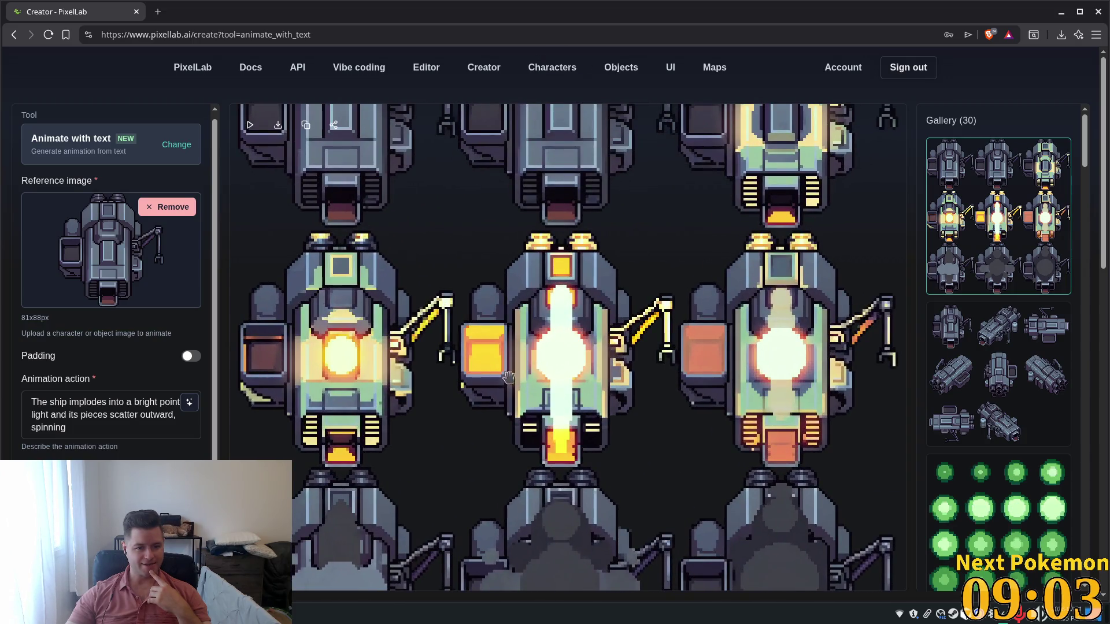
pyautogui.scroll(-2, 508, 378)
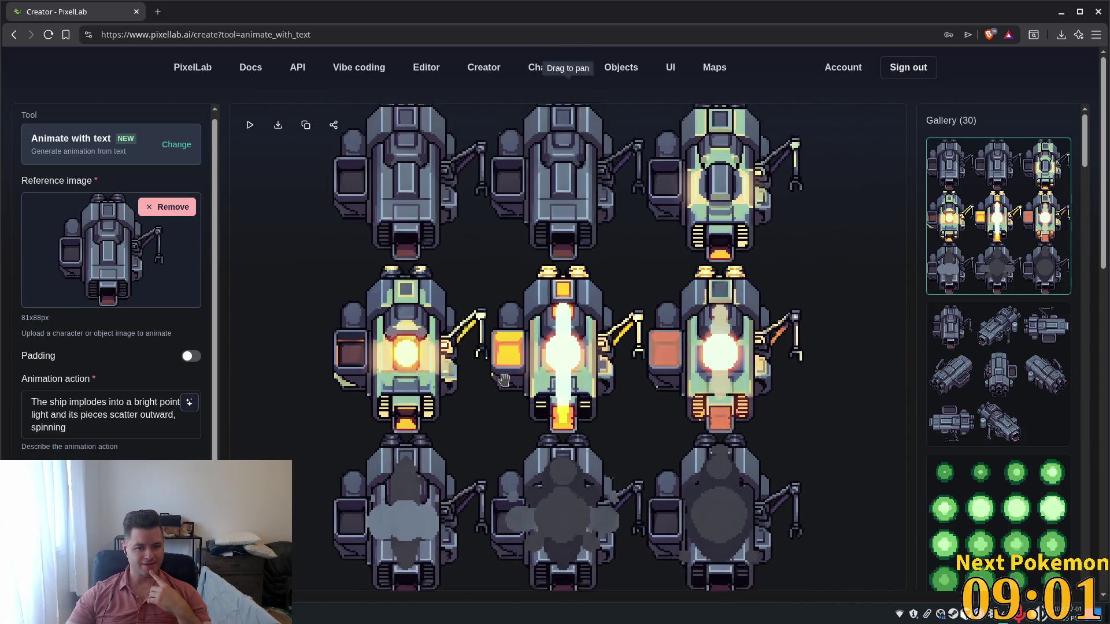
pyautogui.scroll(-2, 504, 379)
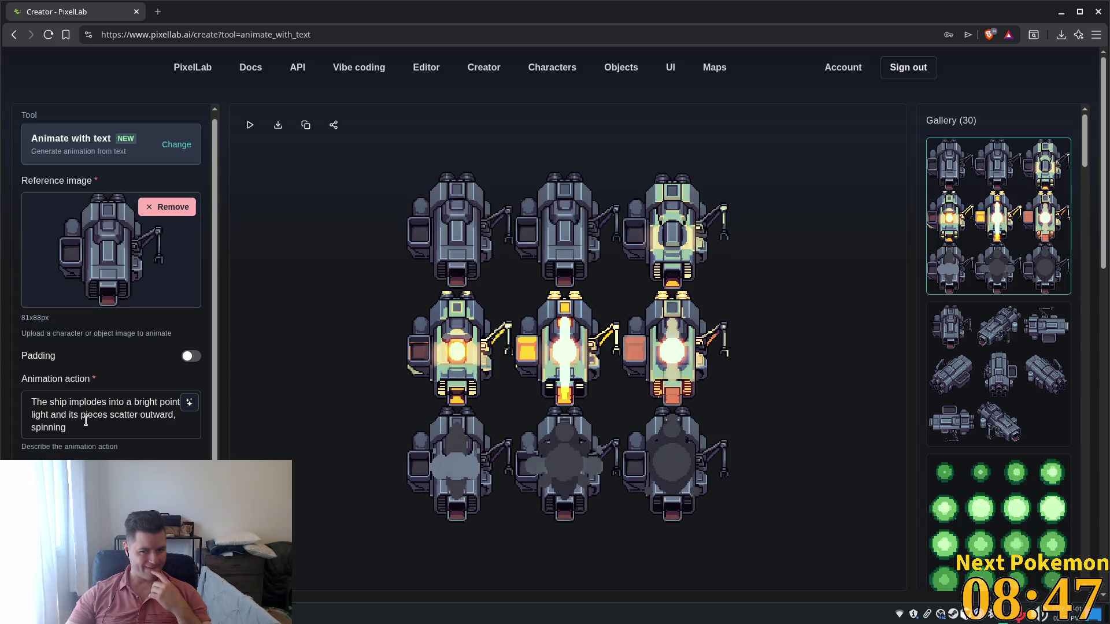
pyautogui.scroll(-5, 1042, 498)
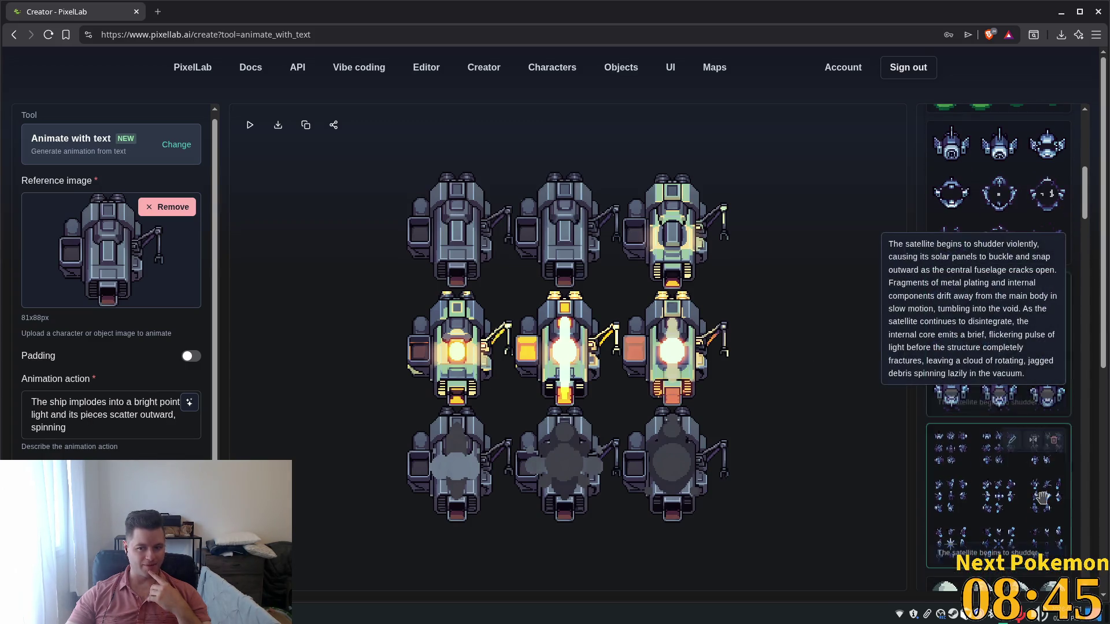
# Bring up the satellite implosion animation, then return to Godot's probe_factory.gd.
pyautogui.click(1028, 200)
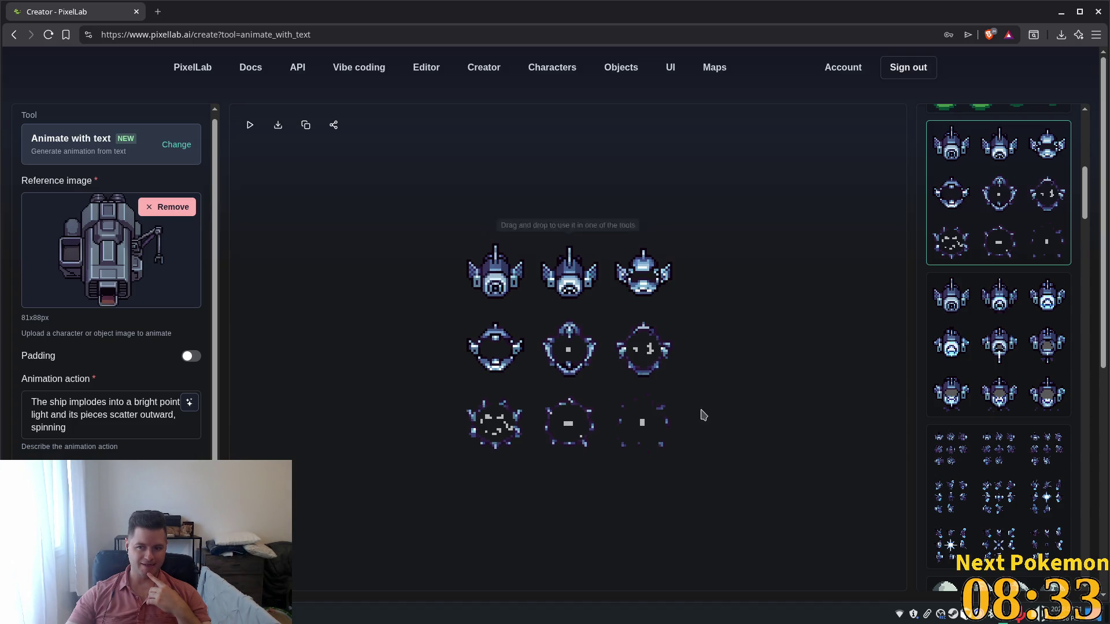
pyautogui.scroll(-3, 385, 358)
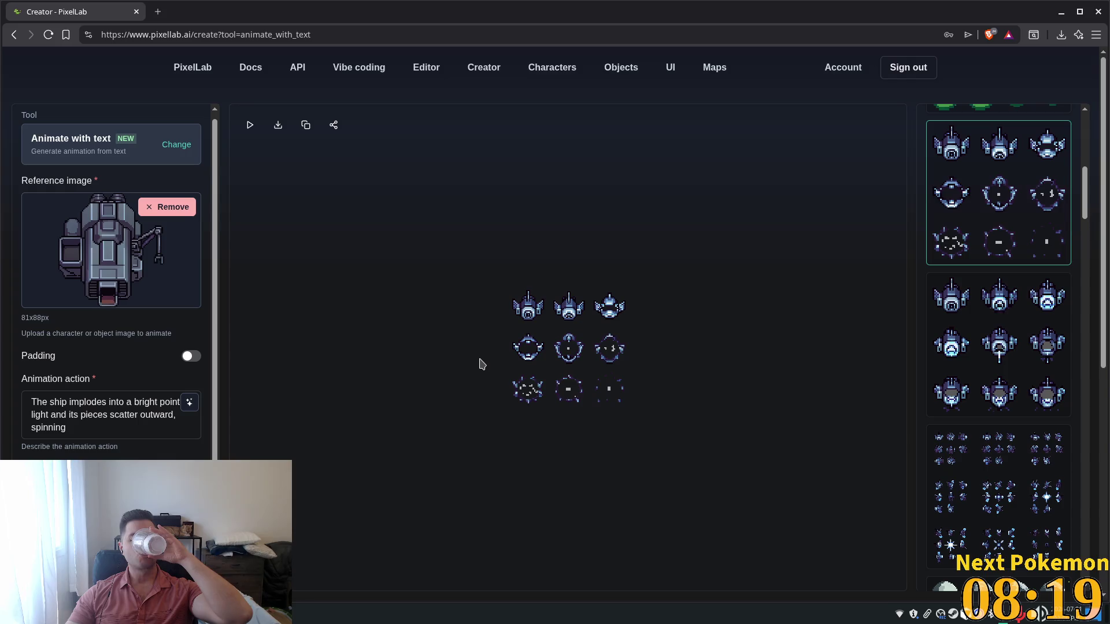
pyautogui.moveTo(1008, 350)
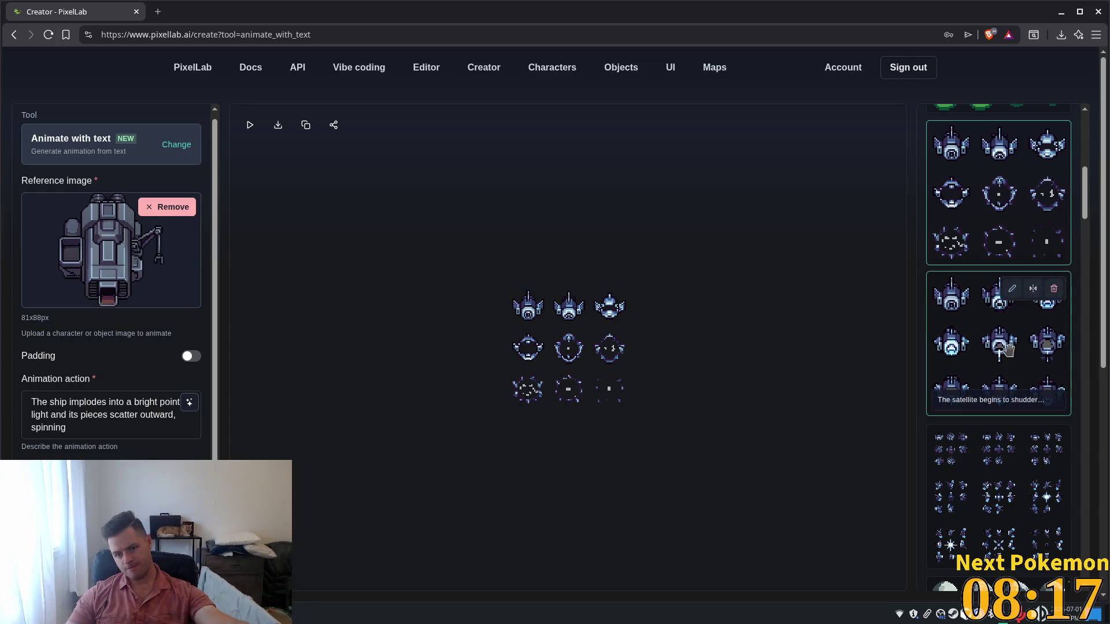
pyautogui.scroll(8, 1007, 350)
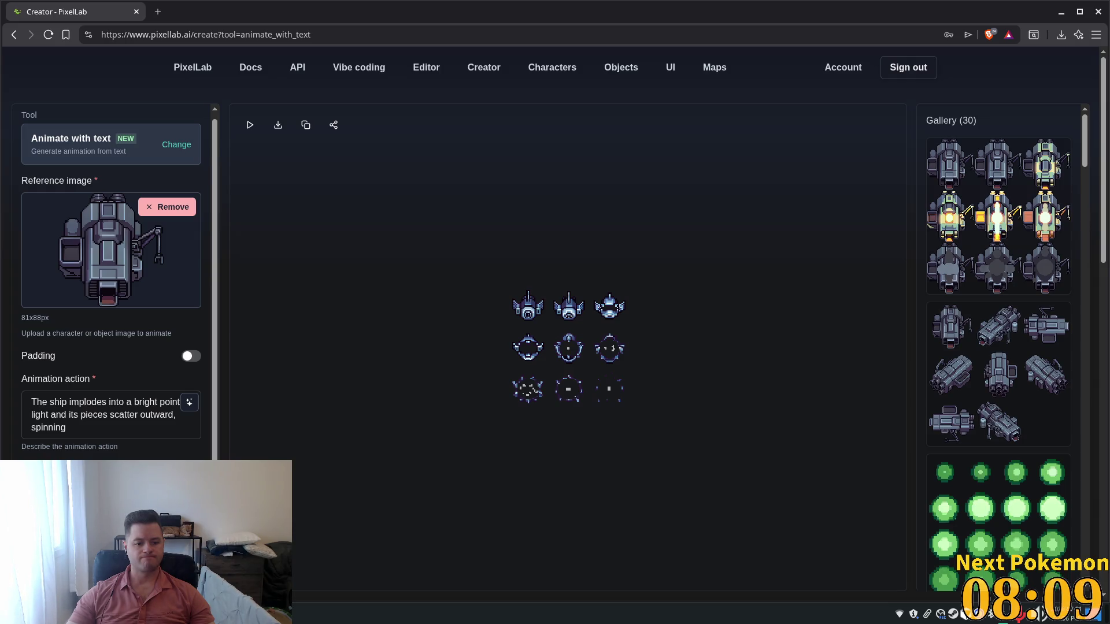
pyautogui.hotkey('alt', 'Tab')
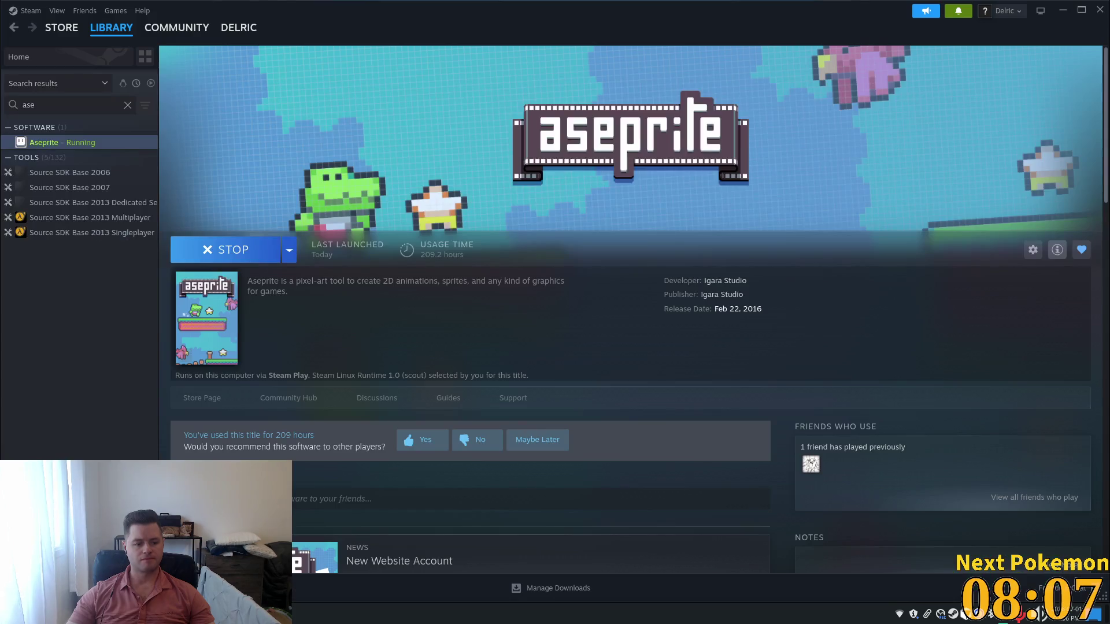
pyautogui.hotkey('alt', 'Tab')
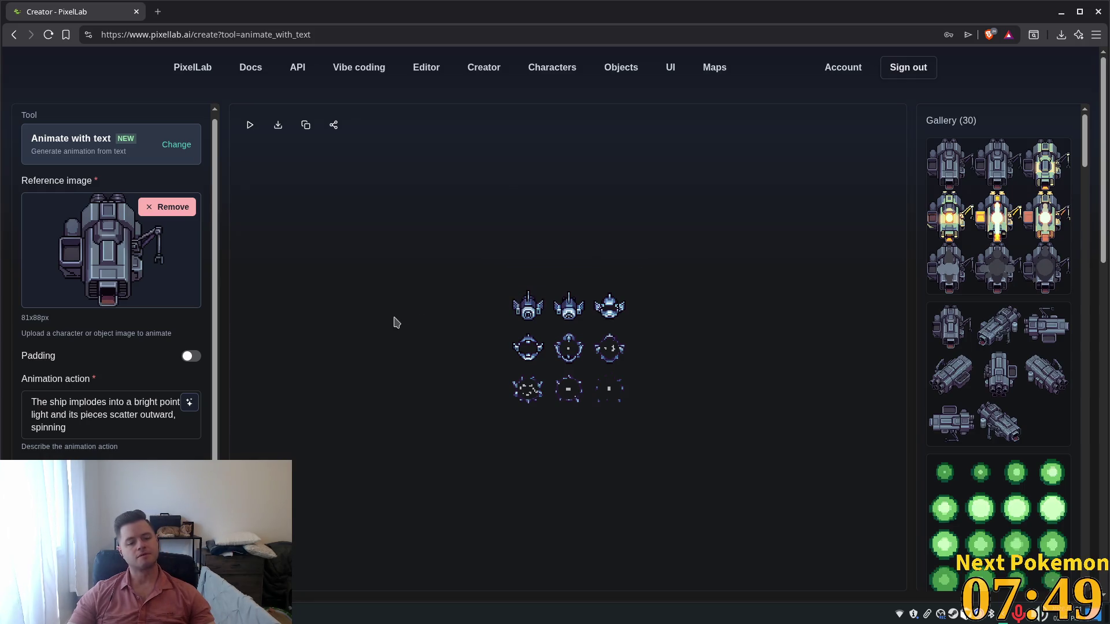
pyautogui.hotkey('alt', 'Tab')
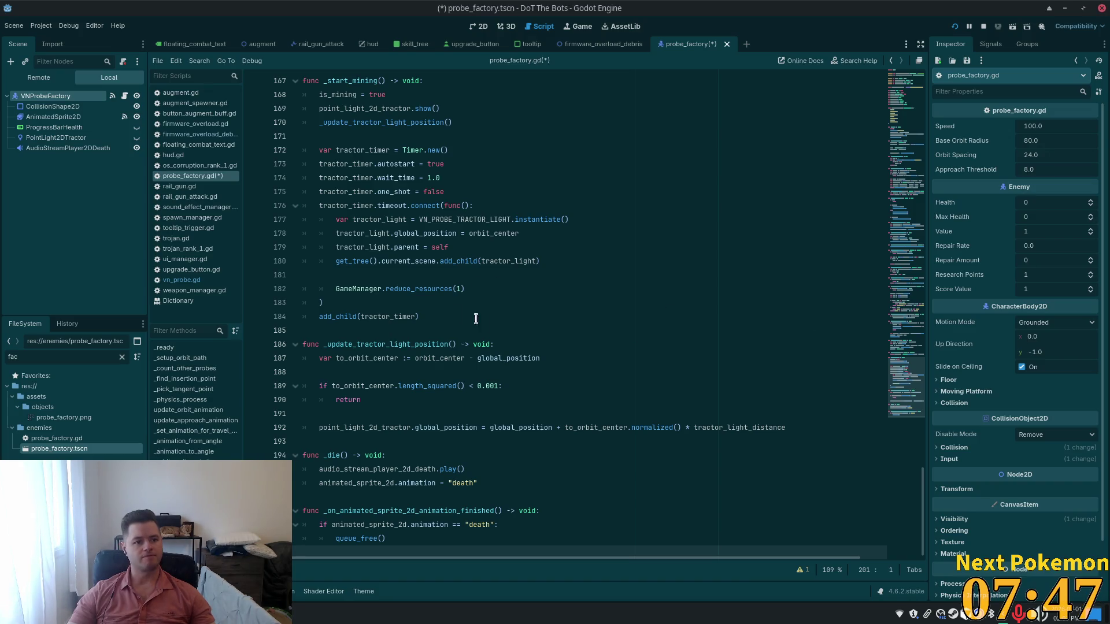
# Save the probe factory scene and script with Ctrl+S.
pyautogui.press('super')
pyautogui.click(625, 247)
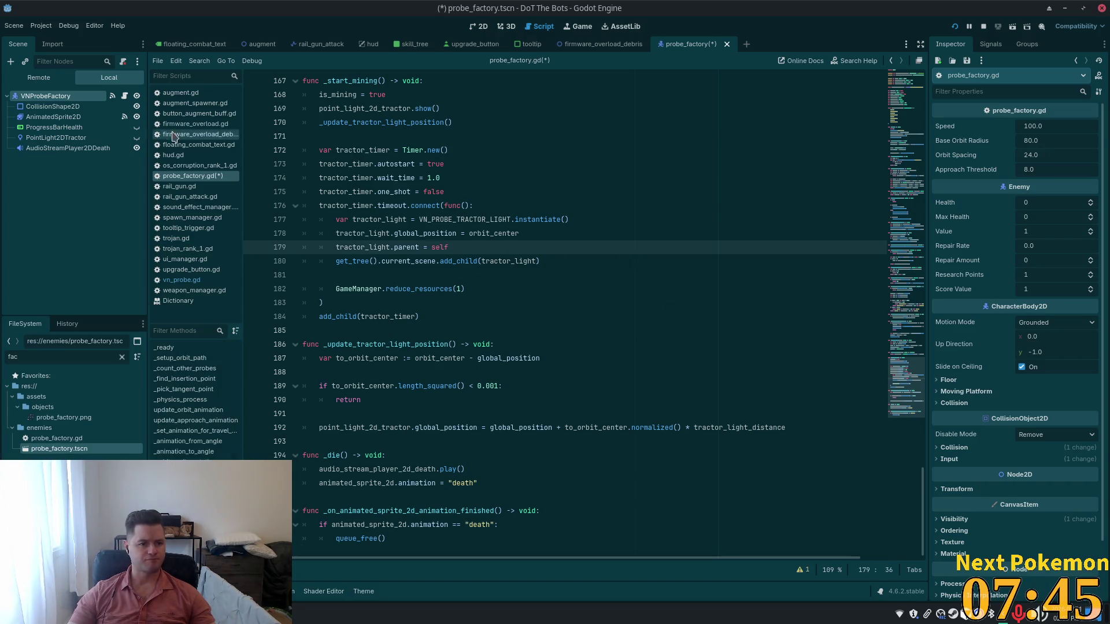
pyautogui.hotkey('ctrl', 's')
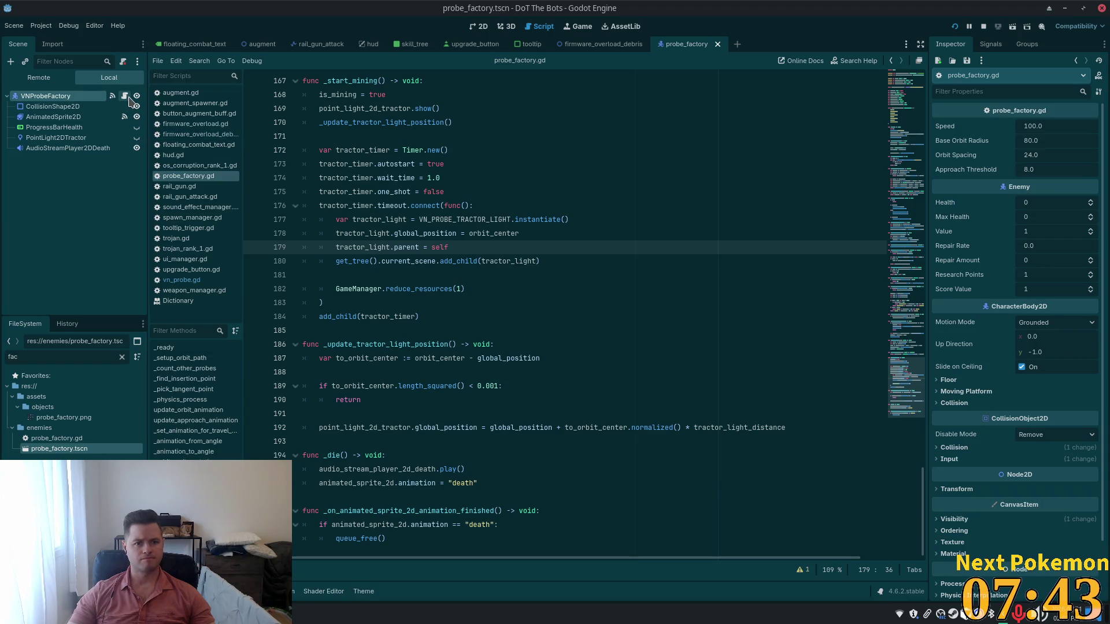
pyautogui.click(253, 178)
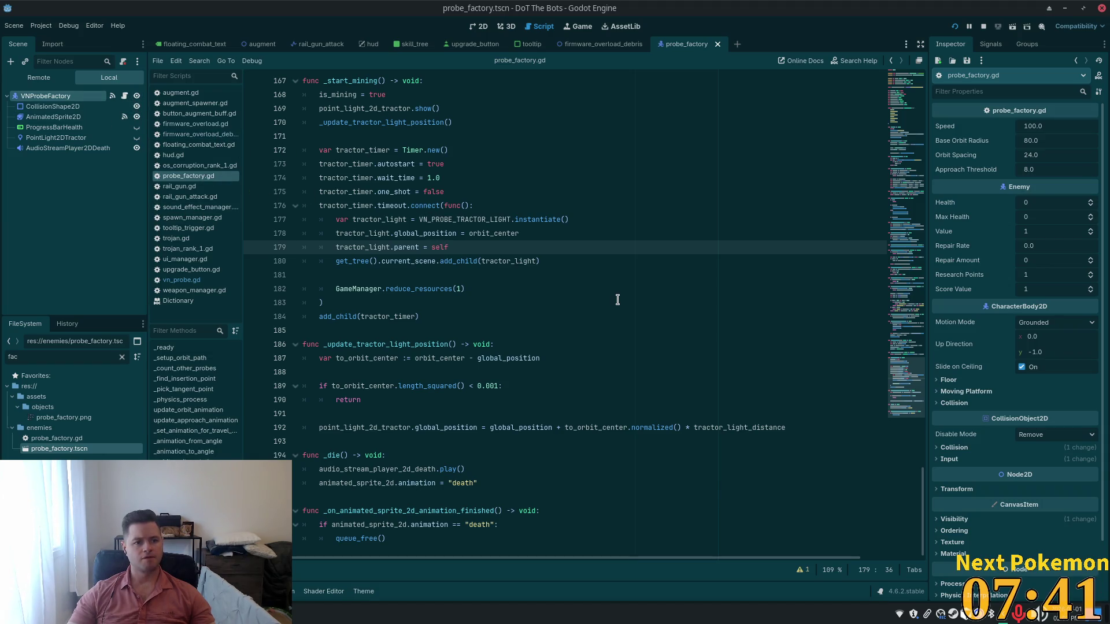
pyautogui.click(673, 234)
# Back in Godot's script editor, open the project file quick search.
pyautogui.hotkey('alt', 'Tab')
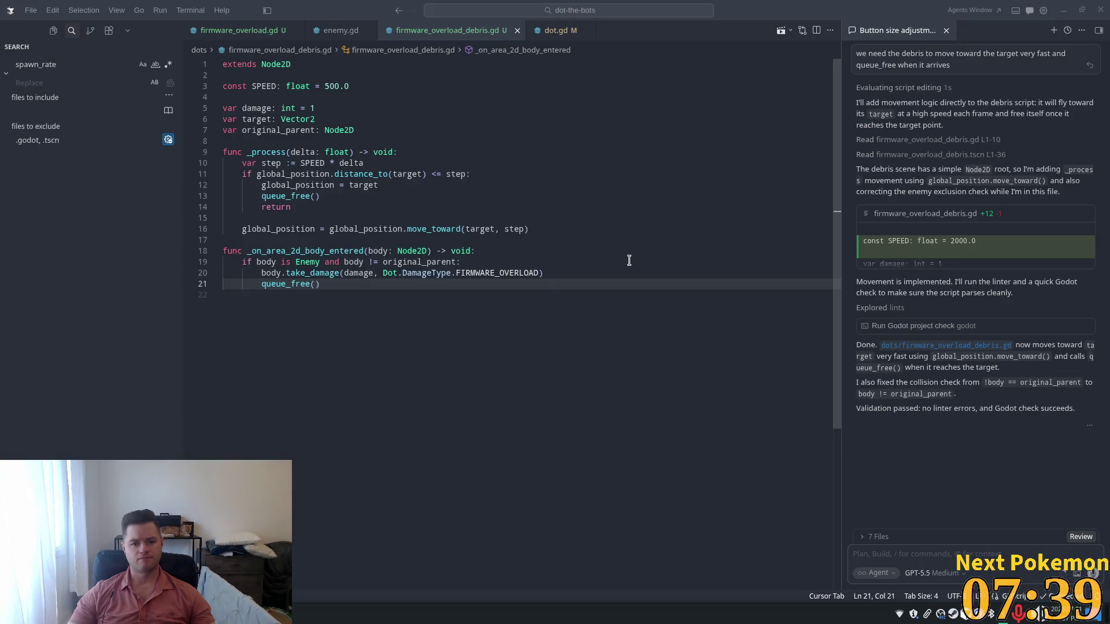
pyautogui.hotkey('alt', 'Tab')
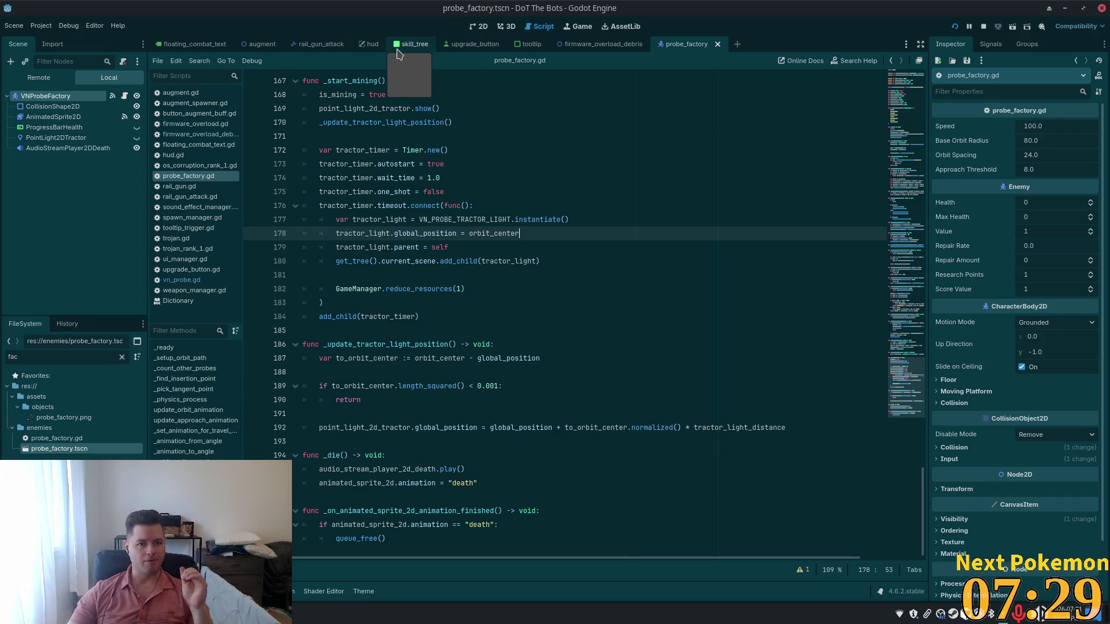
pyautogui.click(540, 110)
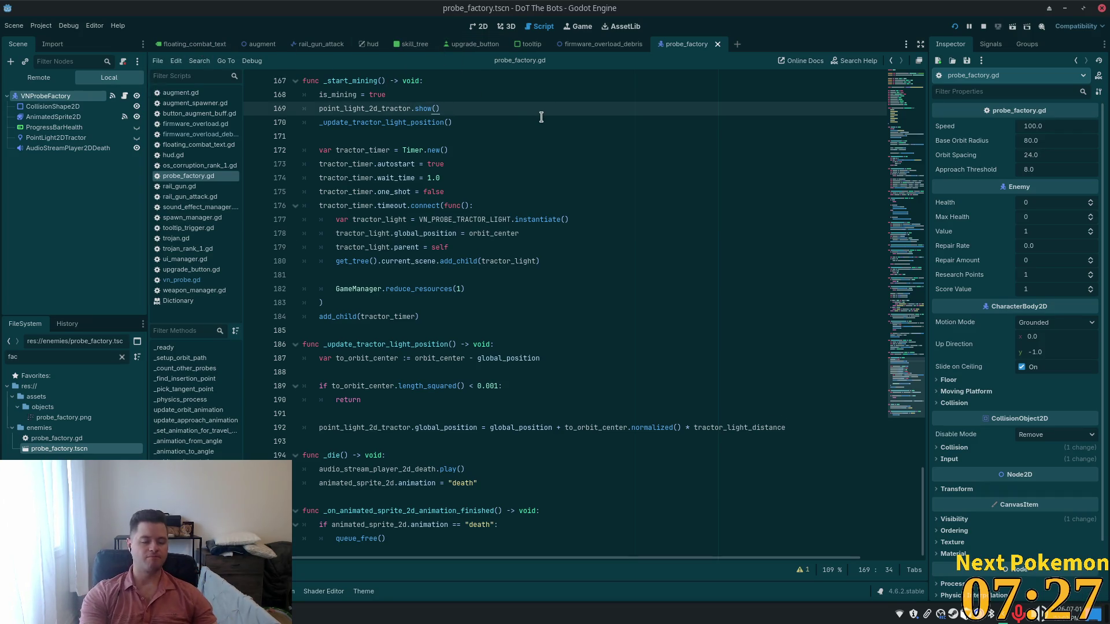
pyautogui.hotkey('shift', 'alt', 'o')
# Search 'ga,e' and open game_manager.gd, scrolling through its code.
pyautogui.write('ga,e')
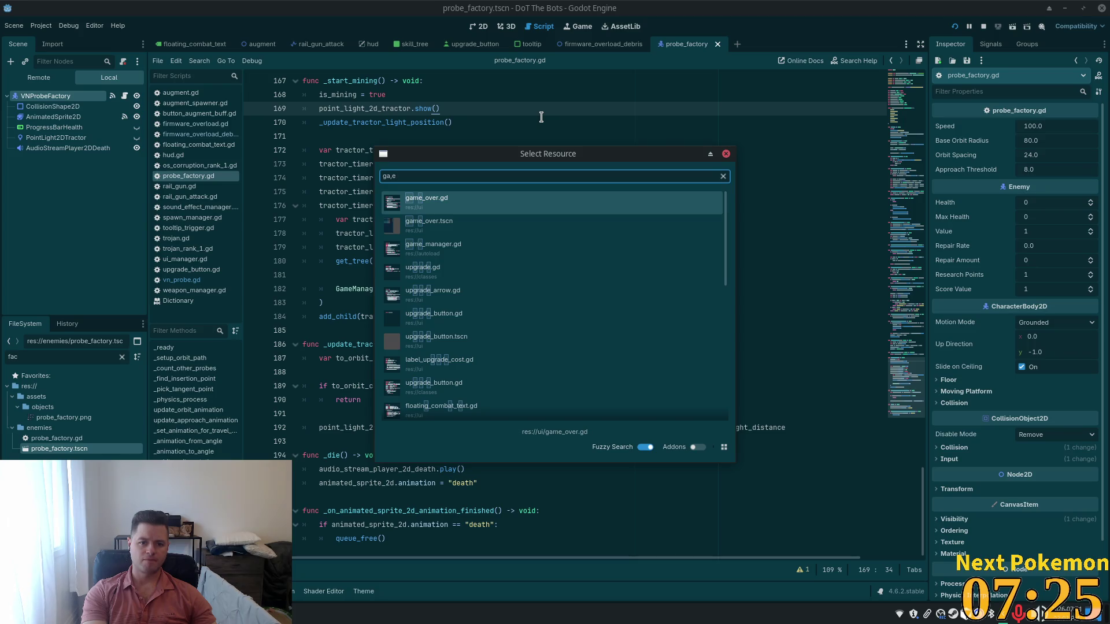
pyautogui.press('Down')
pyautogui.press('Down')
pyautogui.press('Return')
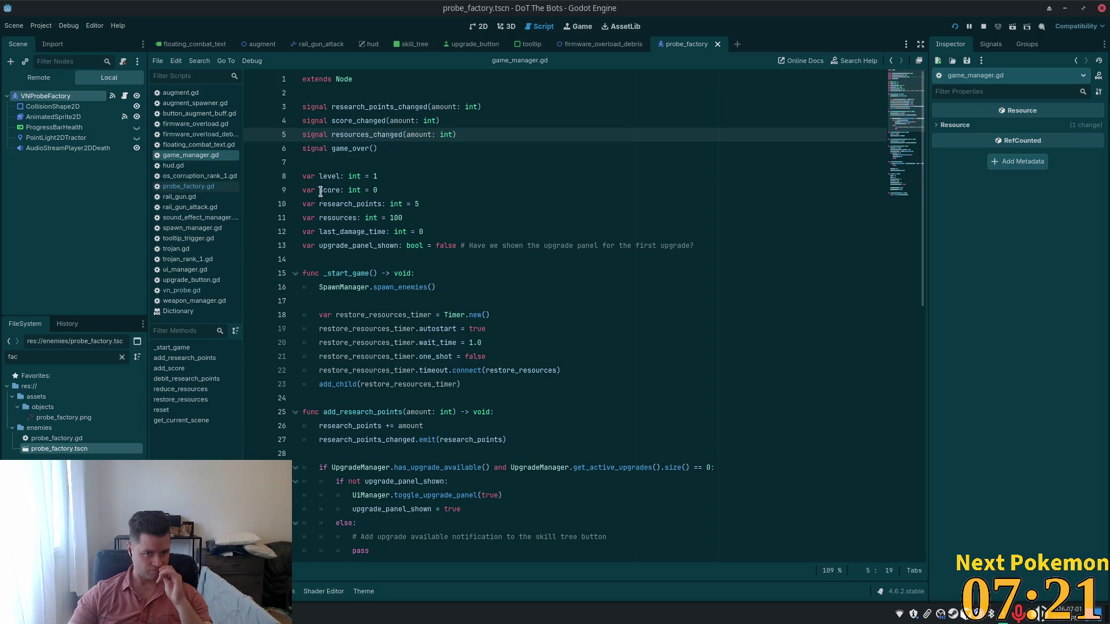
pyautogui.scroll(-5, 422, 208)
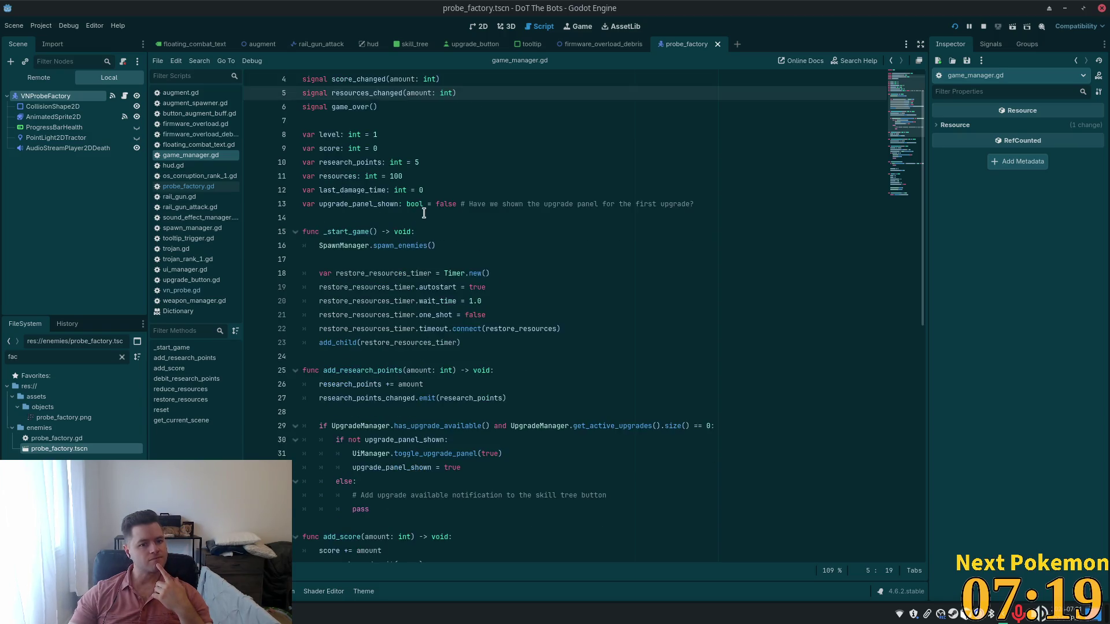
pyautogui.scroll(-8, 422, 215)
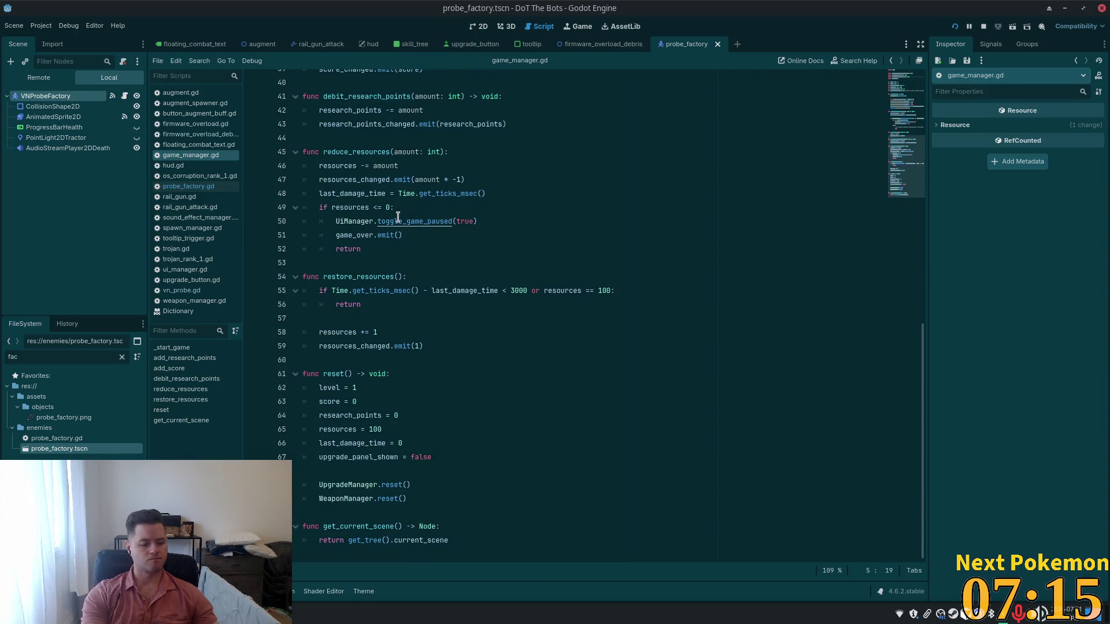
# Open earth.gd and inspect its GameManager resources_changed code.
pyautogui.hotkey('shift', 'alt', 'o')
pyautogui.write('earth')
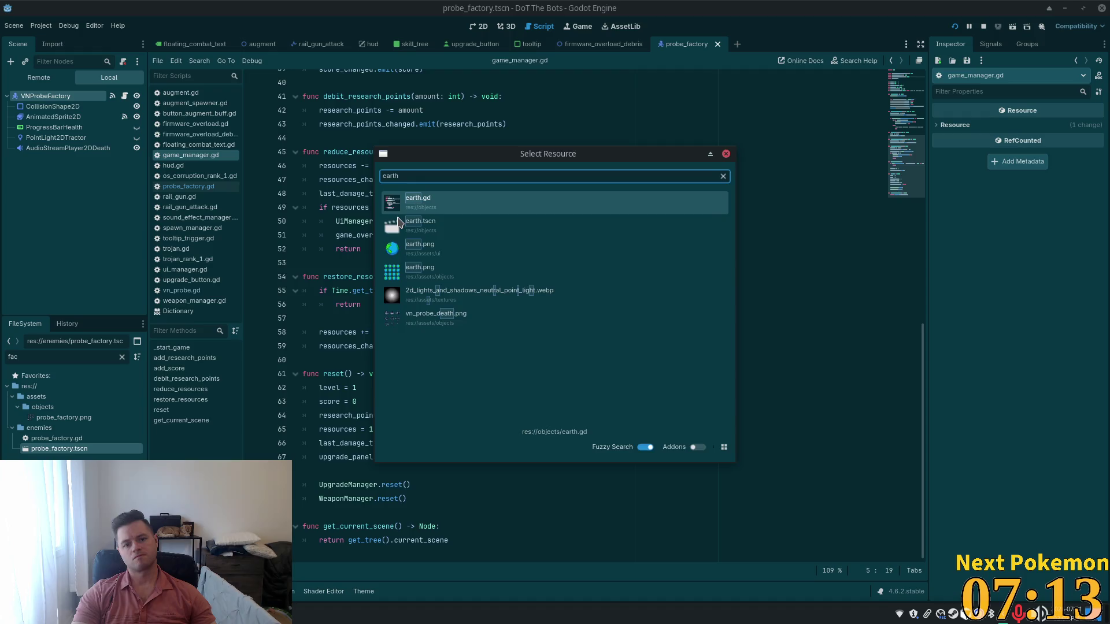
pyautogui.press('Return')
pyautogui.doubleClick(342, 218)
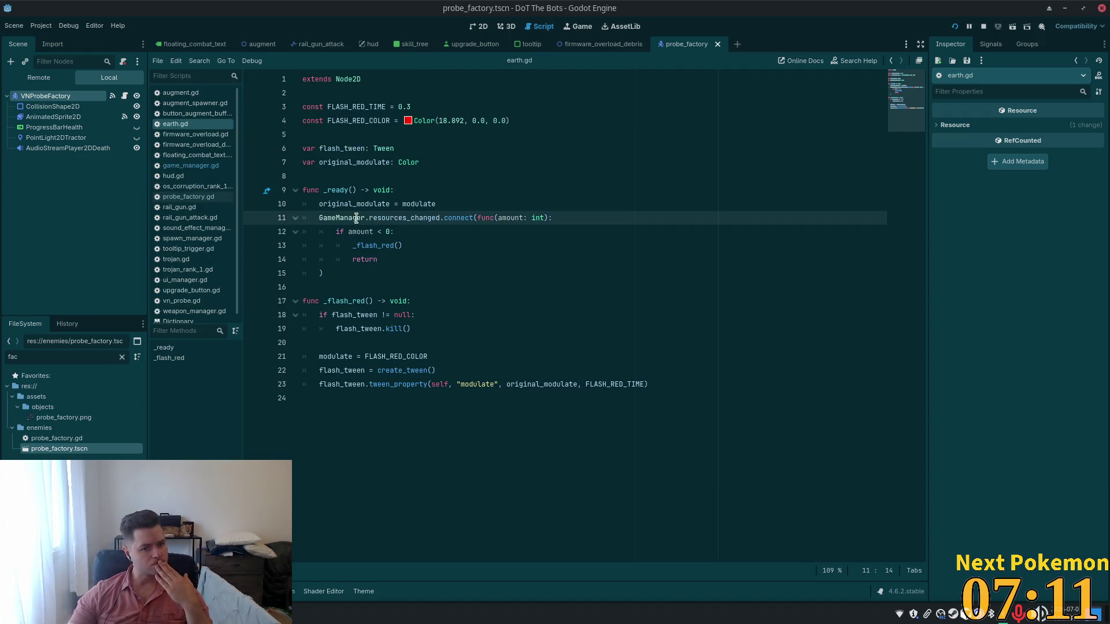
pyautogui.doubleClick(405, 218)
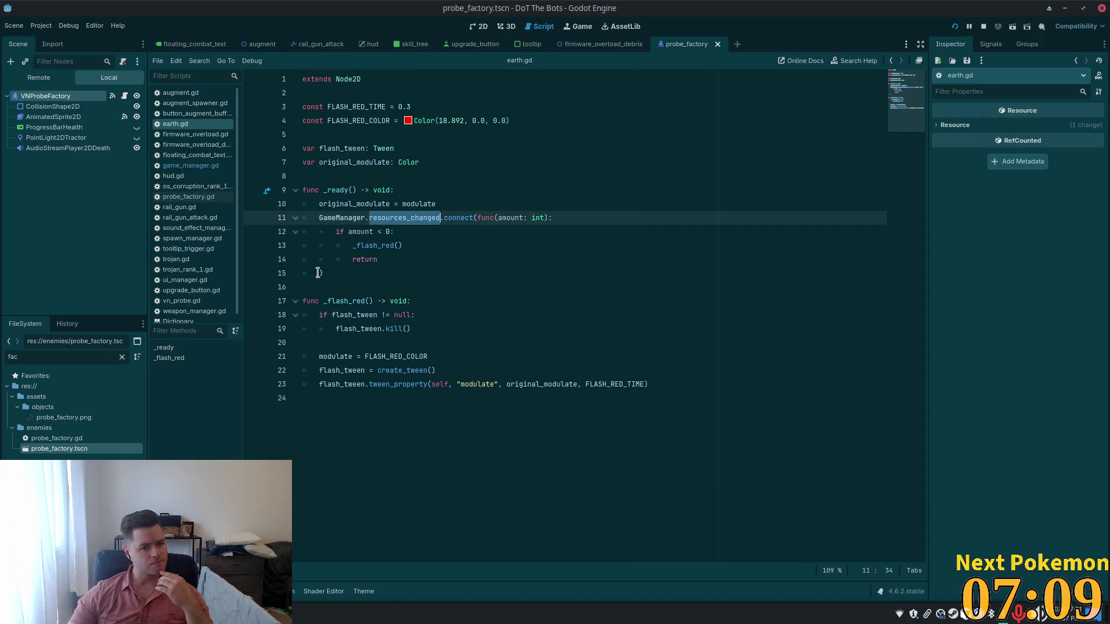
pyautogui.click(414, 315)
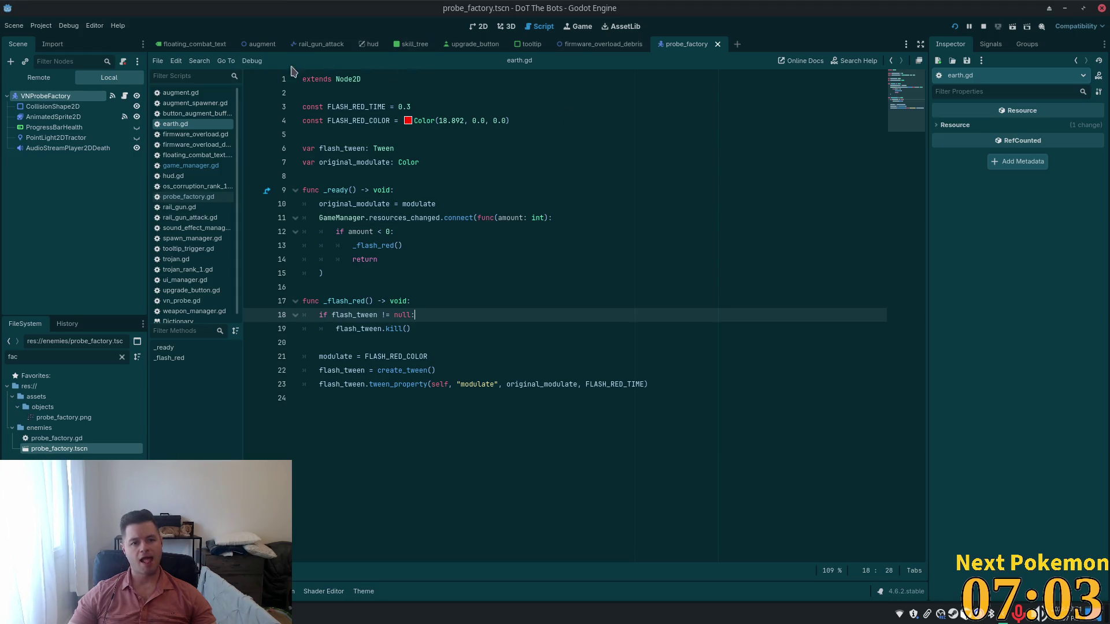
pyautogui.click(499, 186)
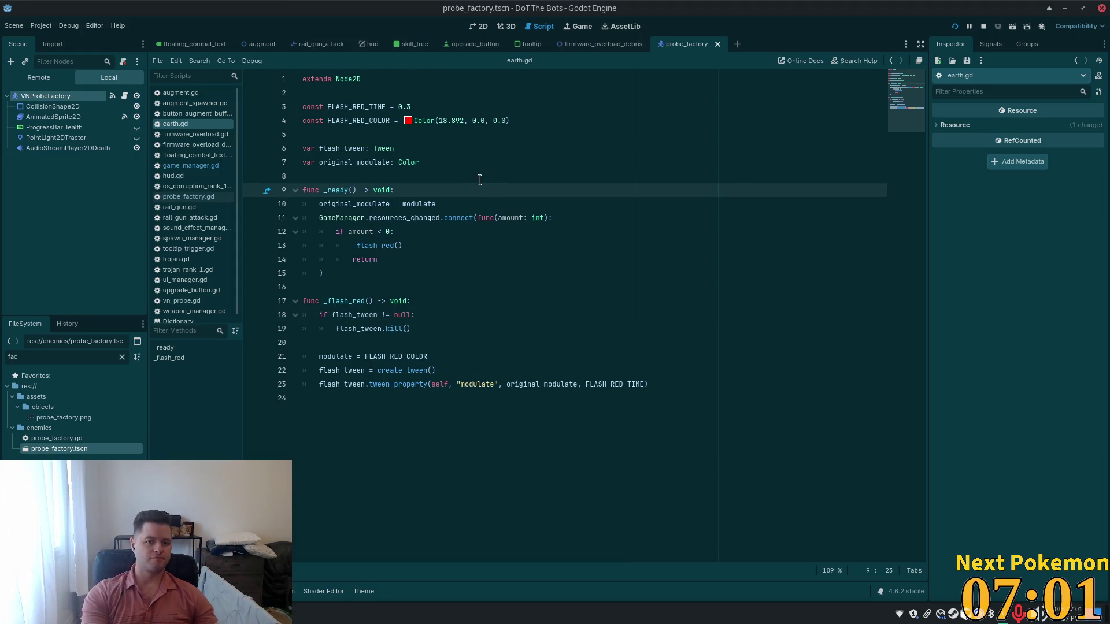
# Search 'main' in quick open and open main.tscn.
pyautogui.hotkey('shift', 'alt', 'o')
pyautogui.write('main')
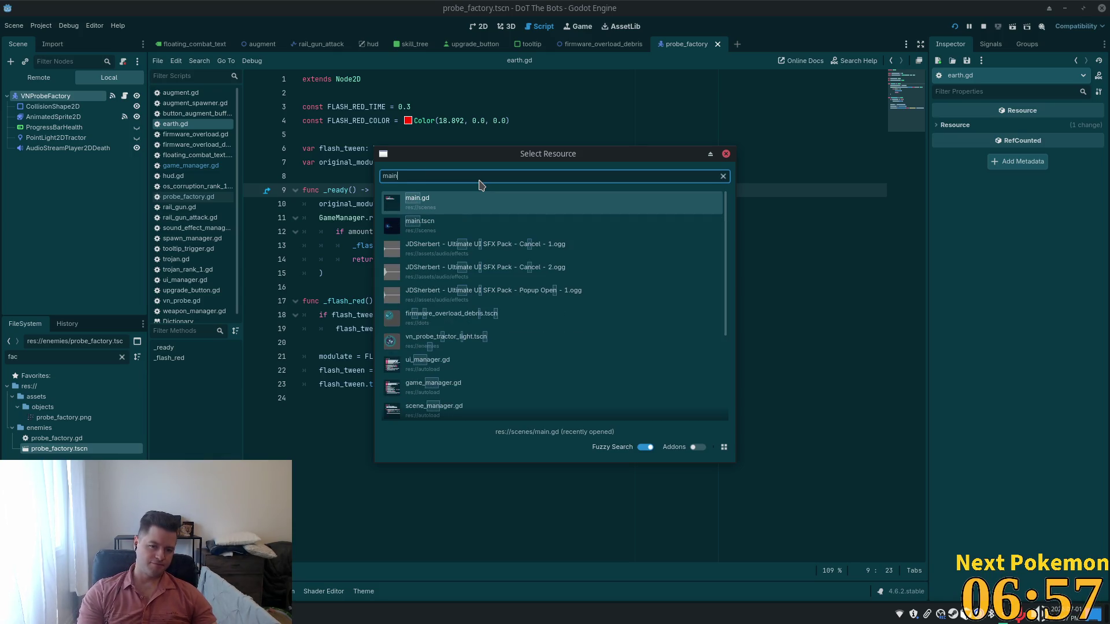
pyautogui.press('Down')
pyautogui.press('Return')
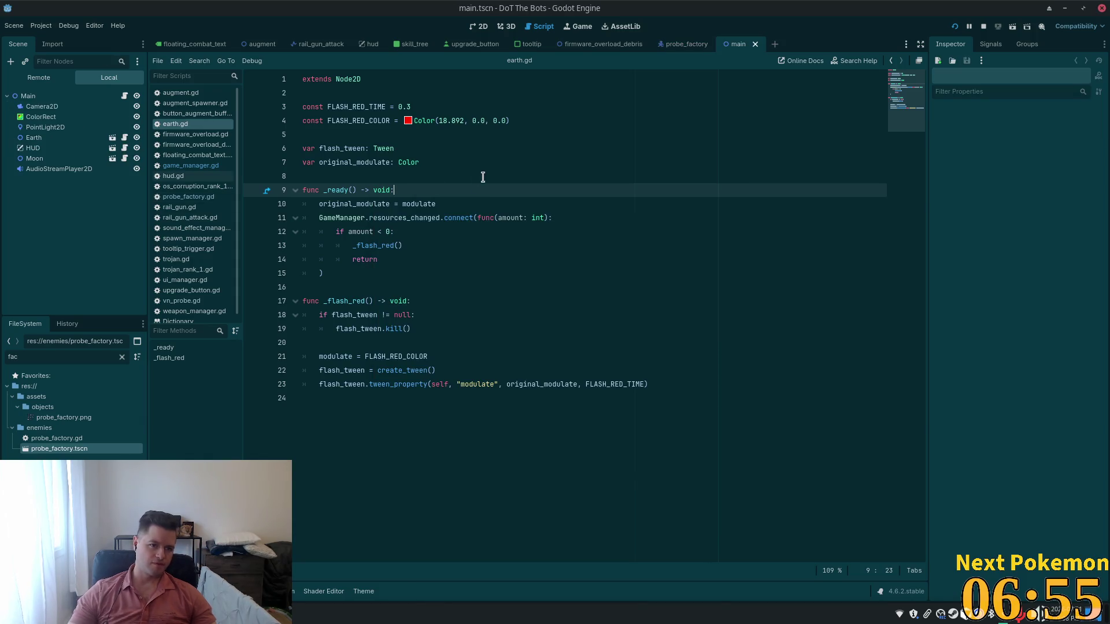
# Open moon.tscn from the Moon node and start a new group on its root in Groups.
pyautogui.click(33, 148)
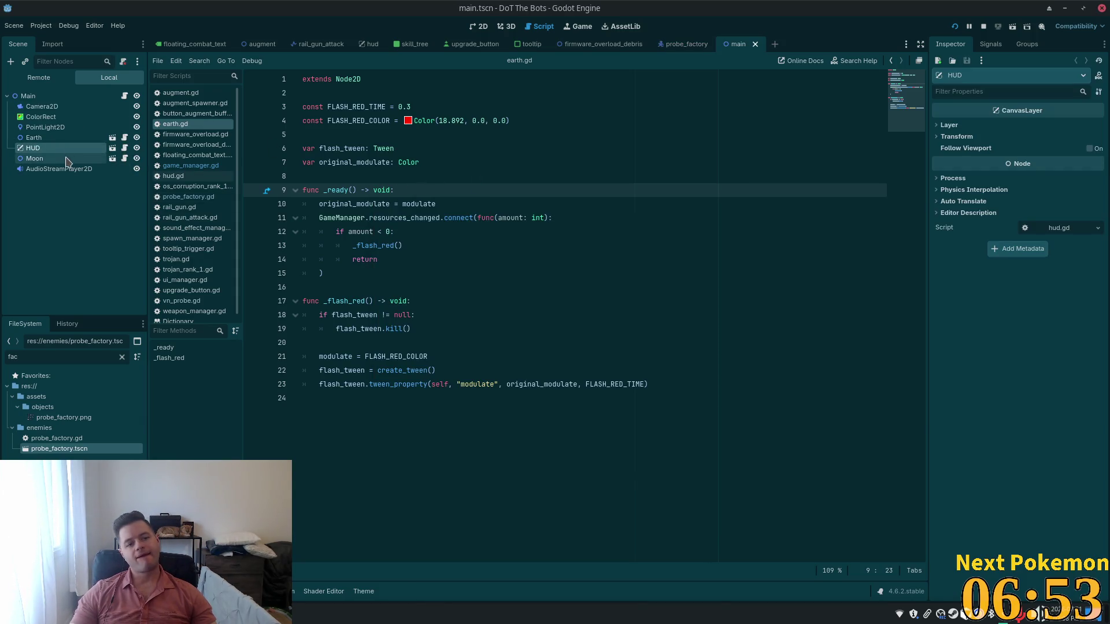
pyautogui.click(35, 159)
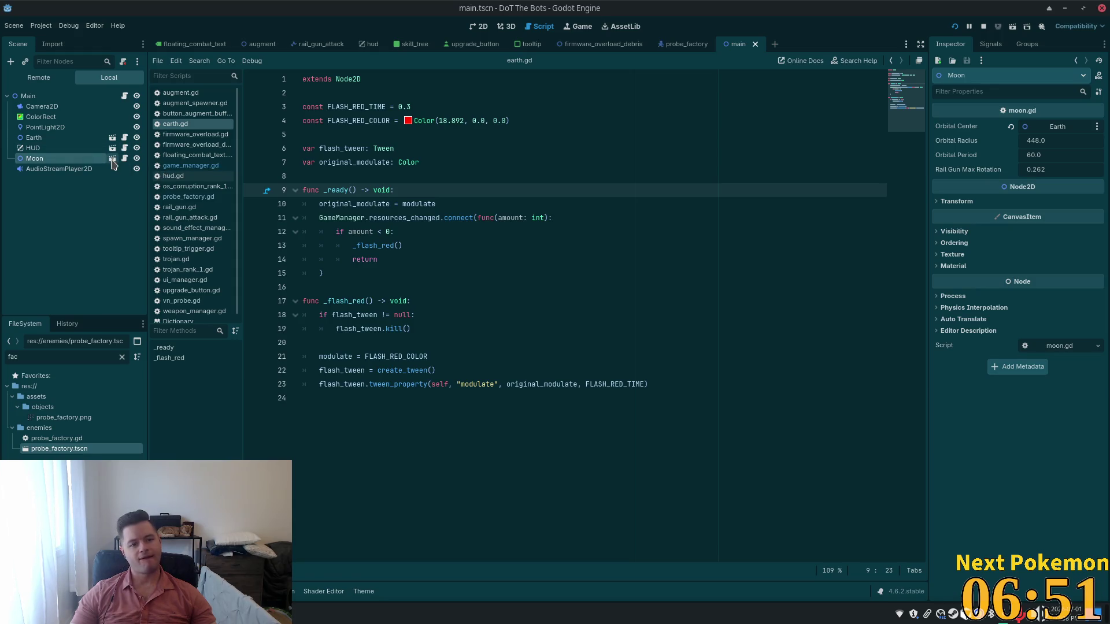
pyautogui.click(112, 159)
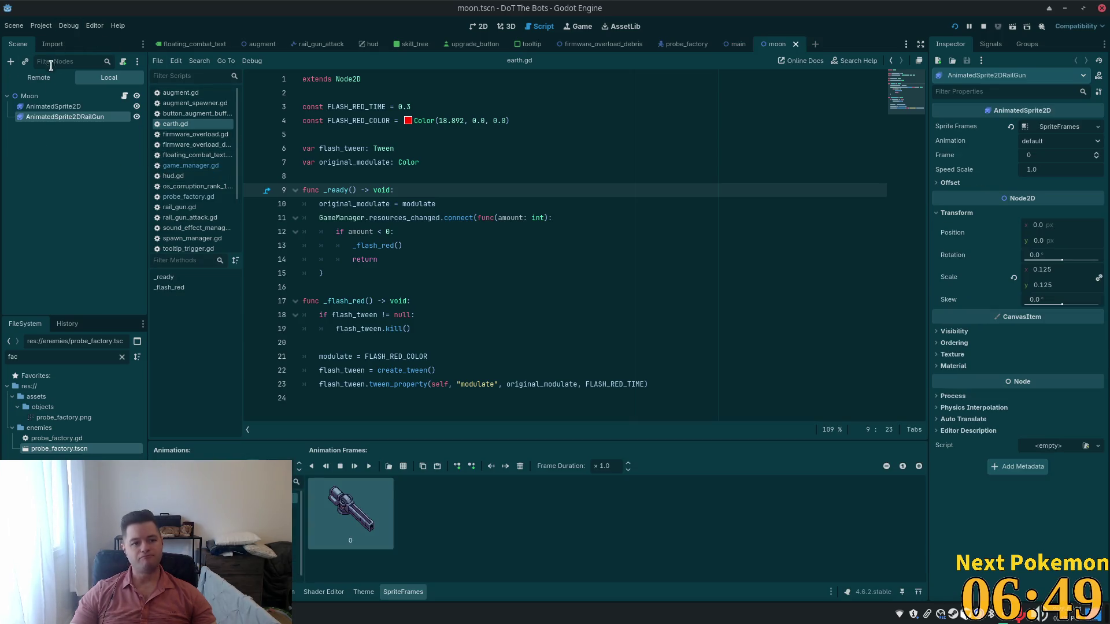
pyautogui.click(29, 96)
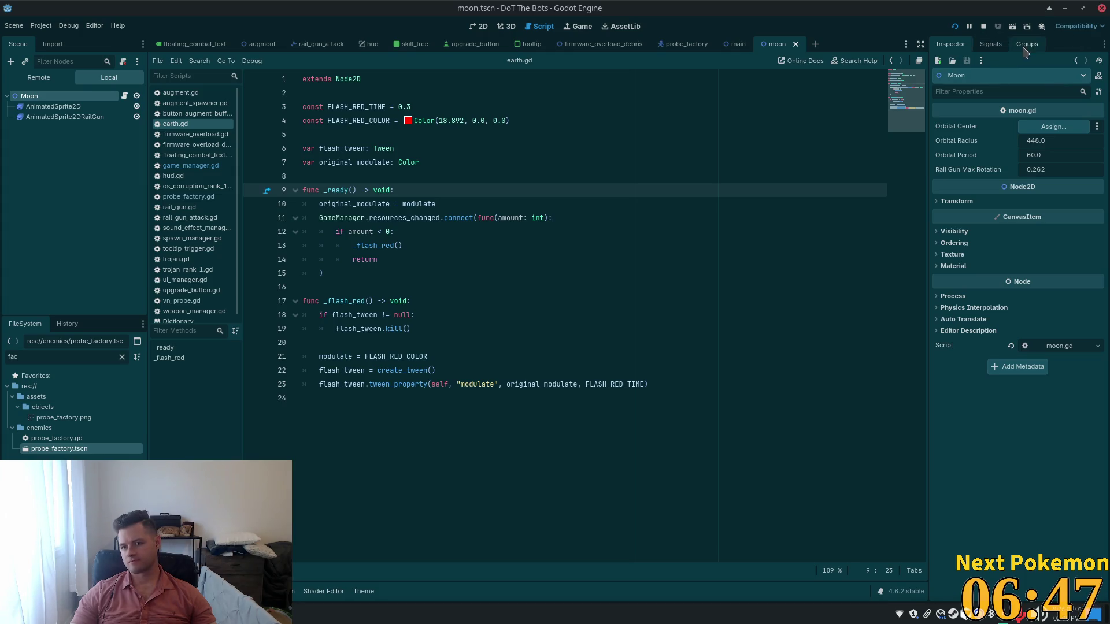
pyautogui.click(1026, 47)
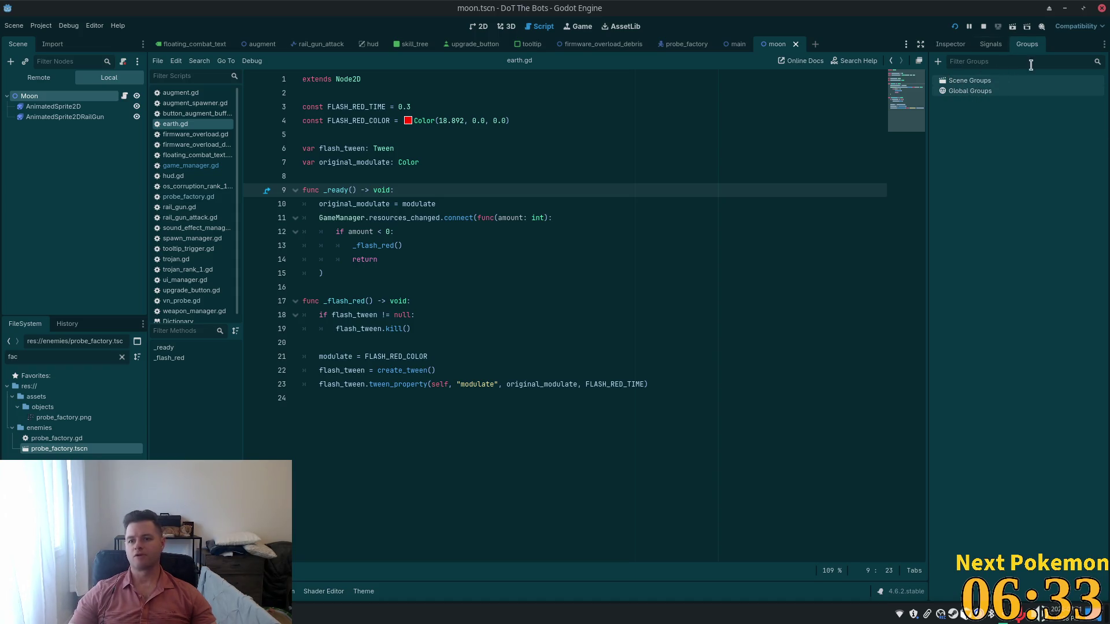
pyautogui.click(938, 61)
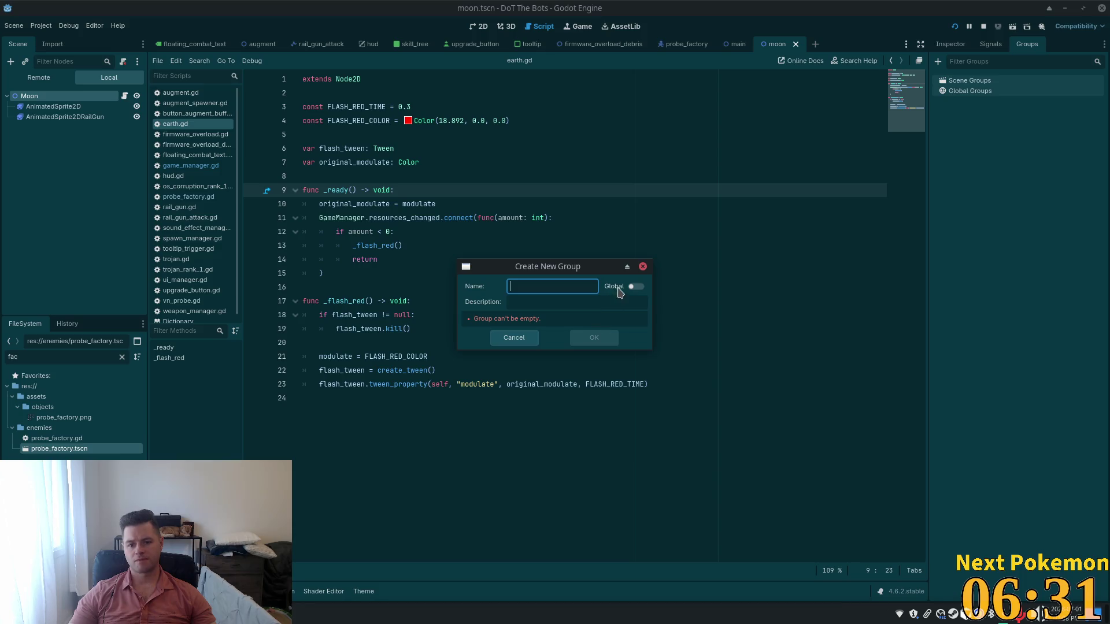
# Create a scene group named moon containing the Moon root node.
pyautogui.click(537, 305)
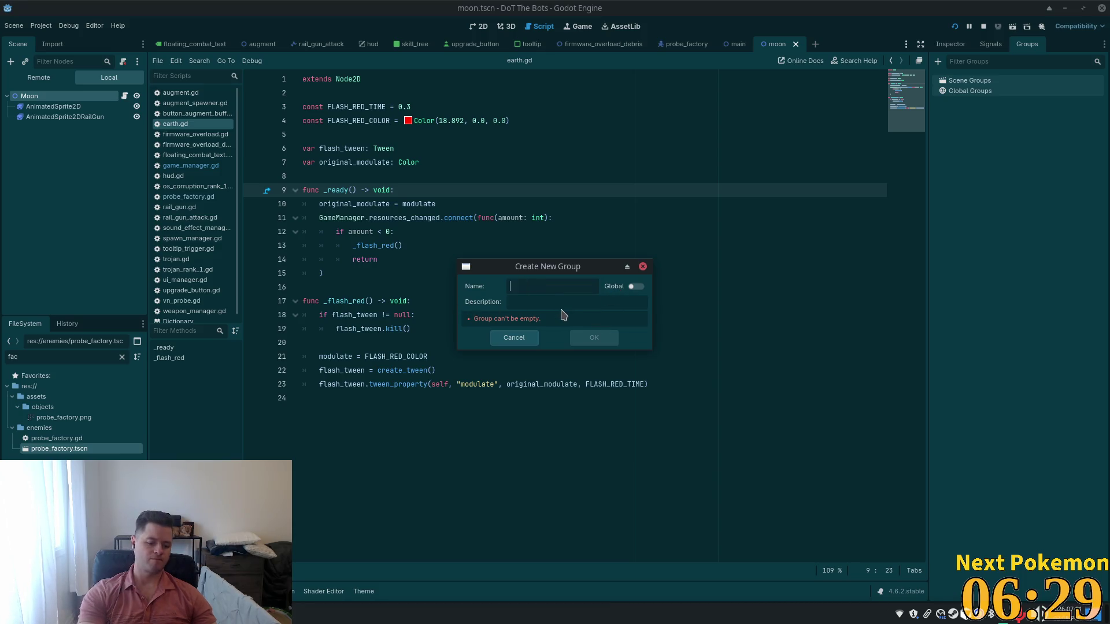
pyautogui.write('moon')
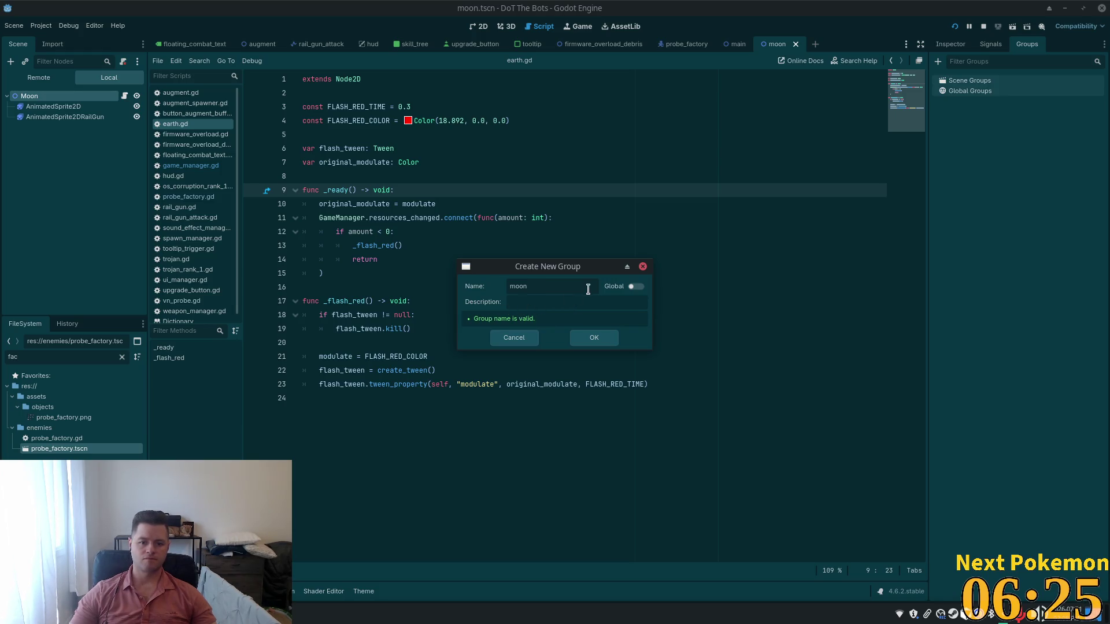
pyautogui.press('Tab')
pyautogui.press('Tab')
pyautogui.press('Tab')
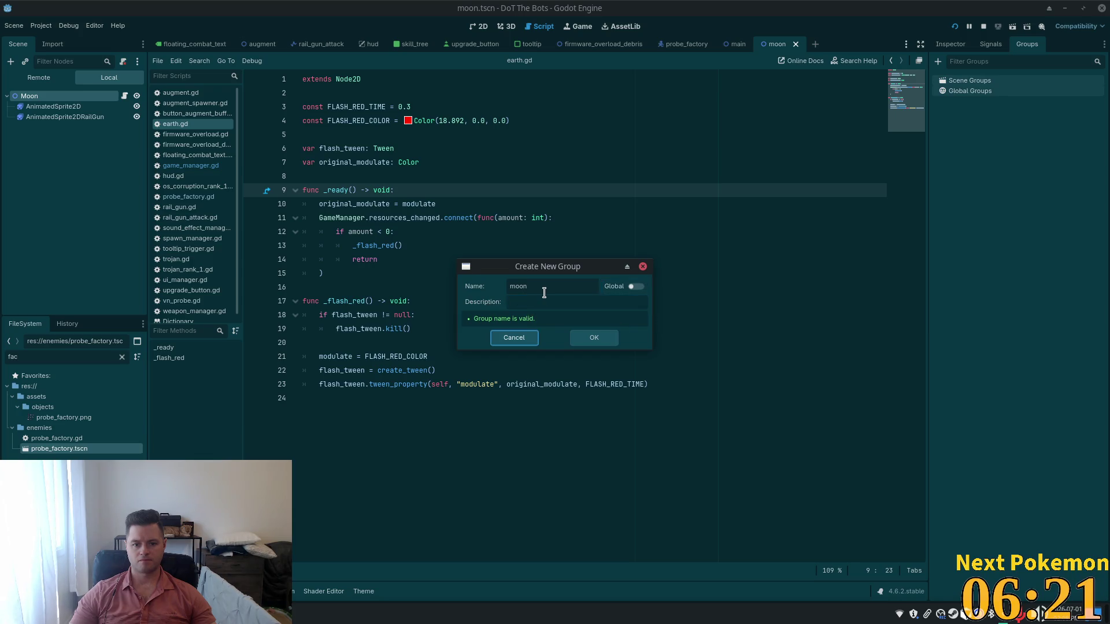
pyautogui.click(548, 302)
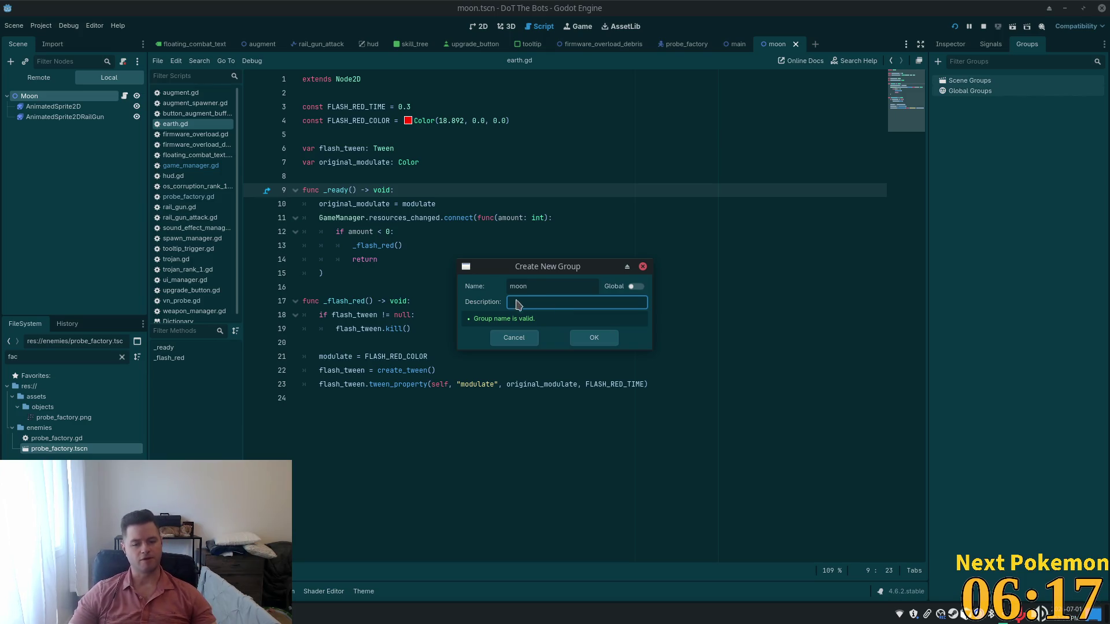
pyautogui.click(585, 337)
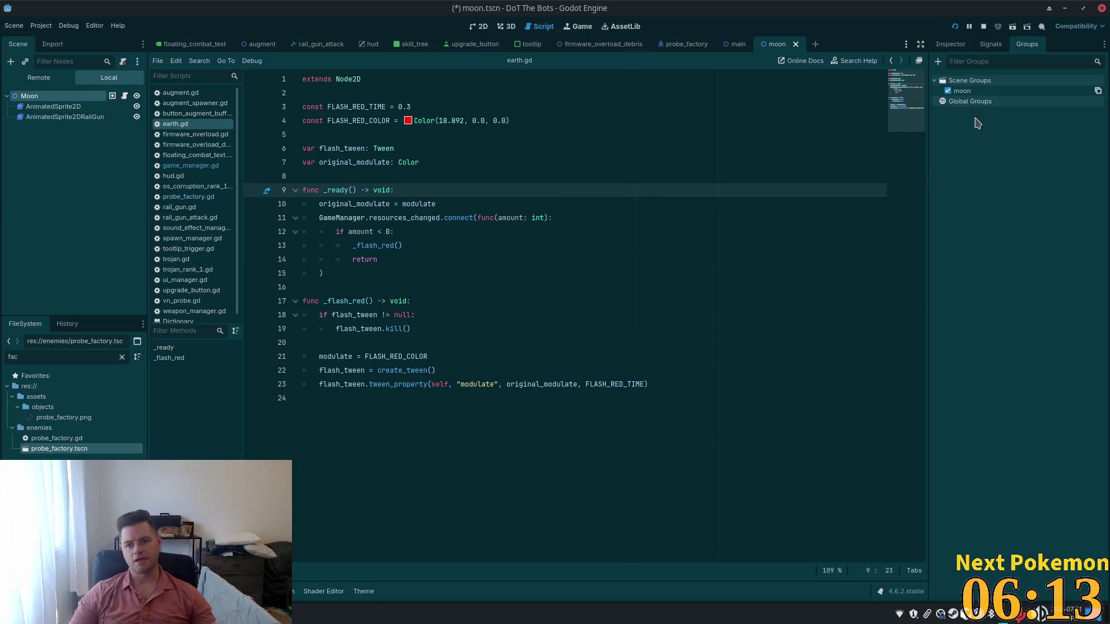
pyautogui.rightClick(976, 90)
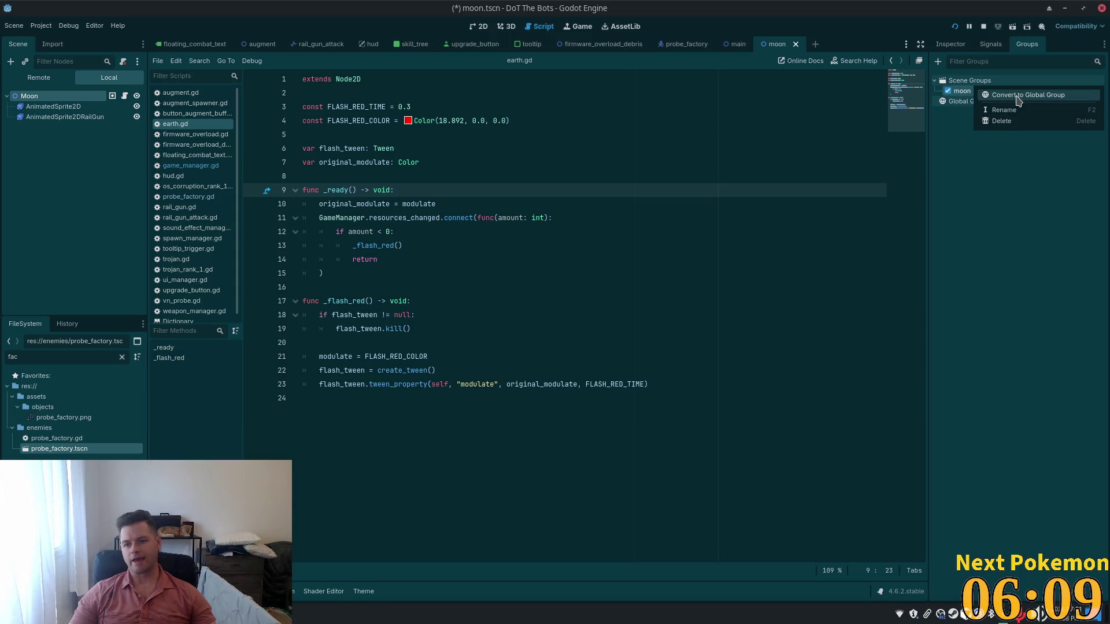
pyautogui.click(1000, 264)
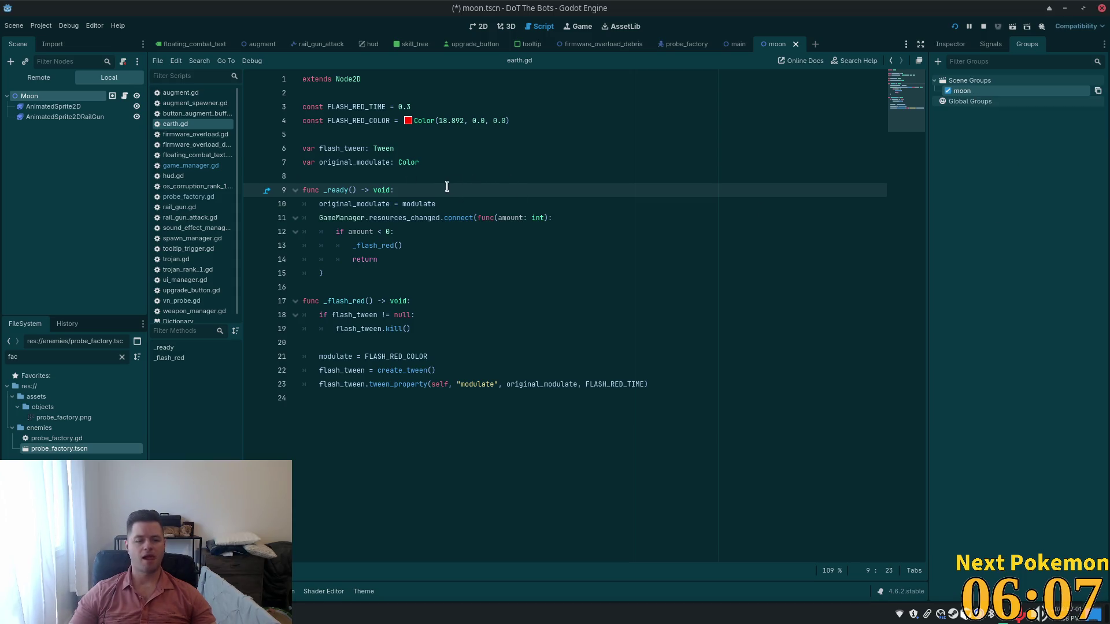
# Save the Moon scene and switch to Cursor.
pyautogui.click(587, 300)
pyautogui.hotkey('ctrl', 's')
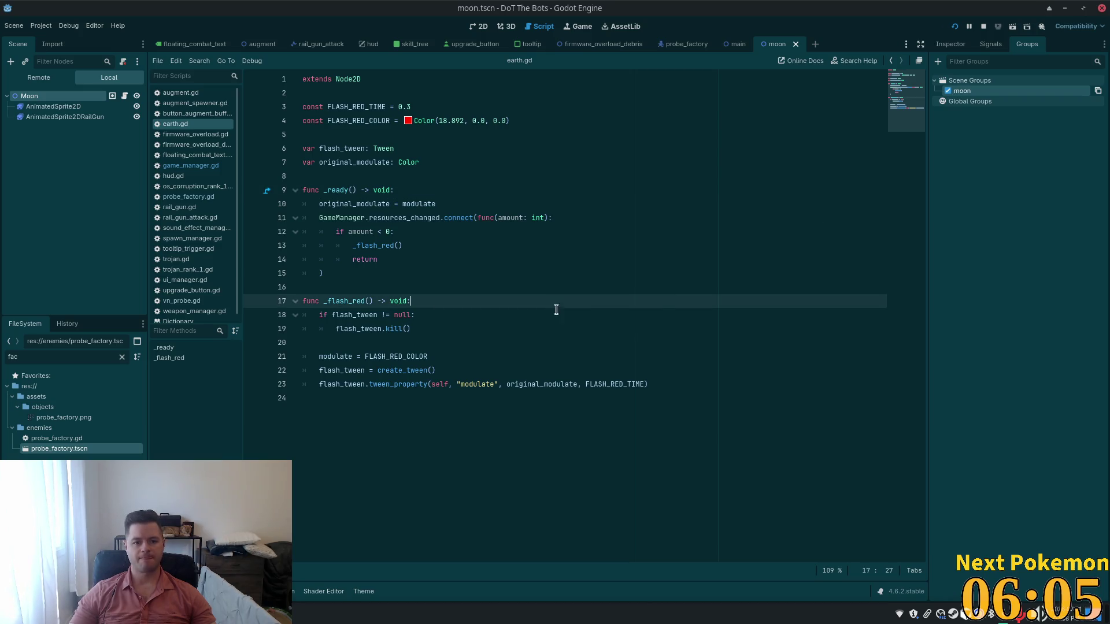
pyautogui.hotkey('alt', 'Tab')
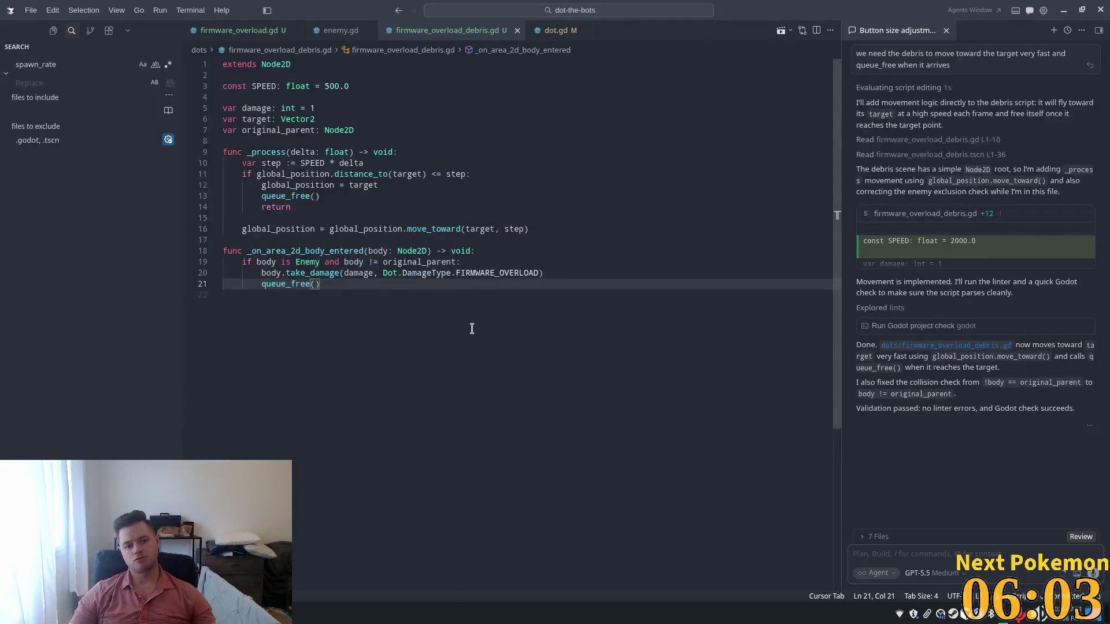
# Quick-open probe_factory.gd in Cursor by searching 'probe_fa'.
pyautogui.hotkey('ctrl', 'p')
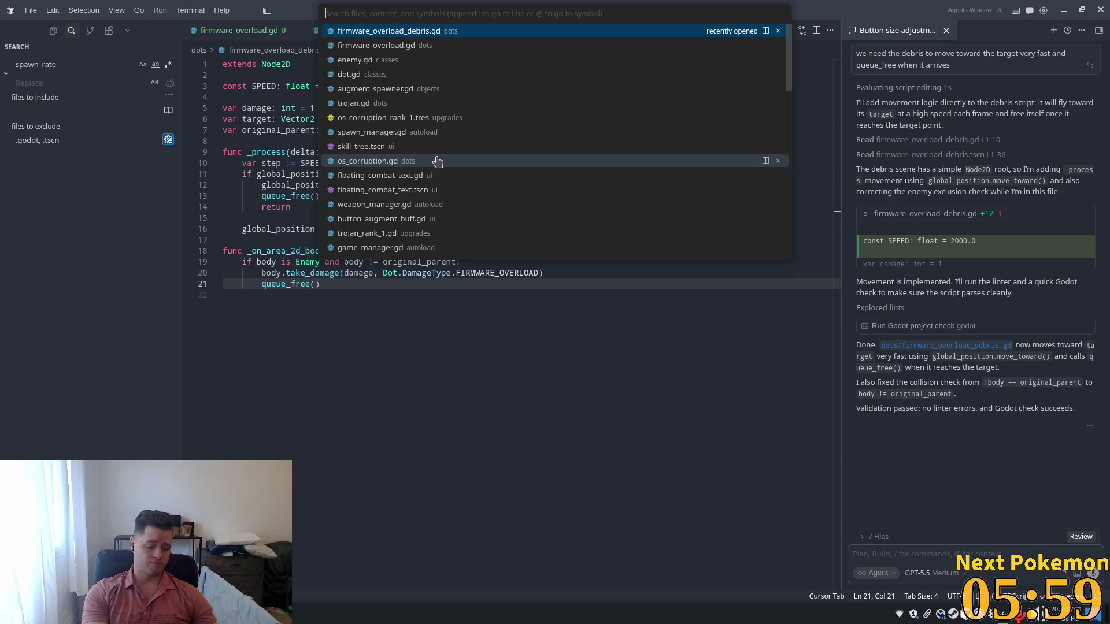
pyautogui.write('prob')
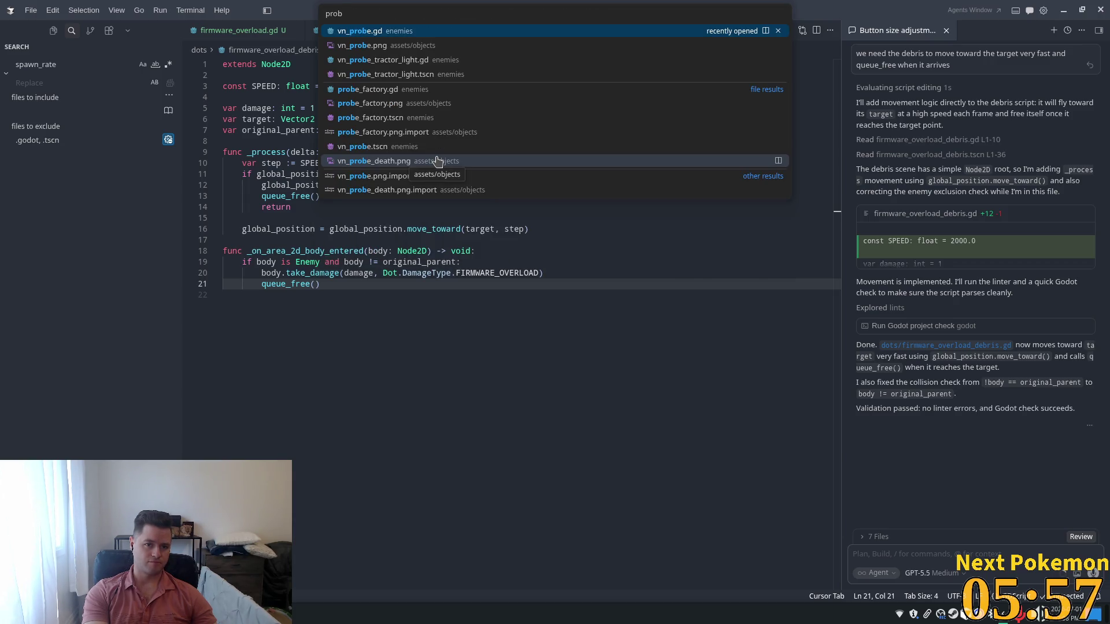
pyautogui.write('e_fa')
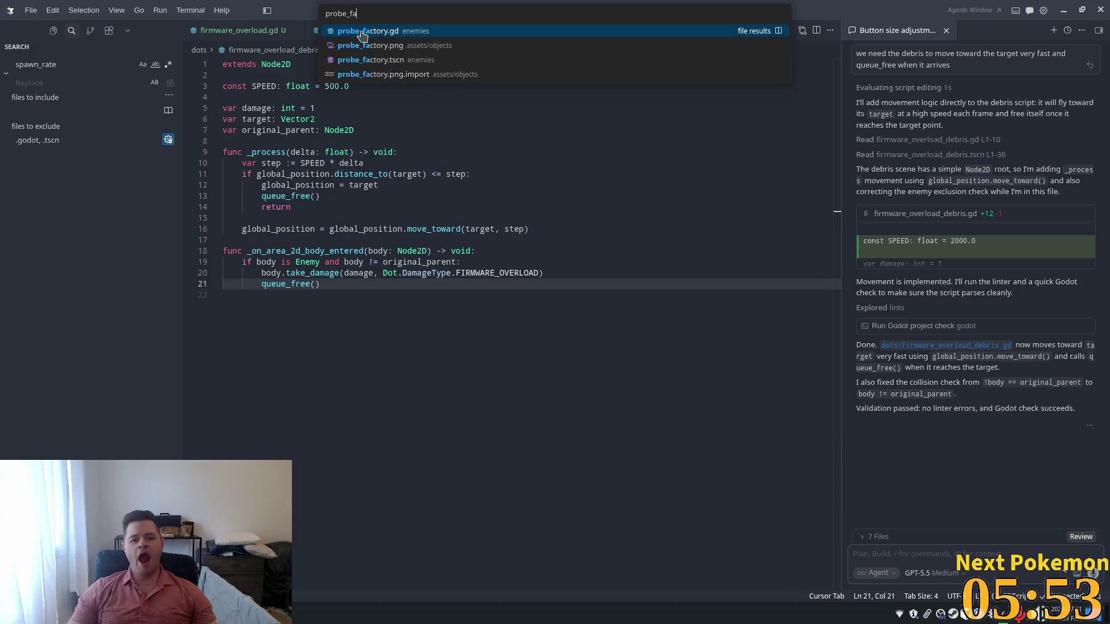
pyautogui.press('Return')
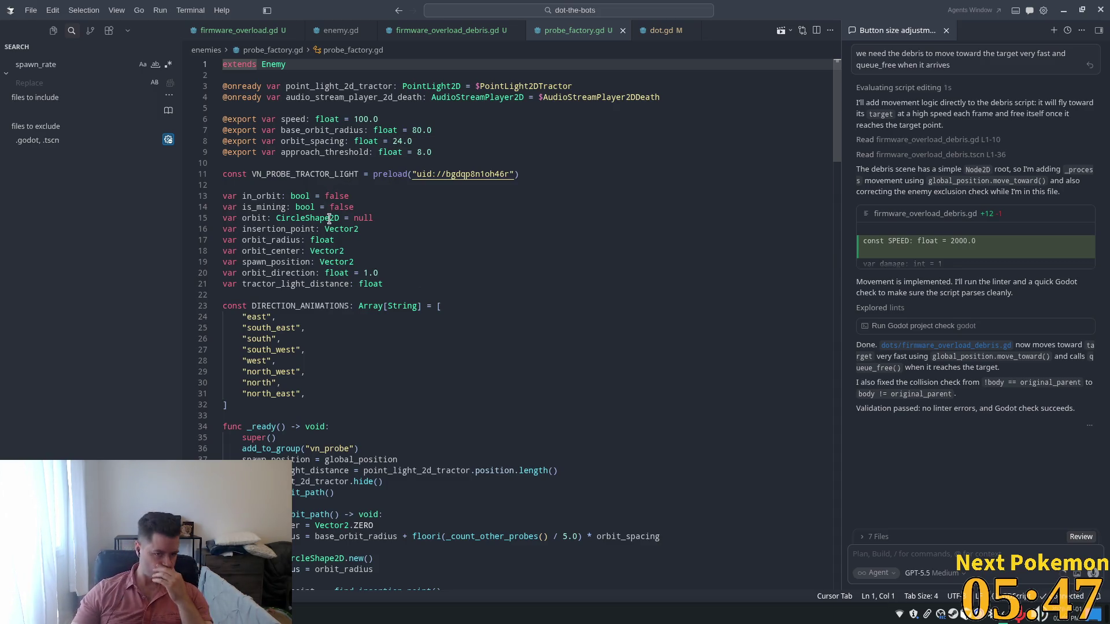
pyautogui.moveTo(323, 222)
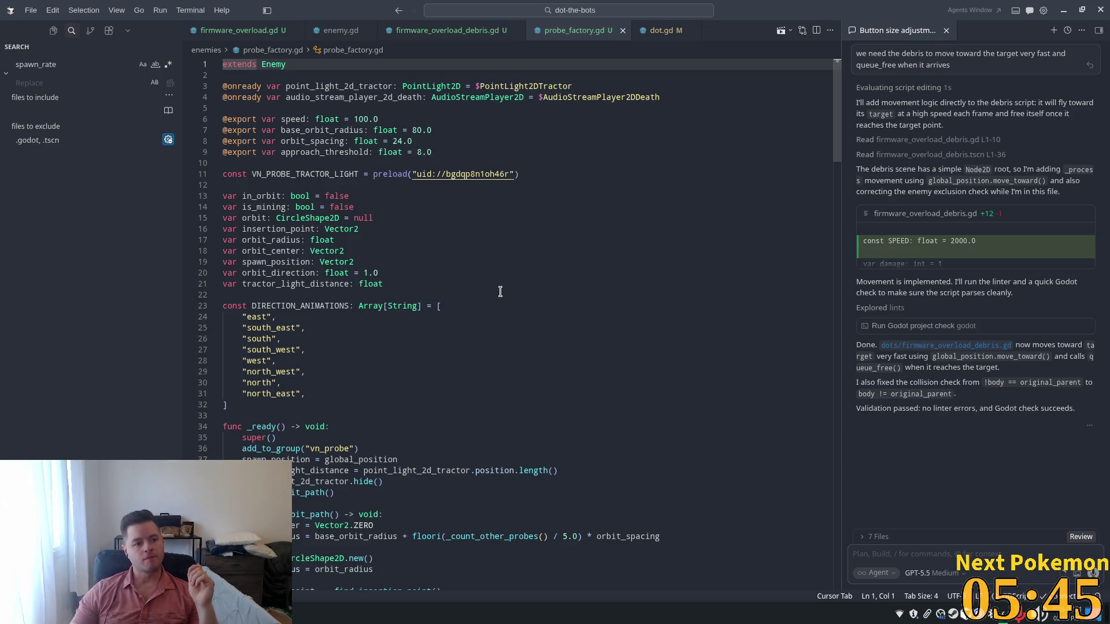
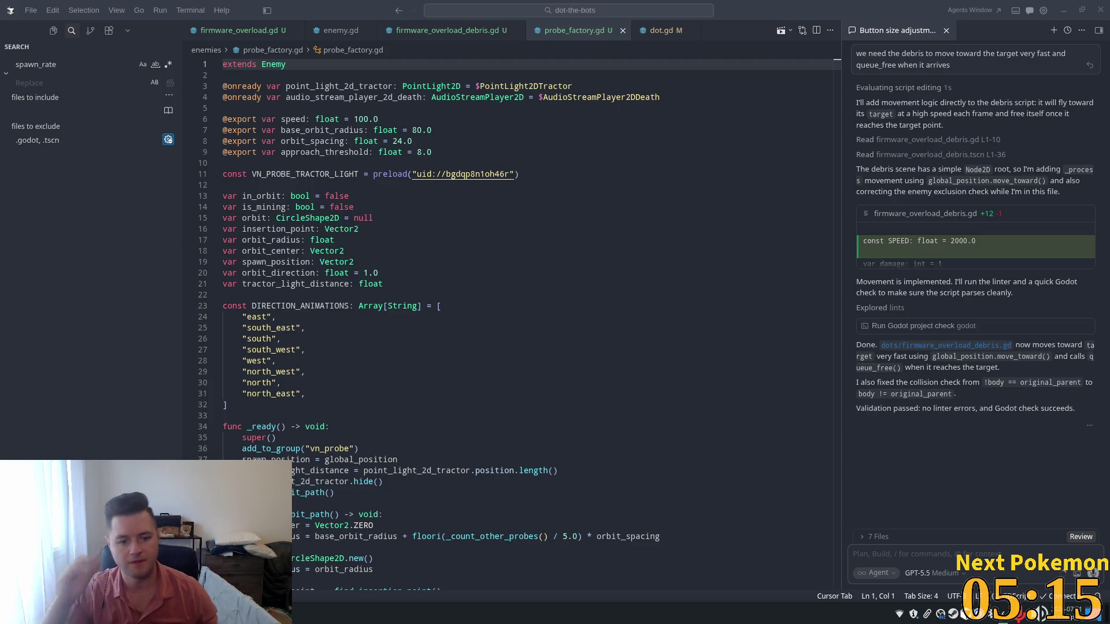
# Find orbit_center's uses and select its Vector2.ZERO value in _setup_orbit_path.
pyautogui.scroll(-3, 404, 258)
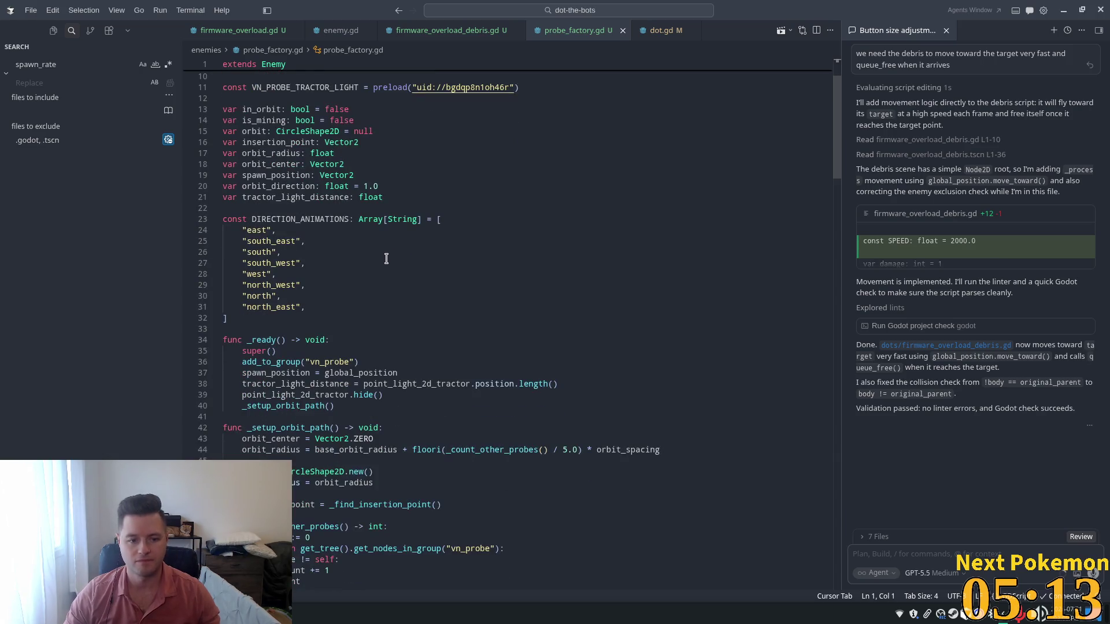
pyautogui.click(438, 311)
pyautogui.scroll(-3, 284, 208)
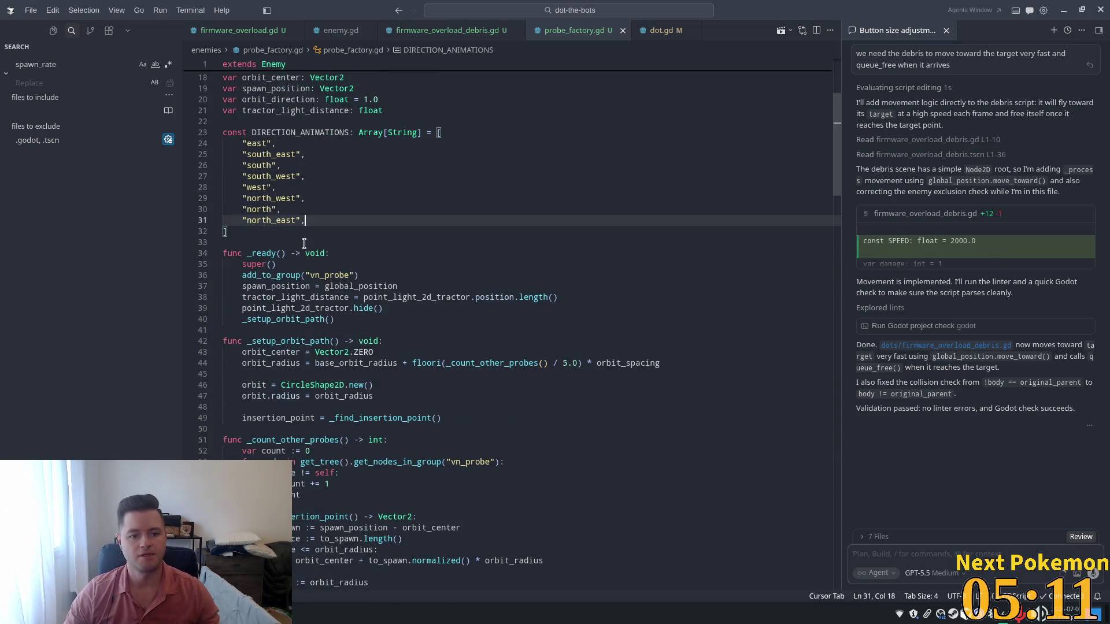
pyautogui.click(298, 287)
pyautogui.click(347, 308)
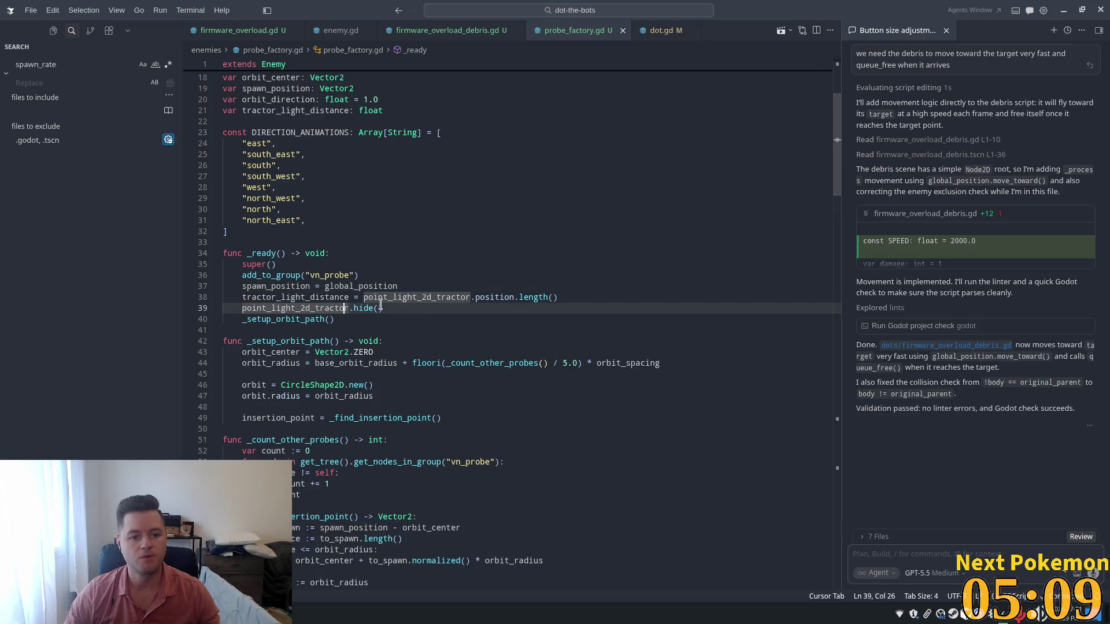
pyautogui.scroll(2, 366, 226)
pyautogui.click(265, 135)
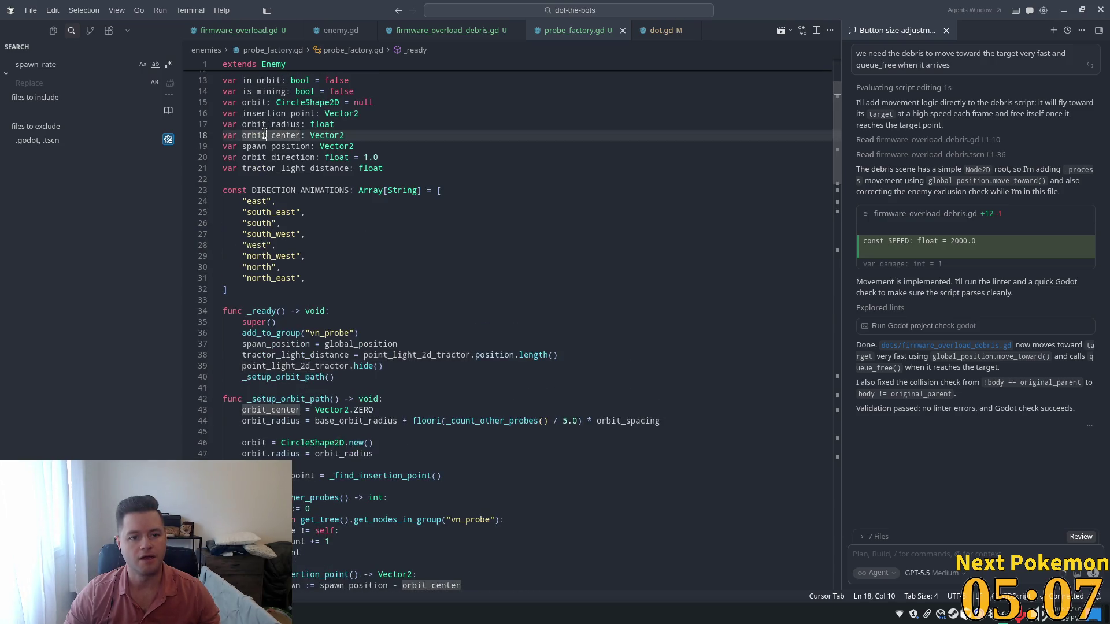
pyautogui.doubleClick(265, 135)
pyautogui.scroll(-2, 459, 292)
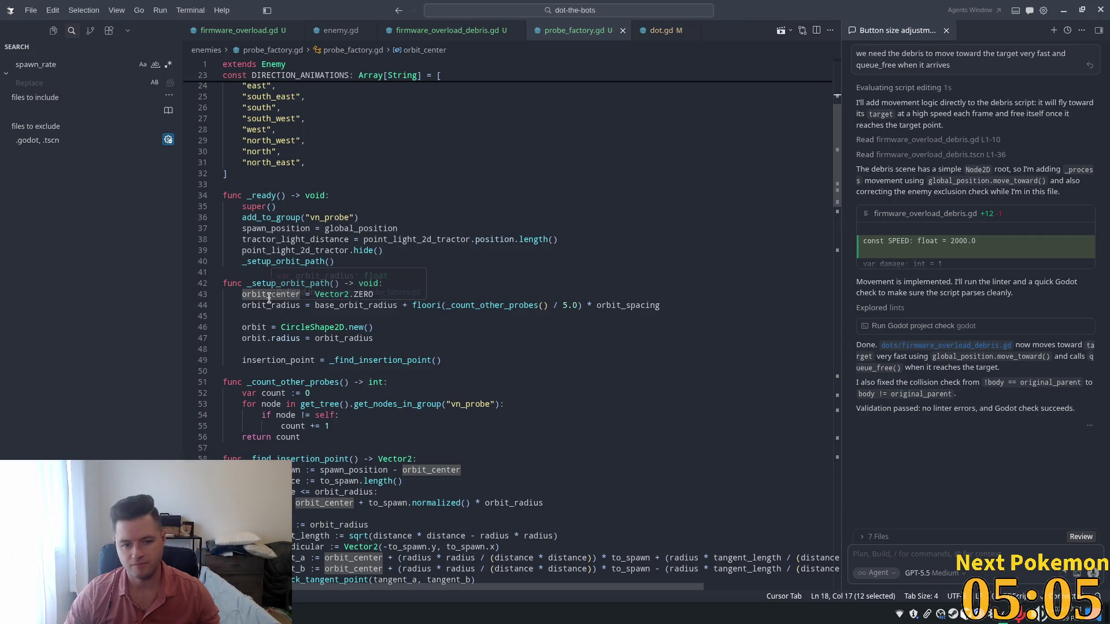
pyautogui.click(389, 292)
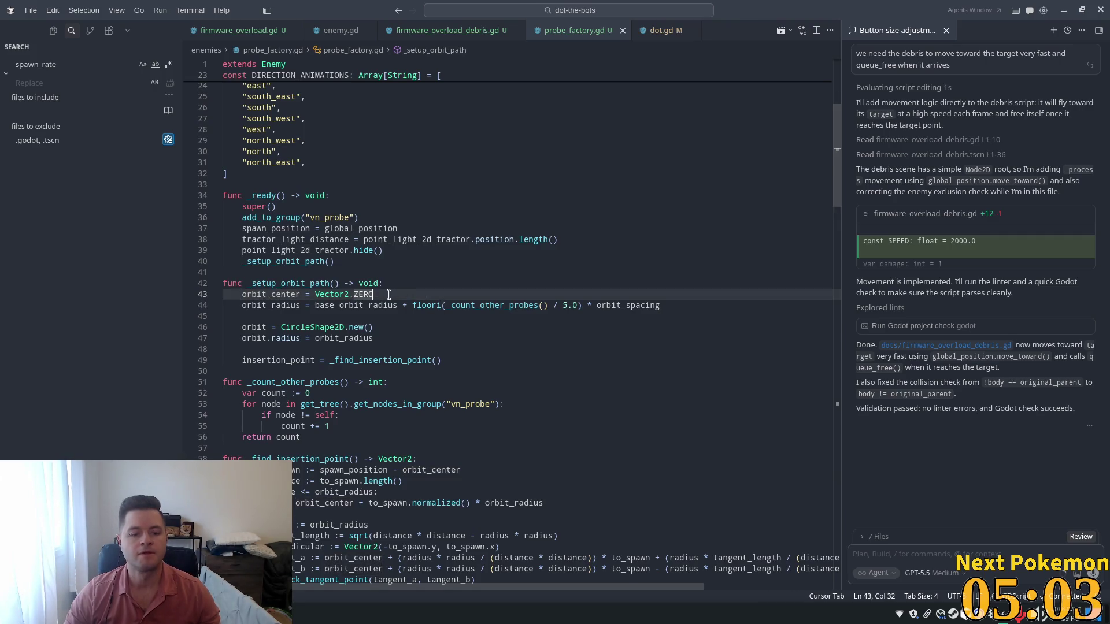
pyautogui.moveTo(389, 292); pyautogui.dragTo(314, 292)
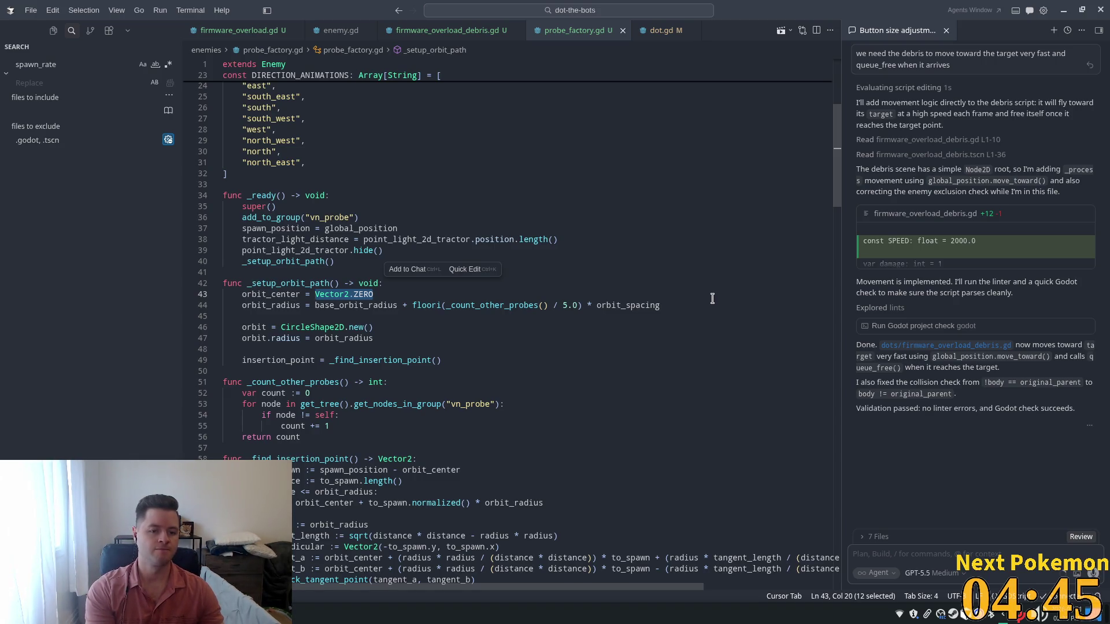
# Clear orbit_center's value and ask the agent: get node in group "moon".
pyautogui.write('get')
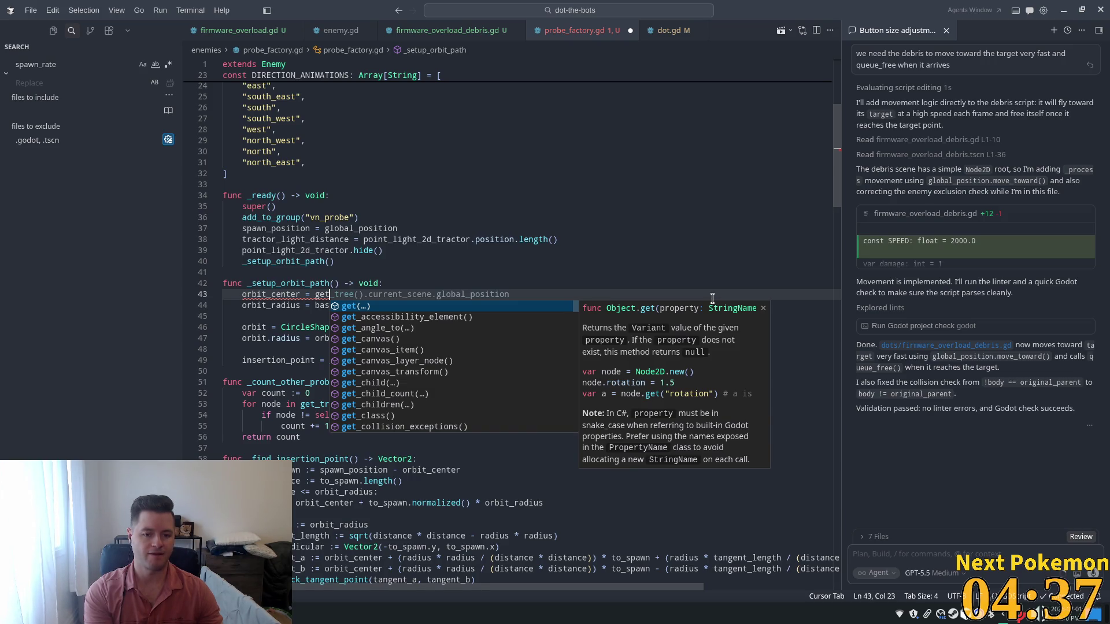
pyautogui.press('BackSpace')
pyautogui.press('BackSpace')
pyautogui.press('BackSpace')
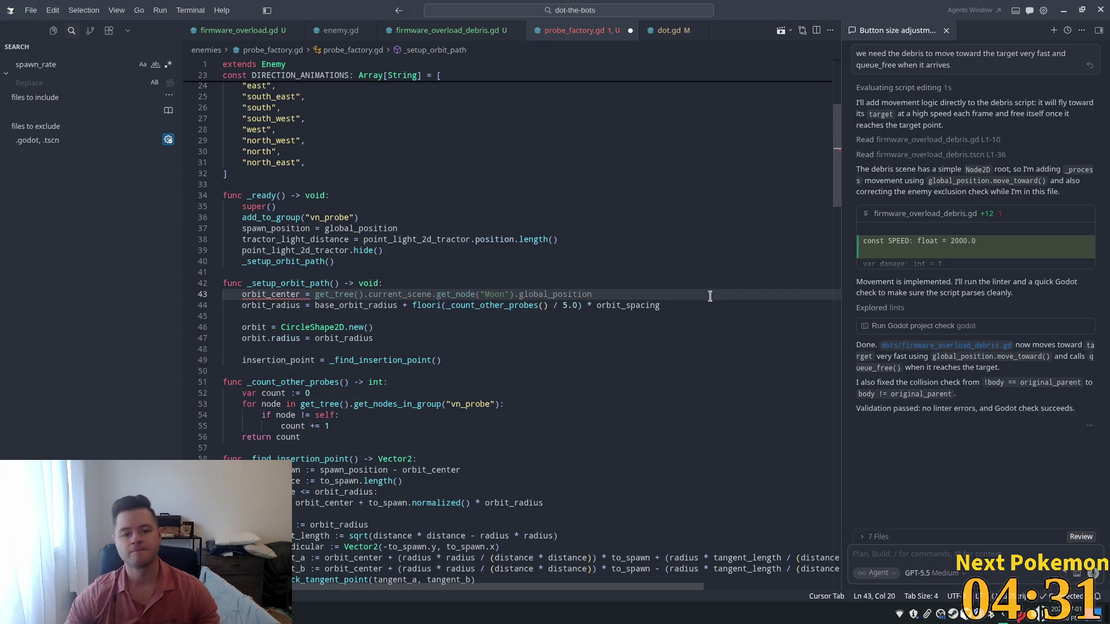
pyautogui.moveTo(489, 304)
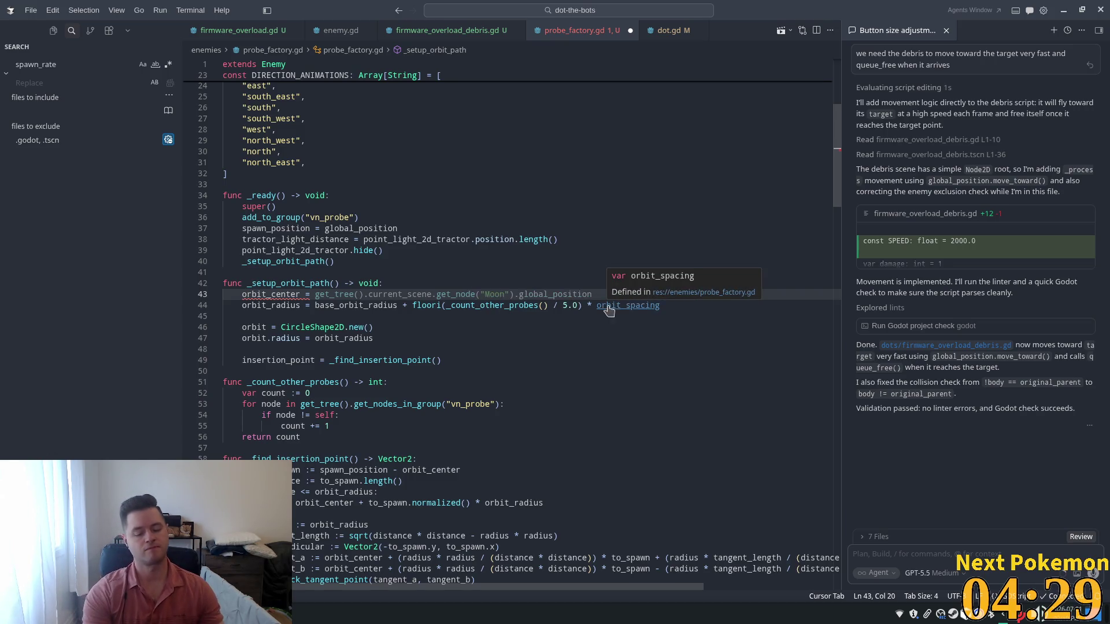
pyautogui.write('get no')
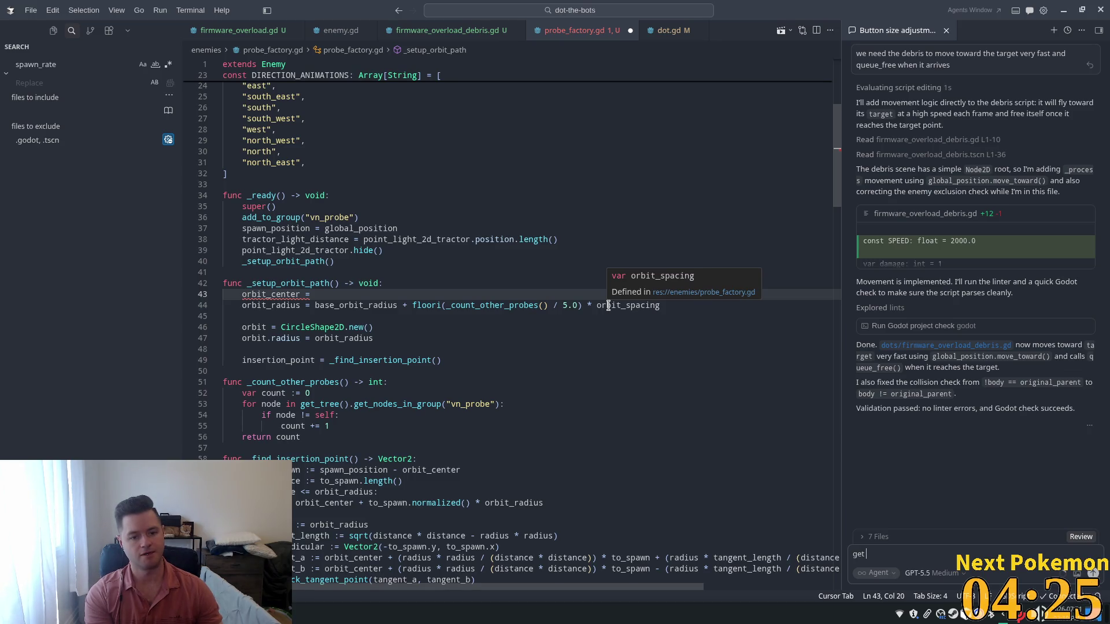
pyautogui.write('de in grou')
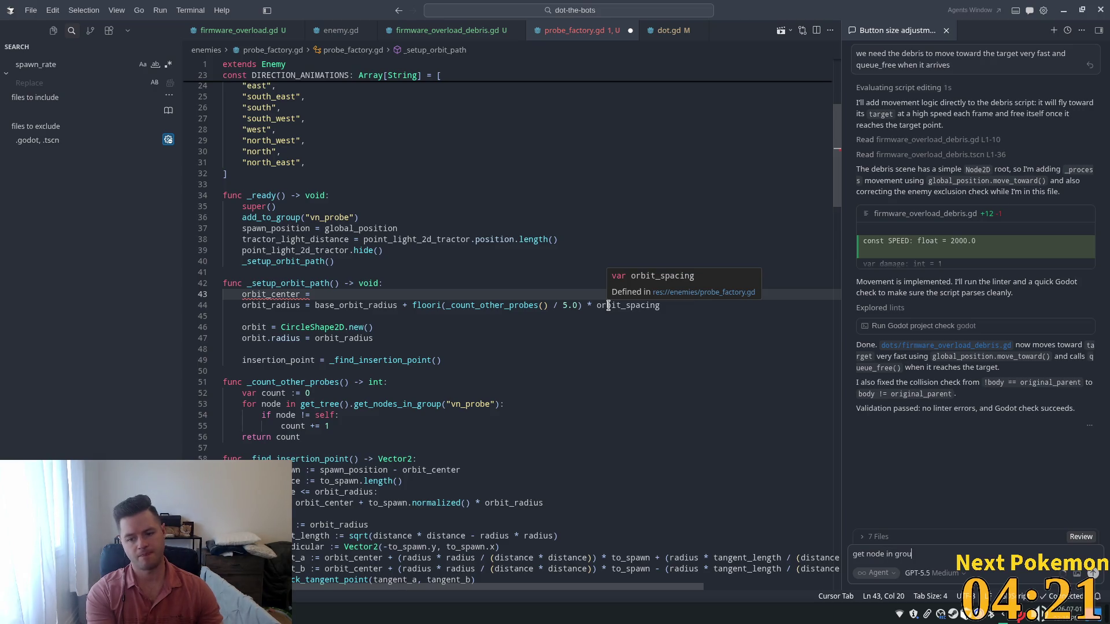
pyautogui.write('p "moon')
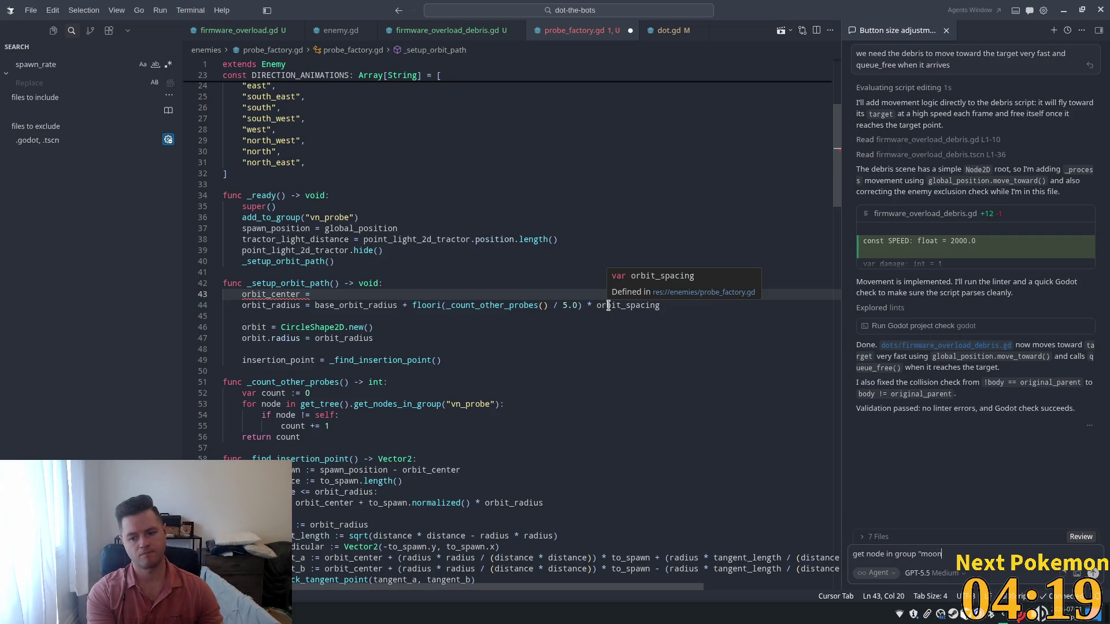
pyautogui.write('"')
pyautogui.press('Return')
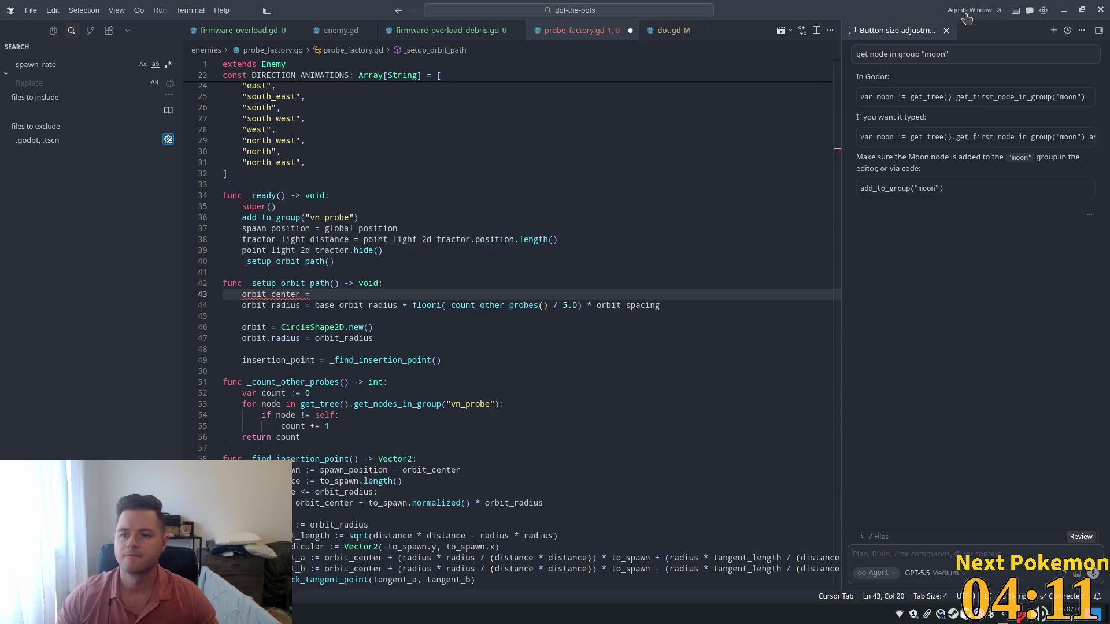
pyautogui.click(1086, 96)
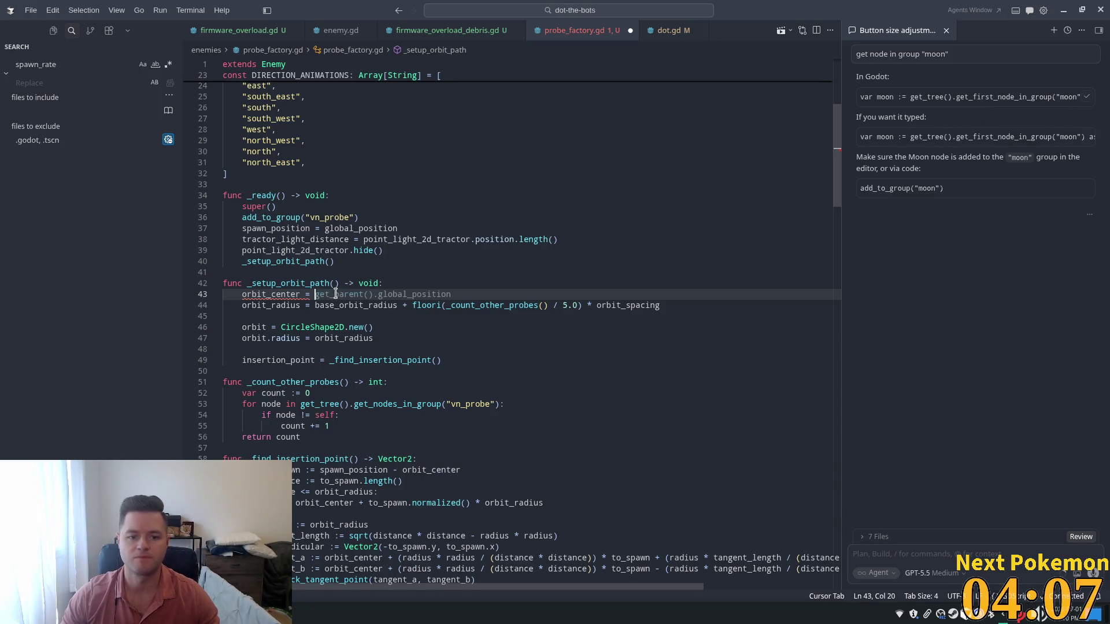
pyautogui.moveTo(337, 294); pyautogui.dragTo(262, 294)
pyautogui.click(411, 281)
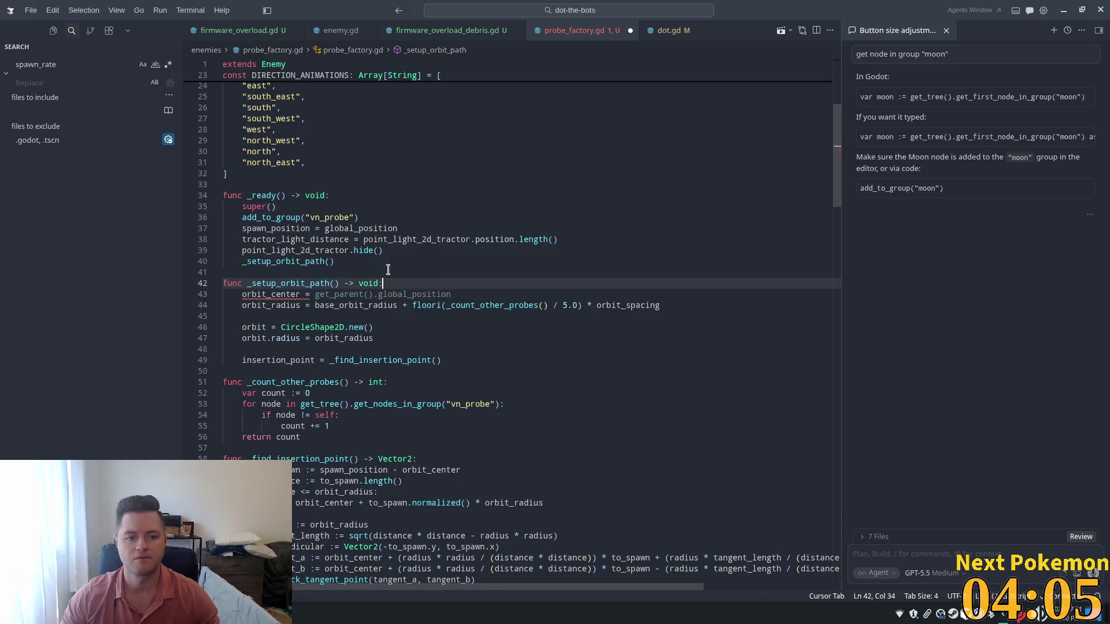
pyautogui.press('Return')
pyautogui.write('var moon := get_tree().get_first_node_in_group("moon")')
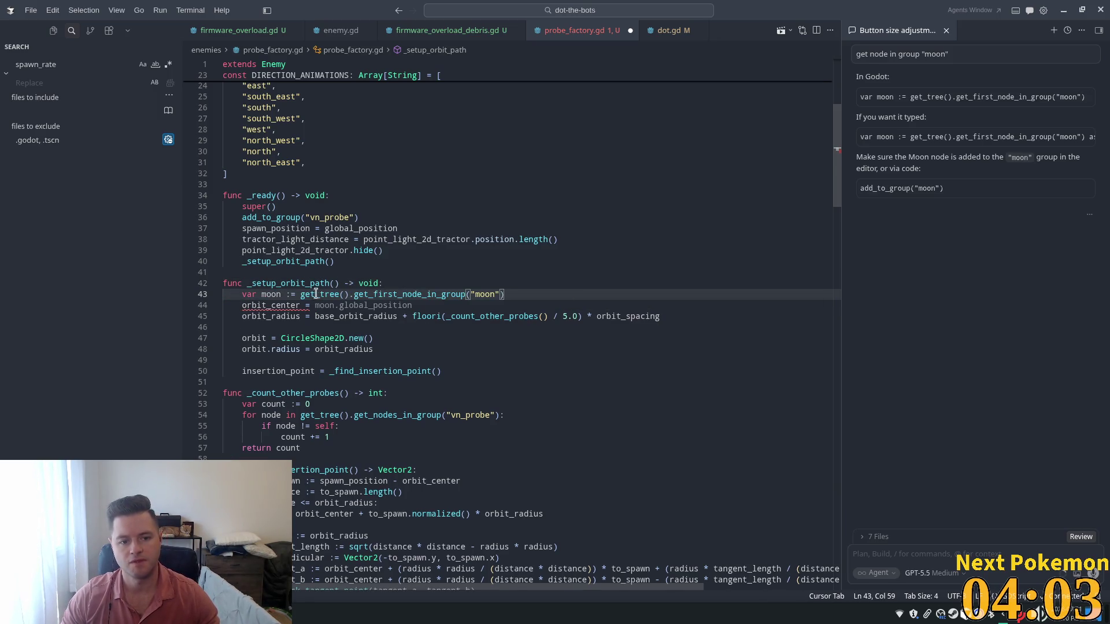
pyautogui.moveTo(300, 294); pyautogui.dragTo(518, 297)
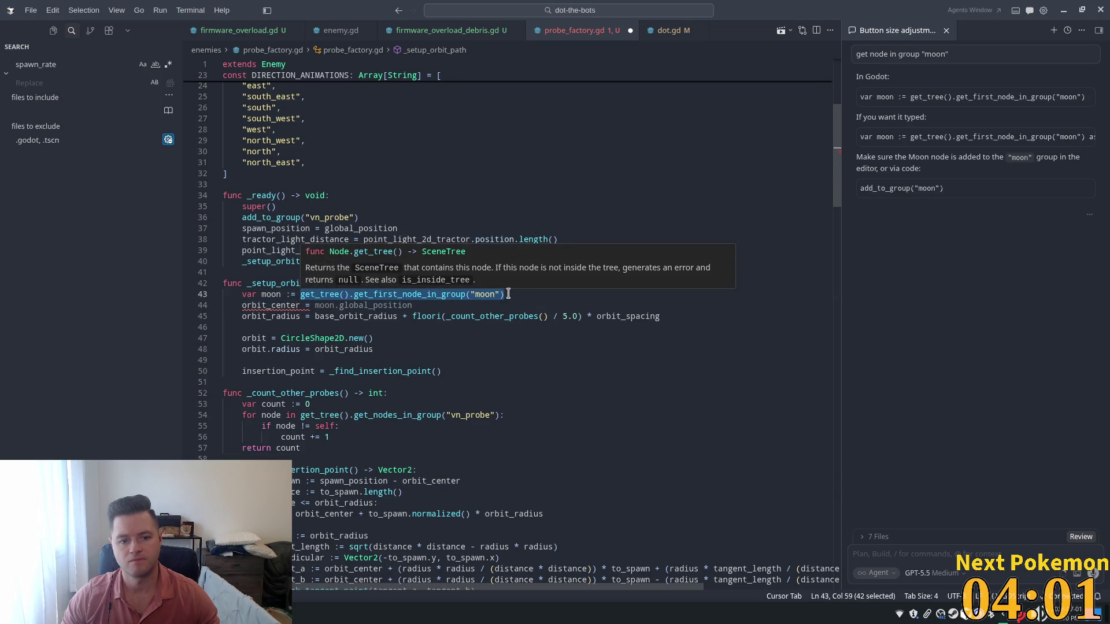
pyautogui.hotkey('ctrl', 'x')
pyautogui.click(389, 305)
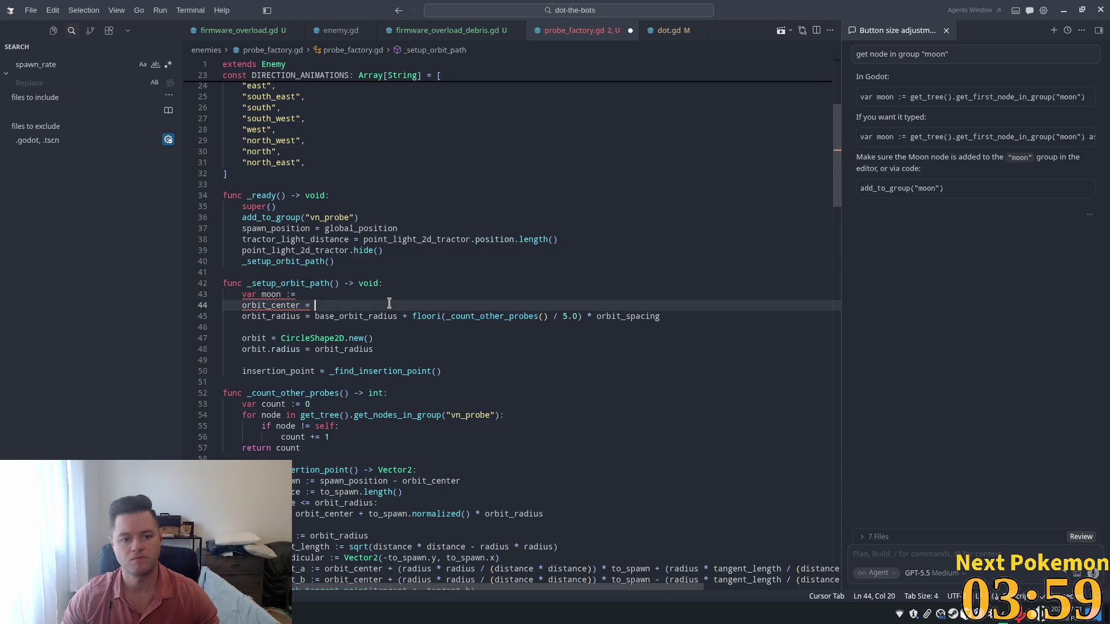
pyautogui.hotkey('ctrl', 'v')
pyautogui.write('.p')
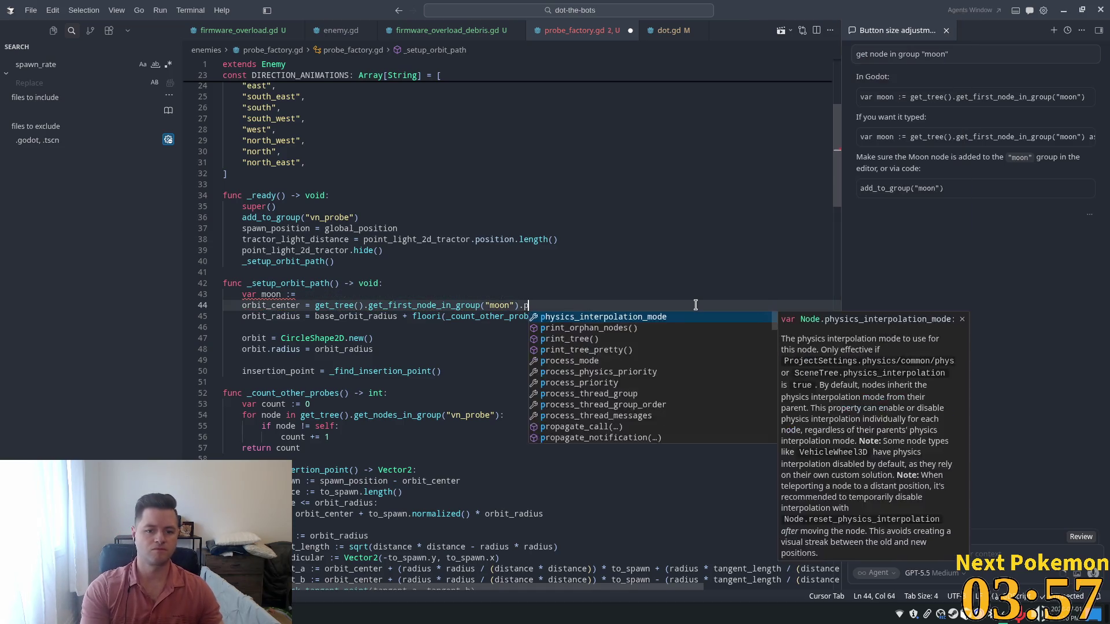
pyautogui.write('osition')
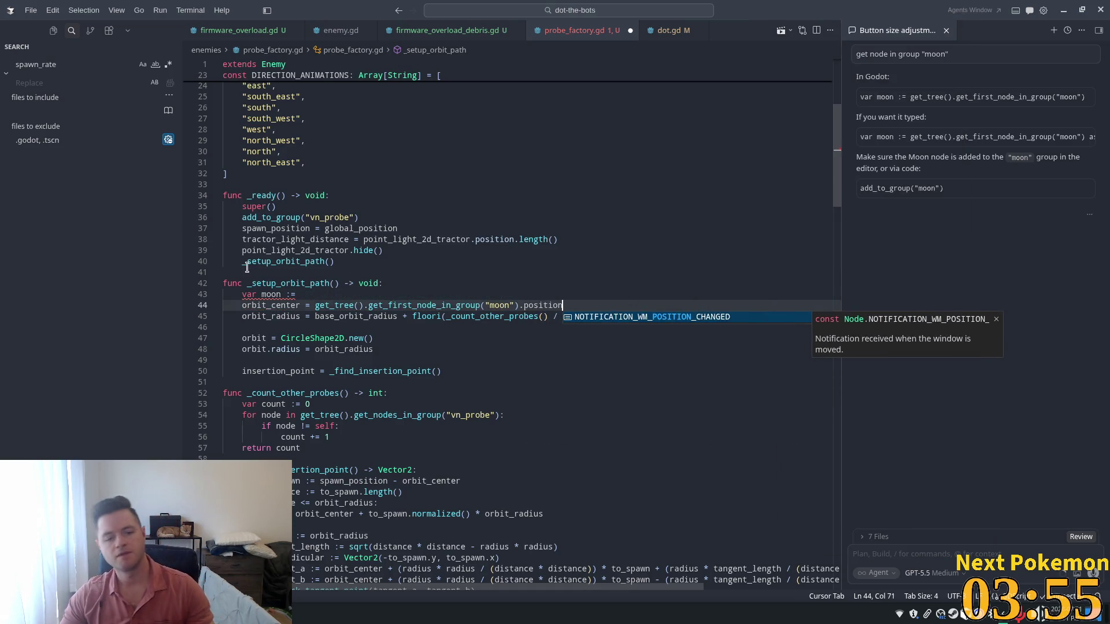
pyautogui.press('Escape')
pyautogui.click(339, 251)
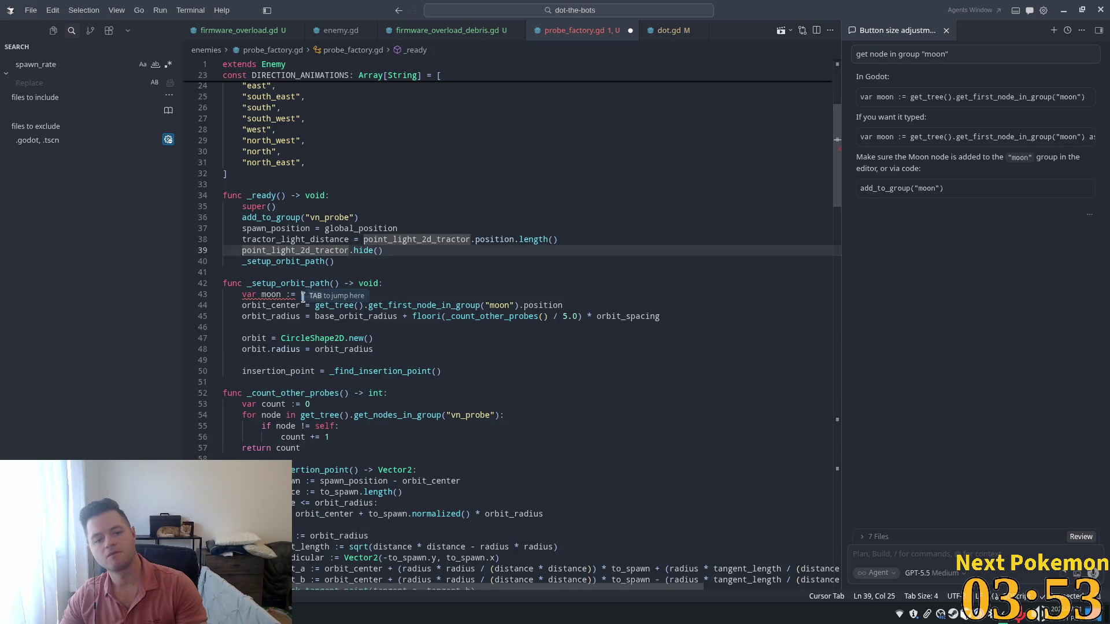
pyautogui.moveTo(302, 295); pyautogui.dragTo(153, 295)
pyautogui.press('BackSpace')
pyautogui.press('BackSpace')
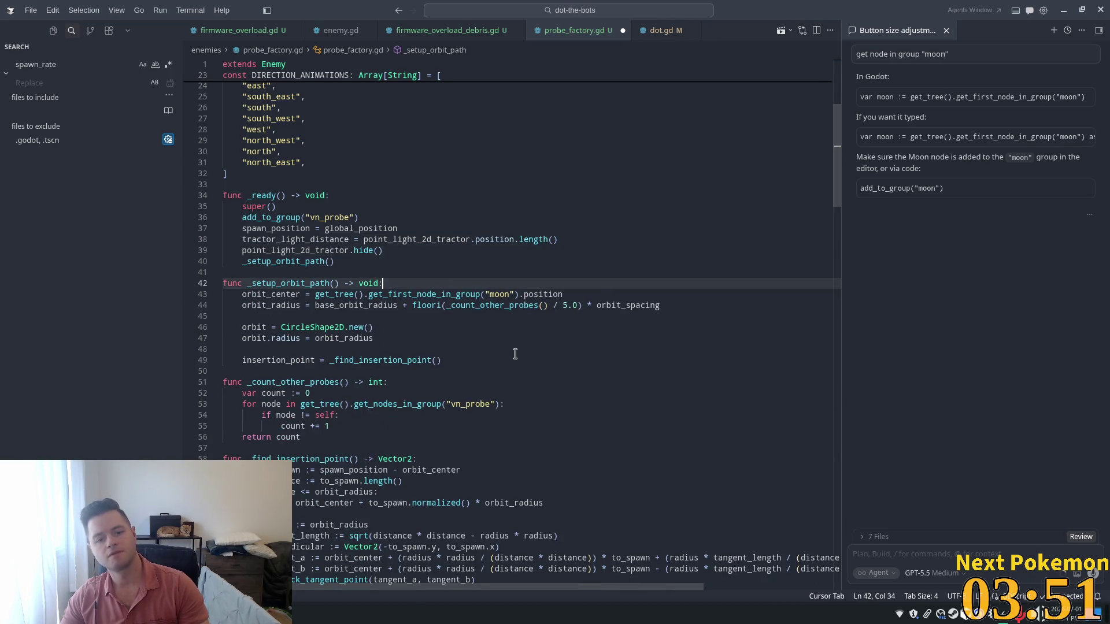
pyautogui.click(467, 316)
pyautogui.click(550, 265)
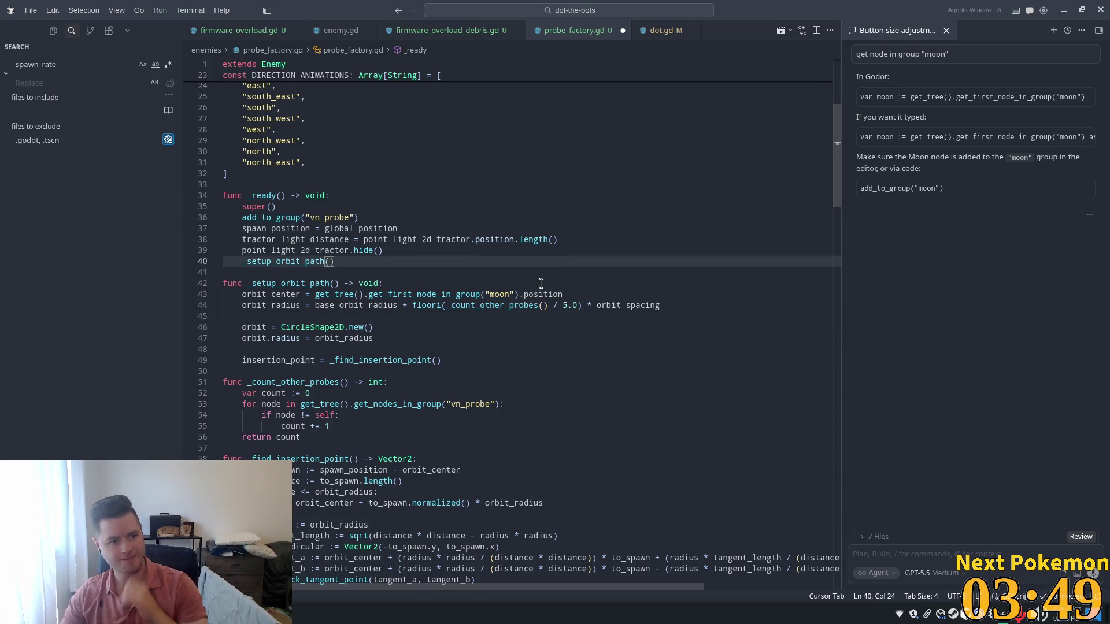
pyautogui.hotkey('ctrl', 's')
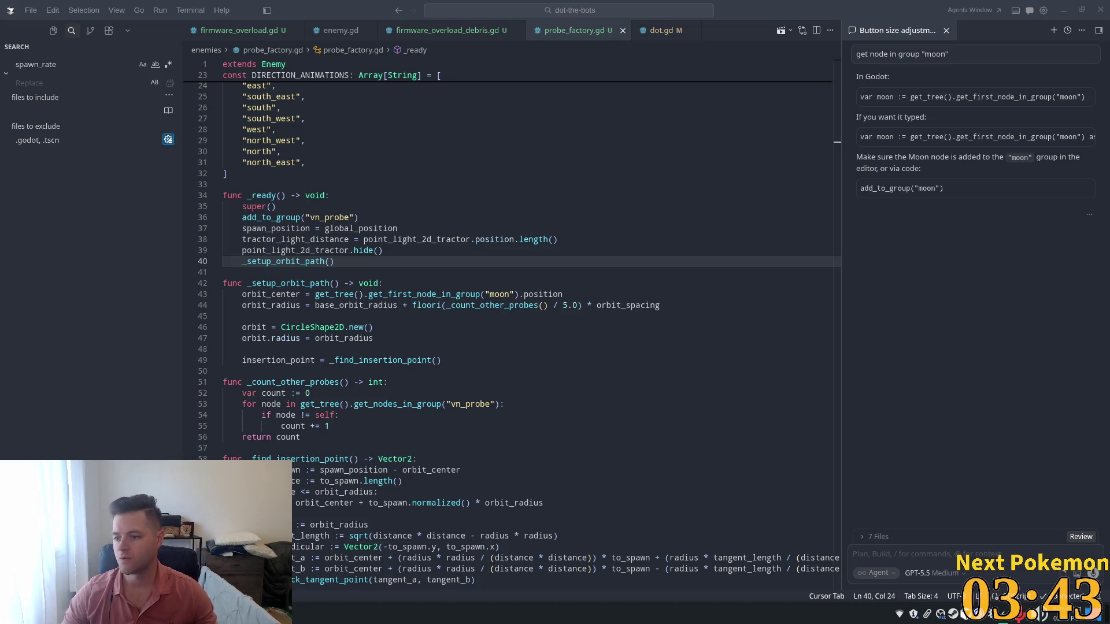
pyautogui.click(359, 250)
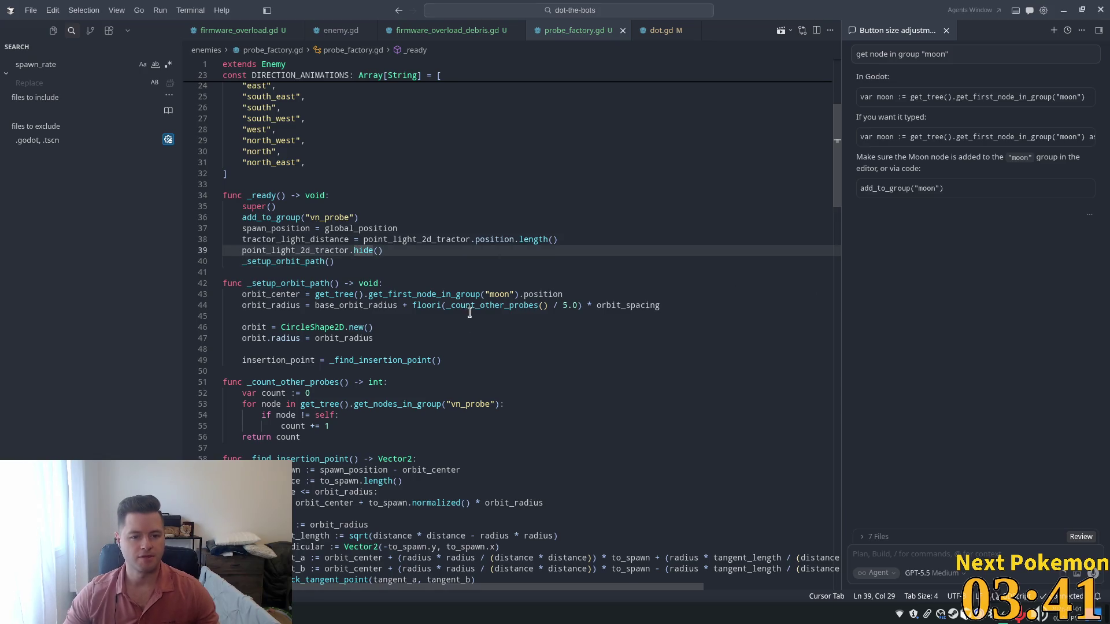
pyautogui.scroll(-3, 591, 284)
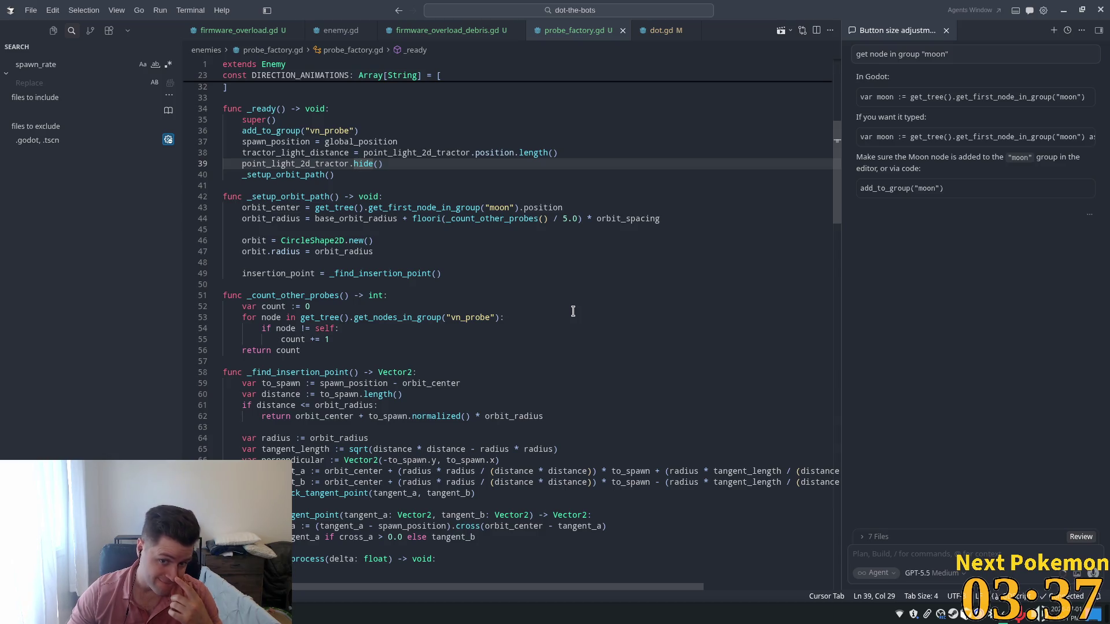
pyautogui.scroll(4, 575, 312)
pyautogui.doubleClick(636, 327)
pyautogui.scroll(1, 627, 338)
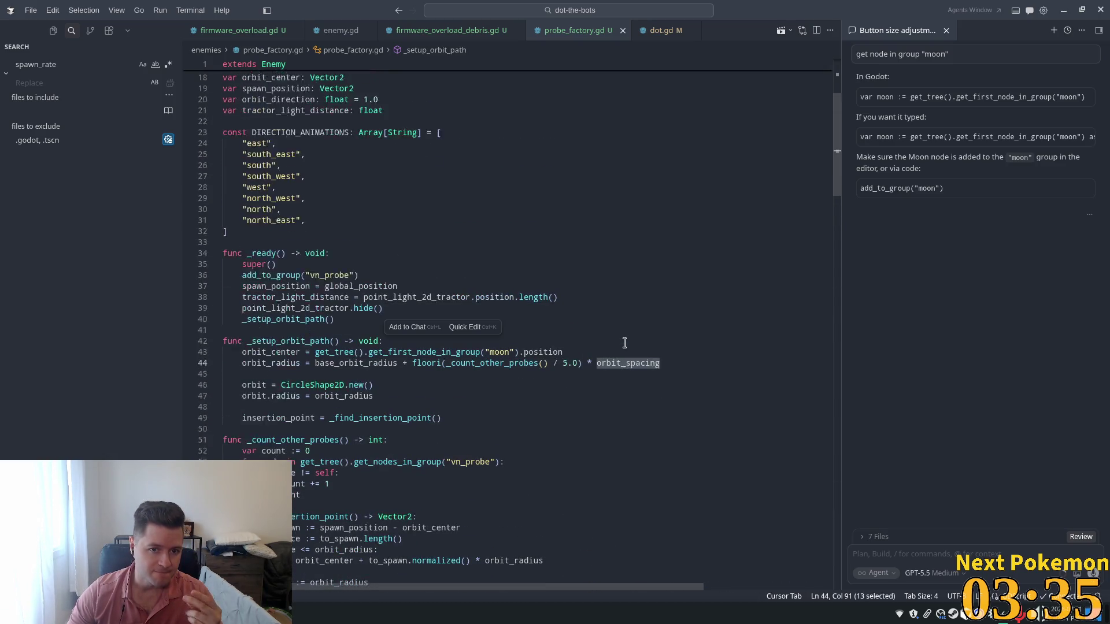
pyautogui.scroll(3, 623, 343)
pyautogui.scroll(3, 620, 343)
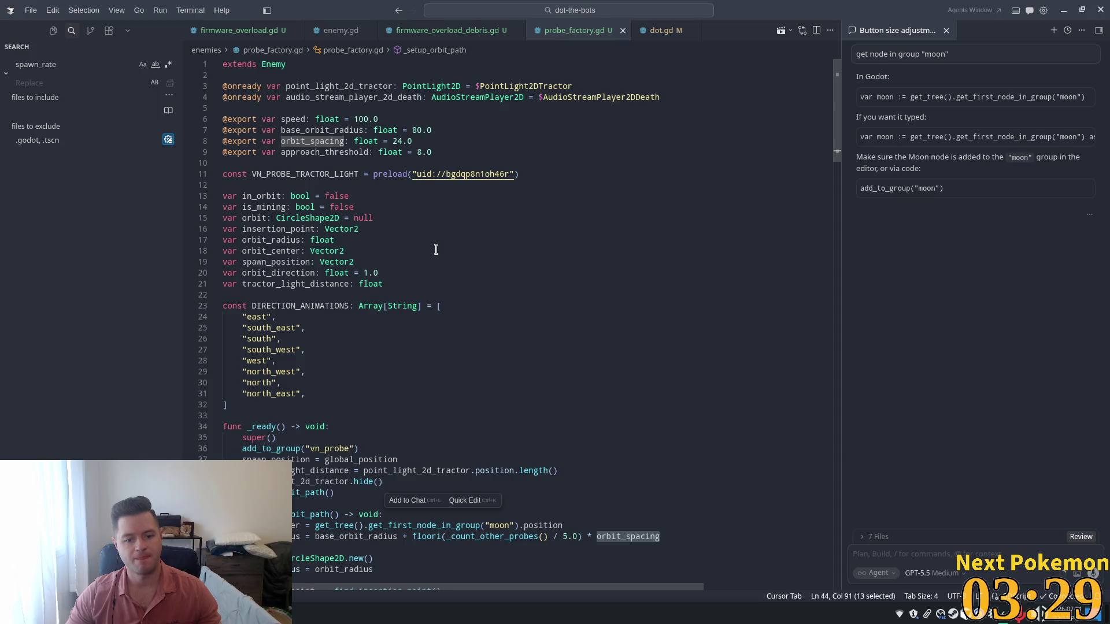
pyautogui.scroll(-6, 436, 250)
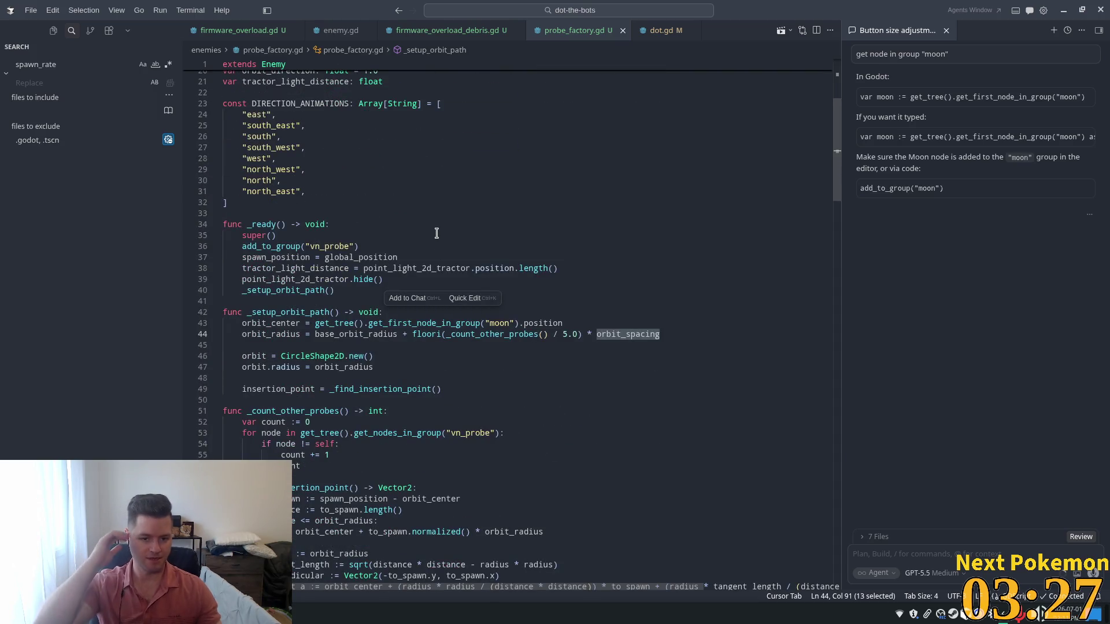
pyautogui.keyDown('ctrl'); pyautogui.click(500, 336); pyautogui.keyUp('ctrl')
# Replace "vn_probe" with "probe_factory" in line 53's get_nodes_in_group call.
pyautogui.scroll(-3, 441, 359)
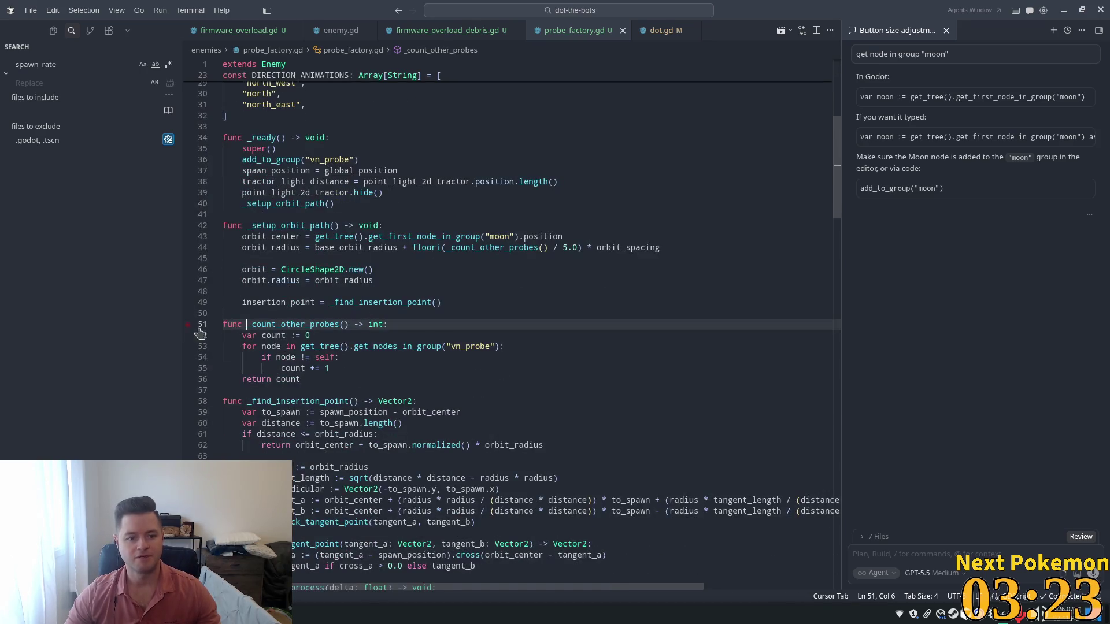
pyautogui.moveTo(271, 346); pyautogui.dragTo(406, 358)
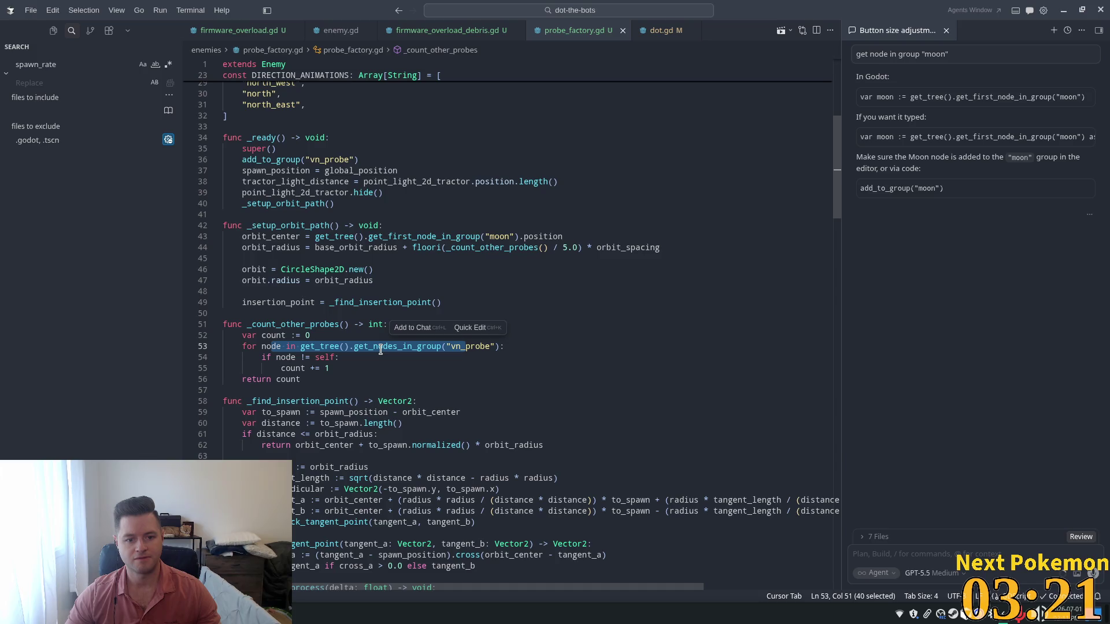
pyautogui.doubleClick(398, 346)
pyautogui.doubleClick(472, 347)
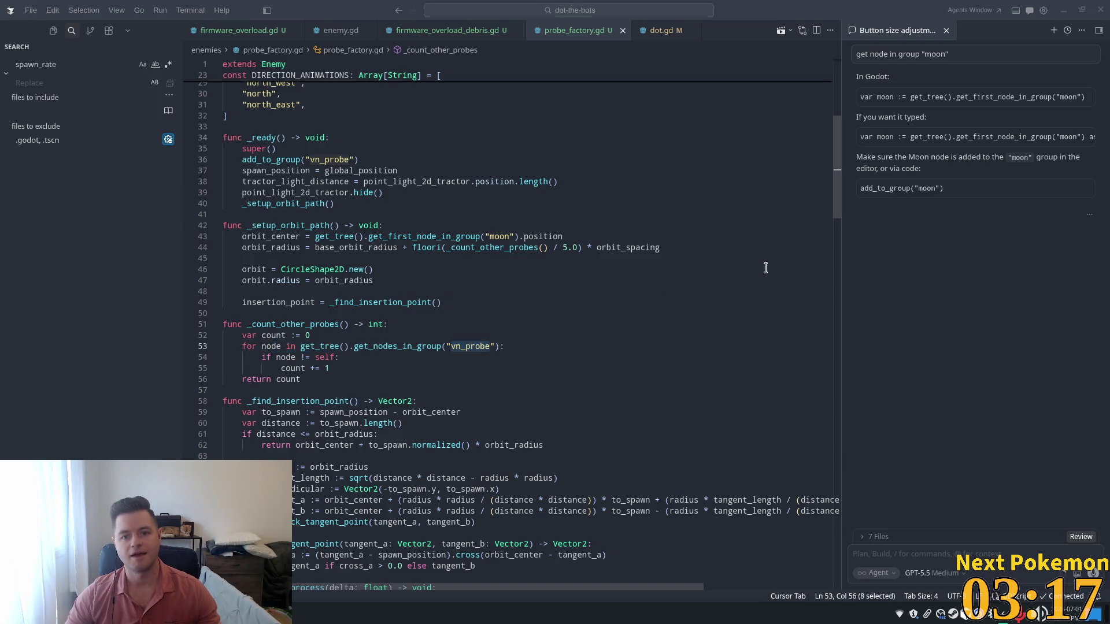
pyautogui.press('Down')
pyautogui.click(467, 347)
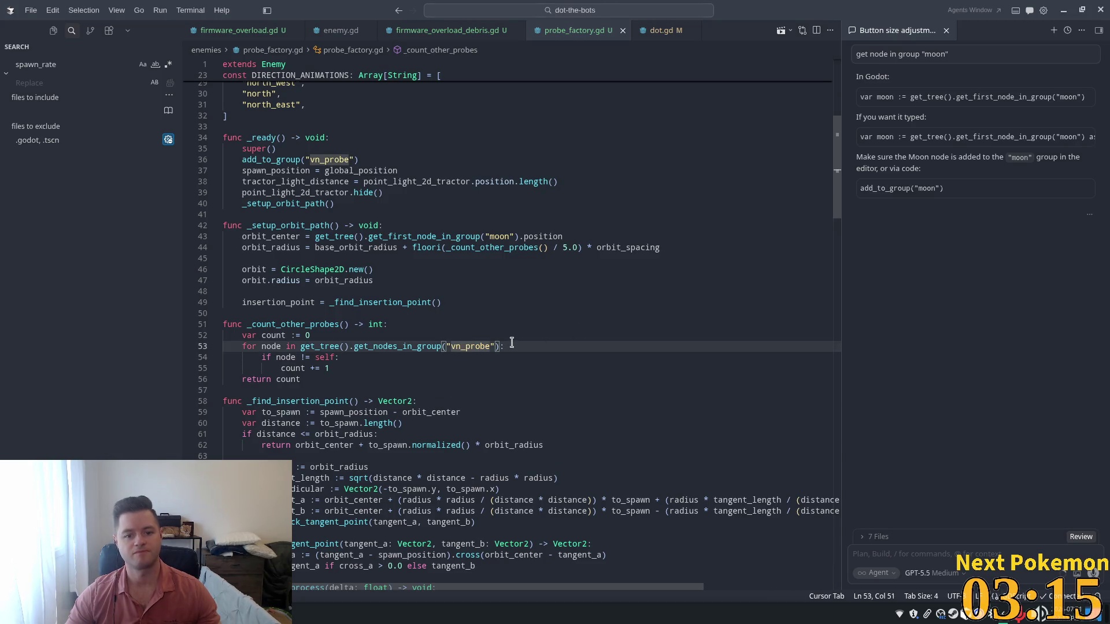
pyautogui.click(496, 345)
pyautogui.press('Left')
pyautogui.hotkey('ctrl', 'shift', 'Left')
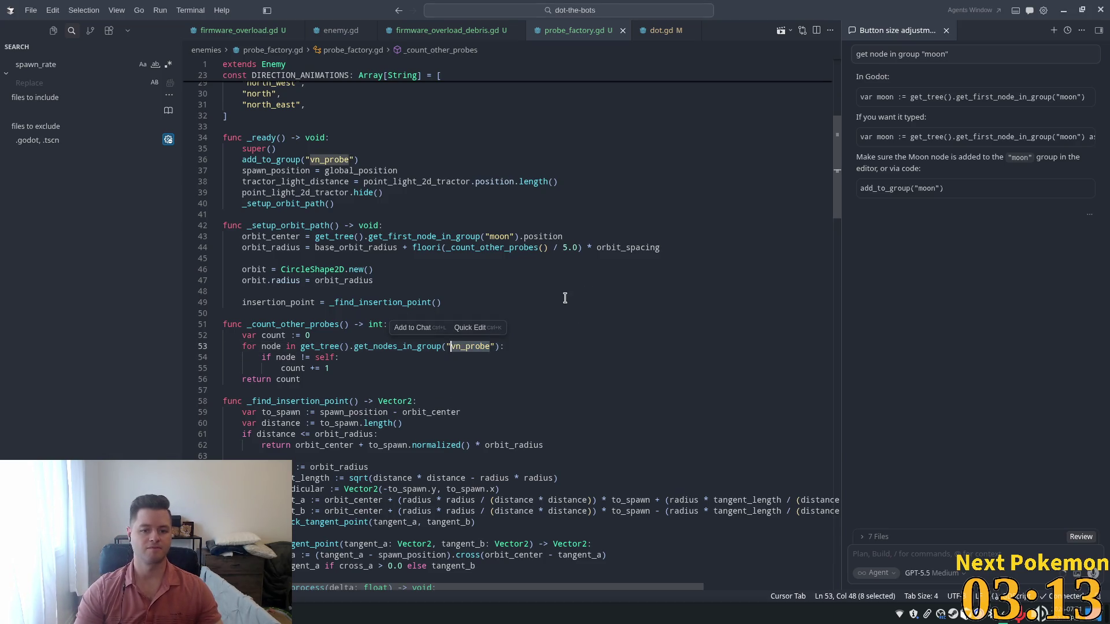
pyautogui.write('probe_factory')
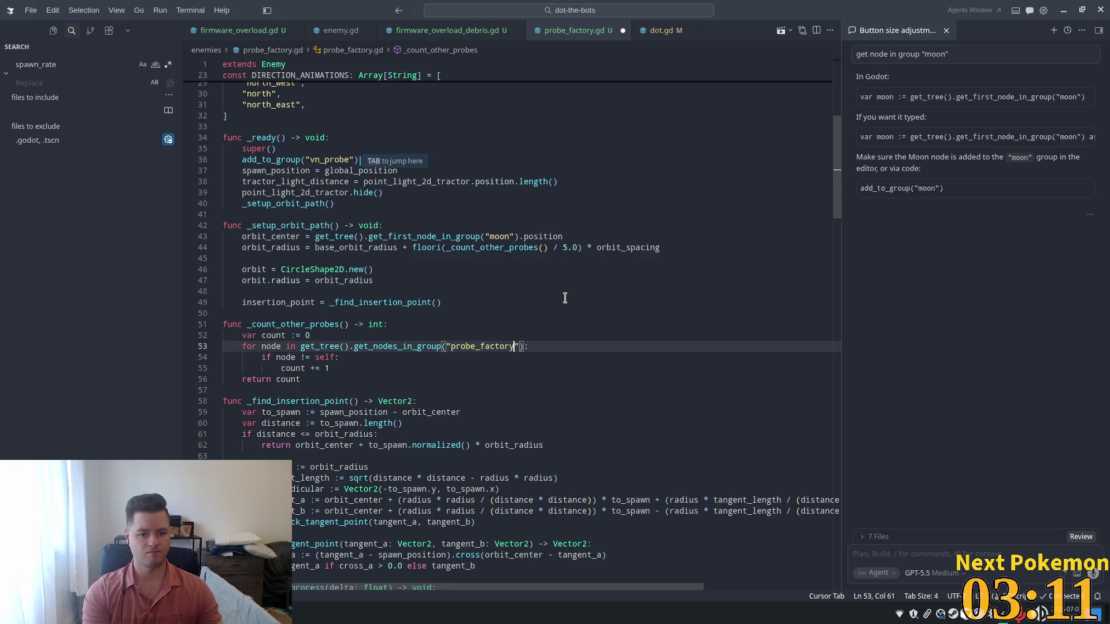
# Check where orbit_radius is used and inspect the distance calculation on line 60.
pyautogui.click(535, 277)
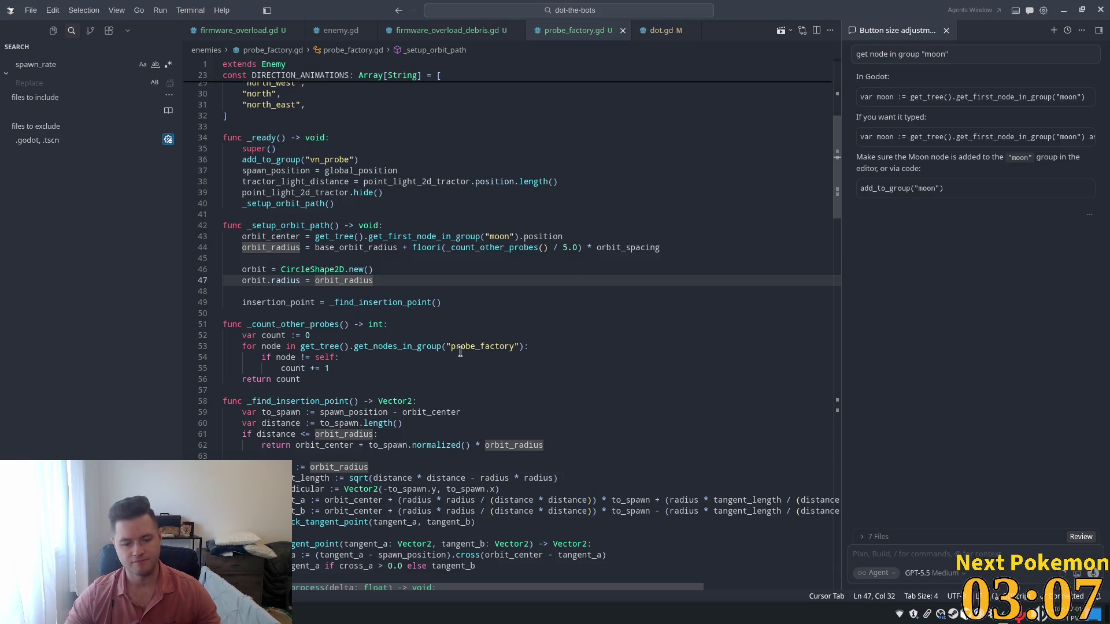
pyautogui.click(496, 336)
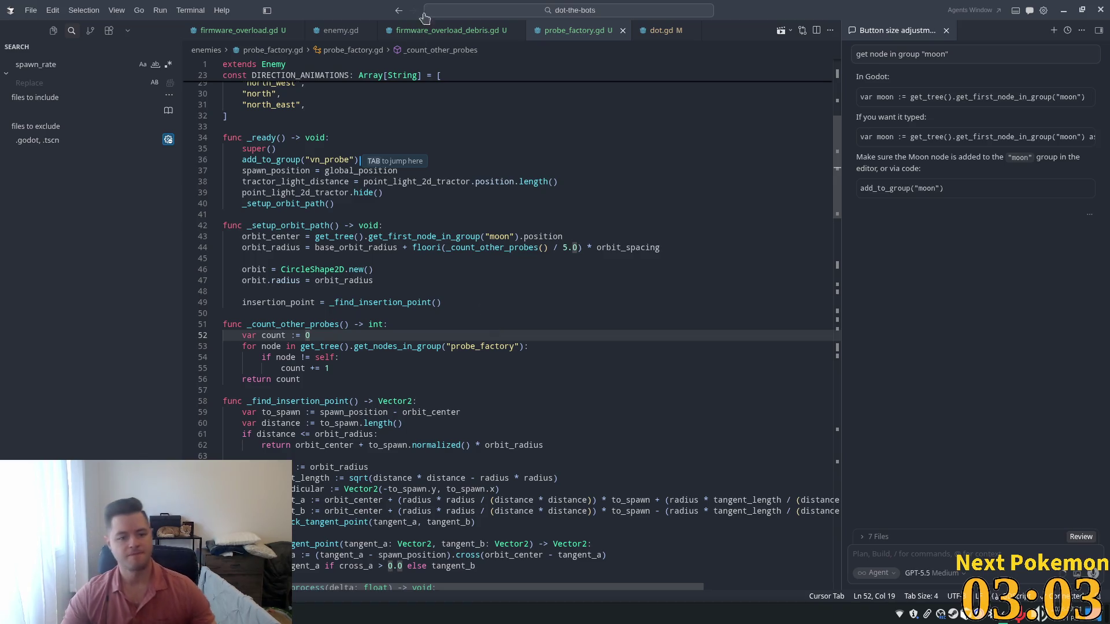
pyautogui.scroll(-1, 351, 345)
pyautogui.scroll(-4, 351, 345)
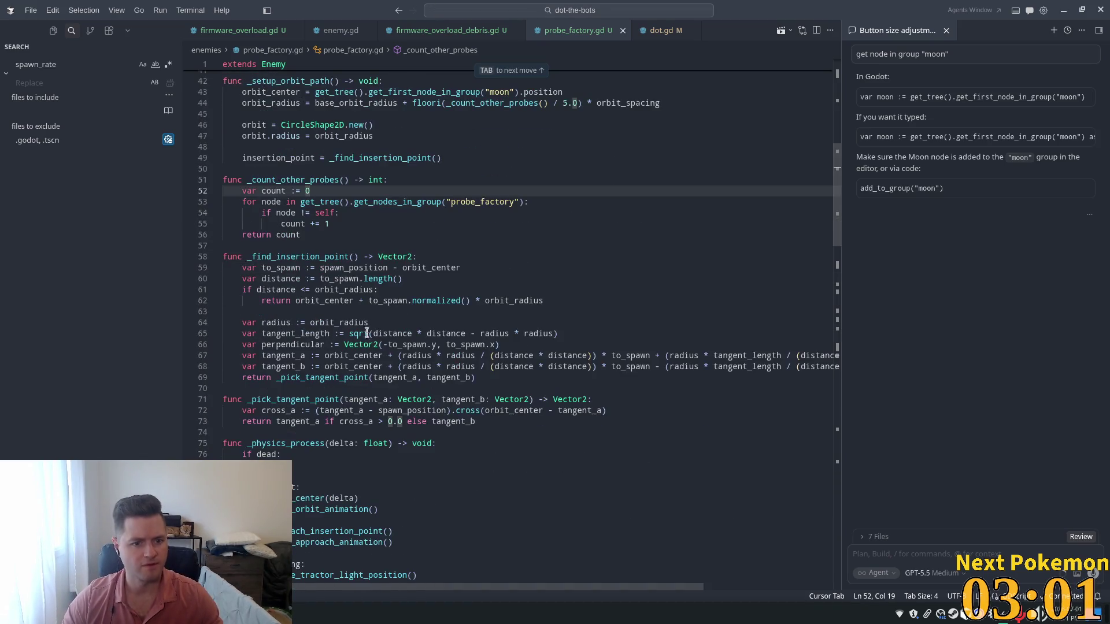
pyautogui.click(373, 279)
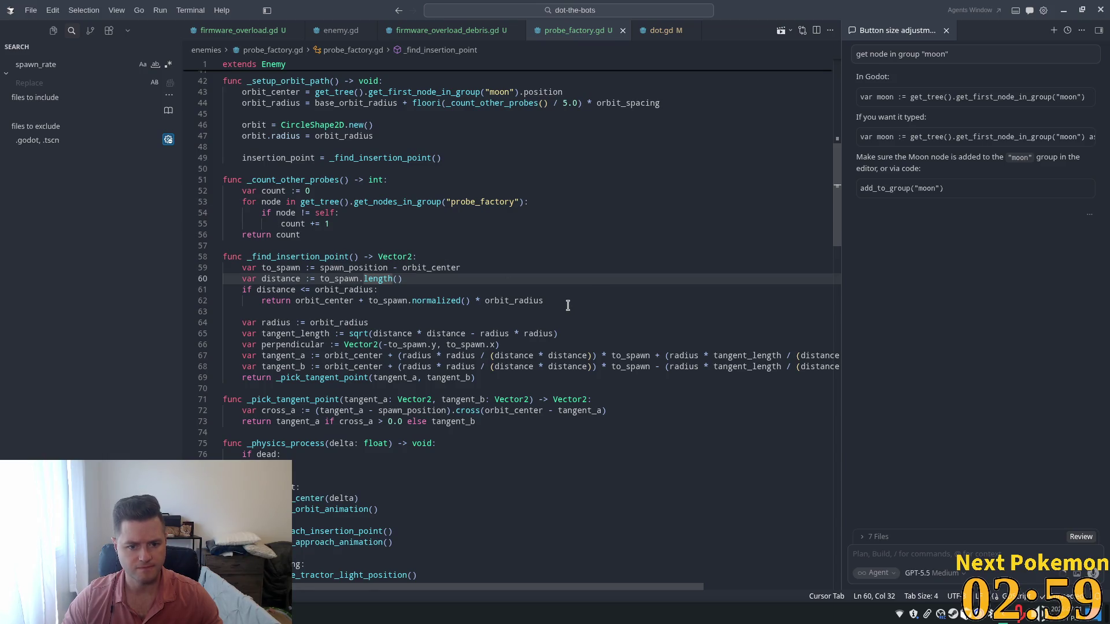
pyautogui.scroll(-5, 445, 312)
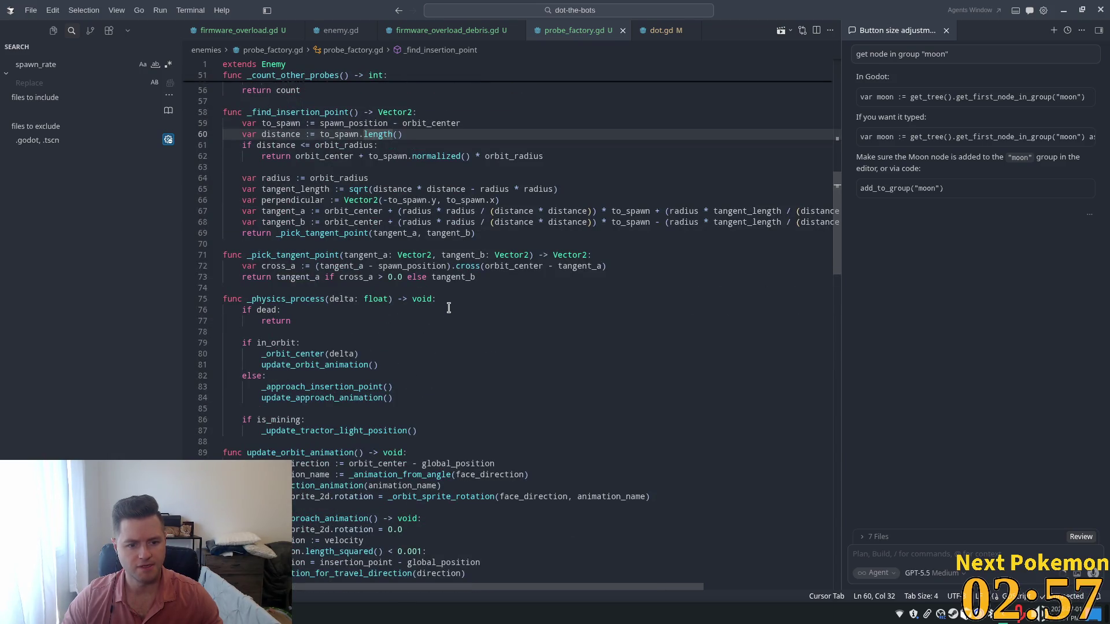
pyautogui.scroll(-4, 385, 395)
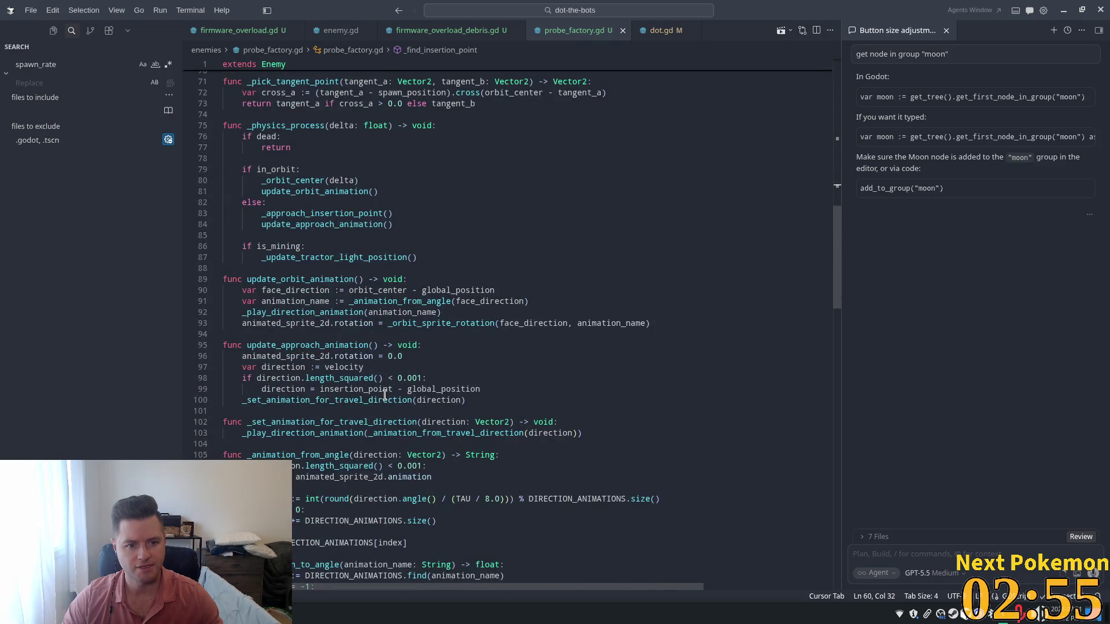
pyautogui.scroll(-10, 387, 394)
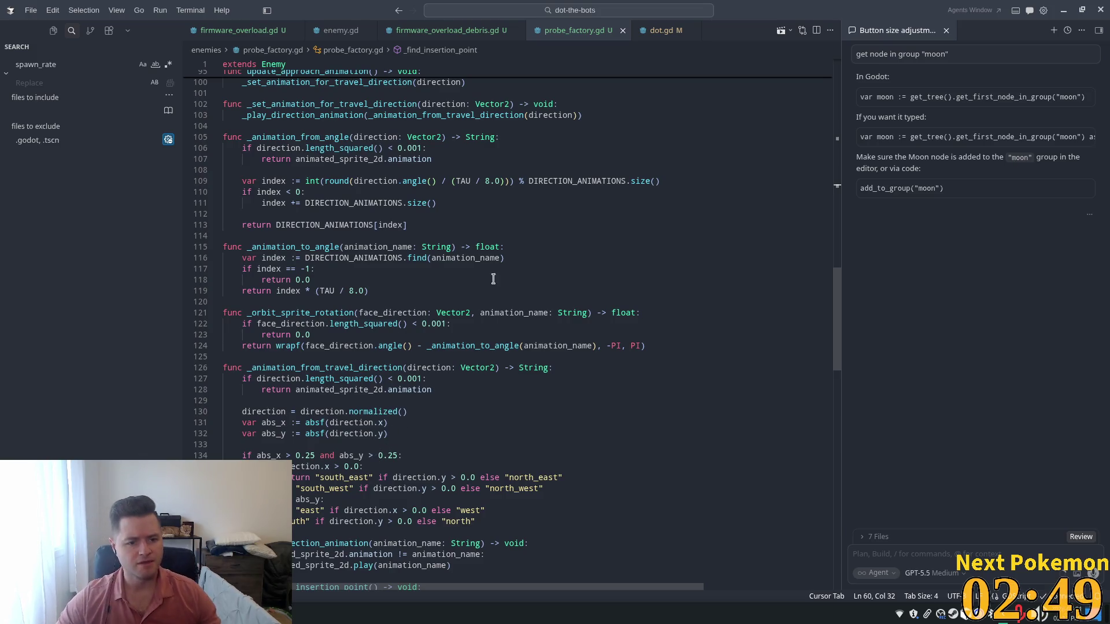
pyautogui.scroll(-3, 472, 376)
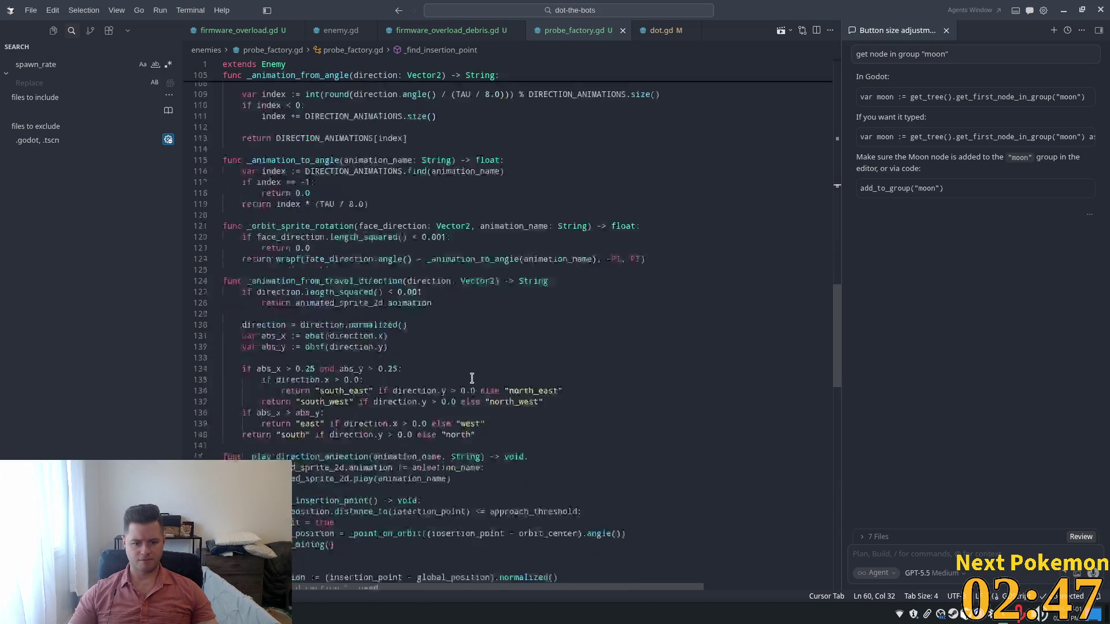
pyautogui.scroll(-3, 468, 381)
pyautogui.scroll(-3, 459, 385)
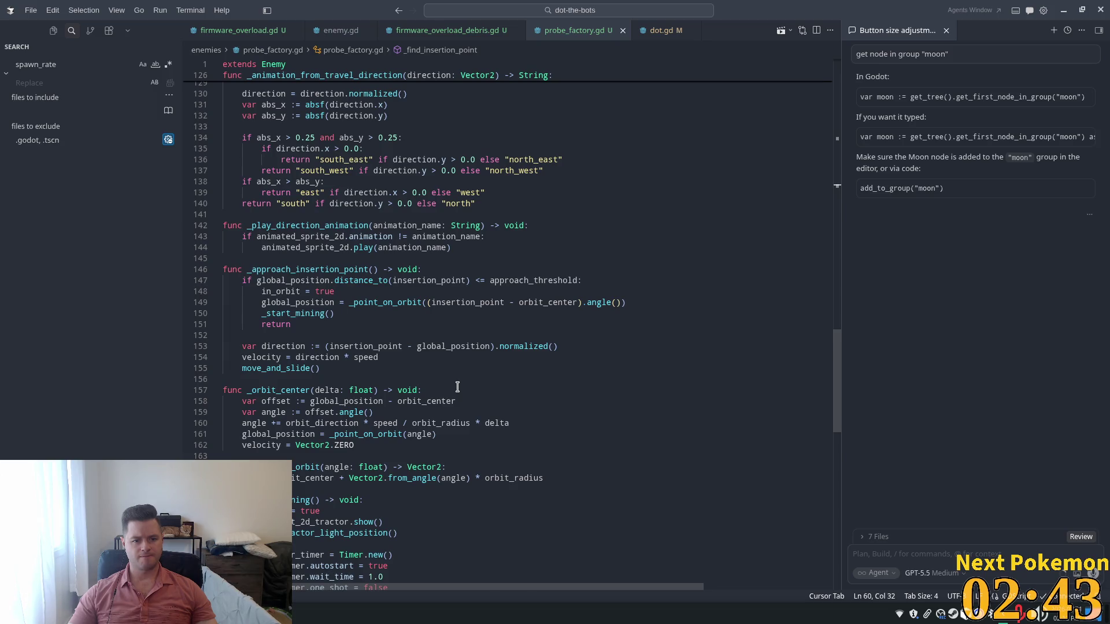
pyautogui.scroll(-3, 457, 387)
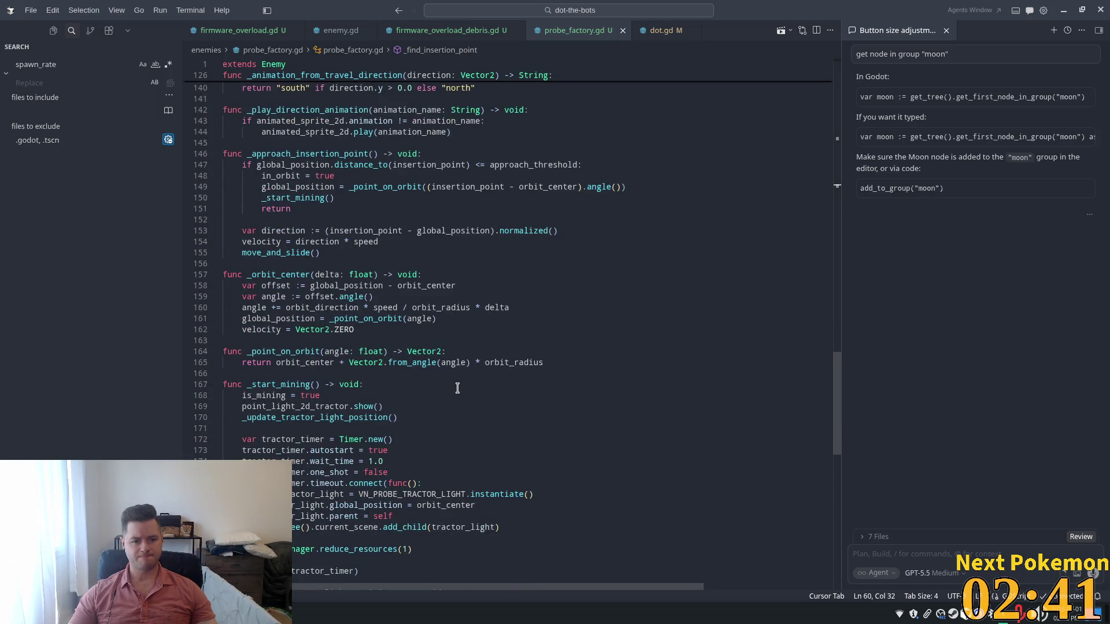
pyautogui.scroll(-3, 457, 388)
pyautogui.scroll(-2, 457, 388)
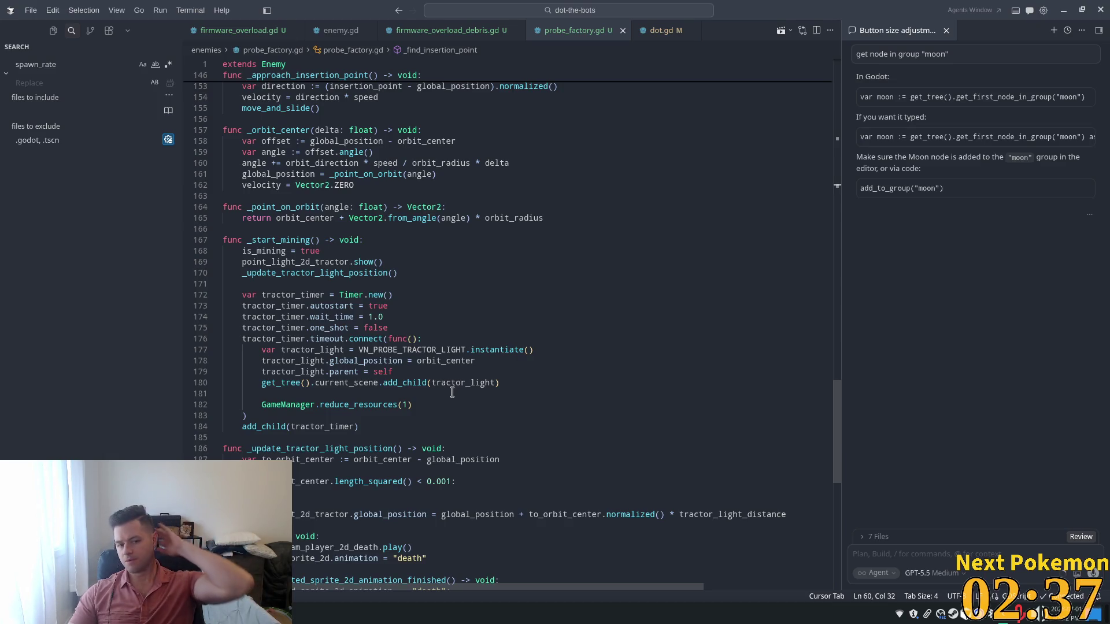
pyautogui.doubleClick(277, 240)
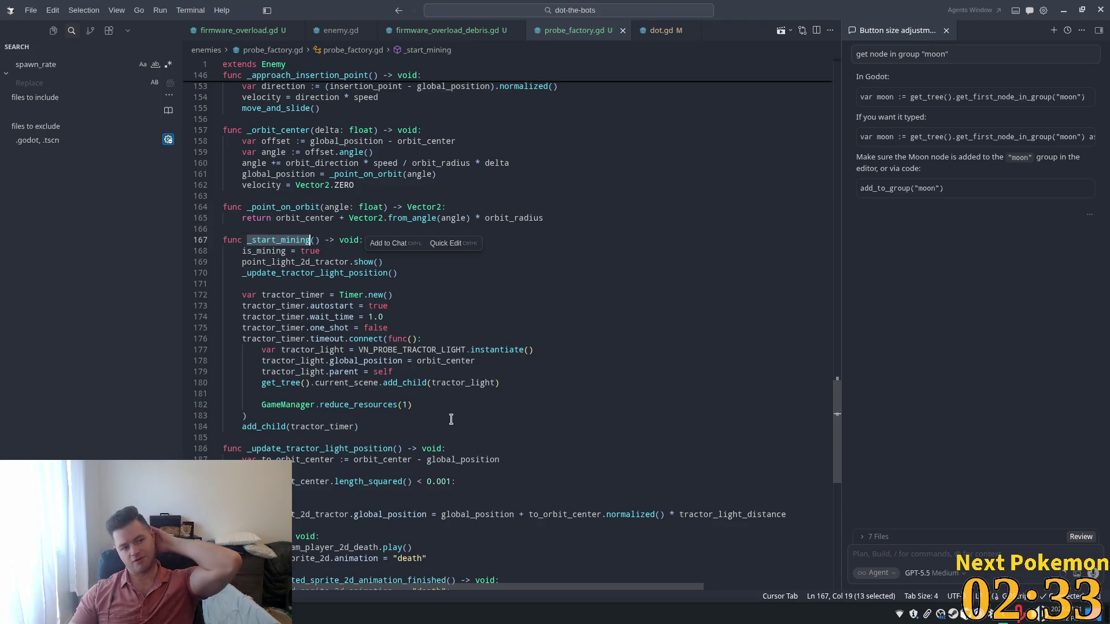
pyautogui.scroll(-4, 451, 419)
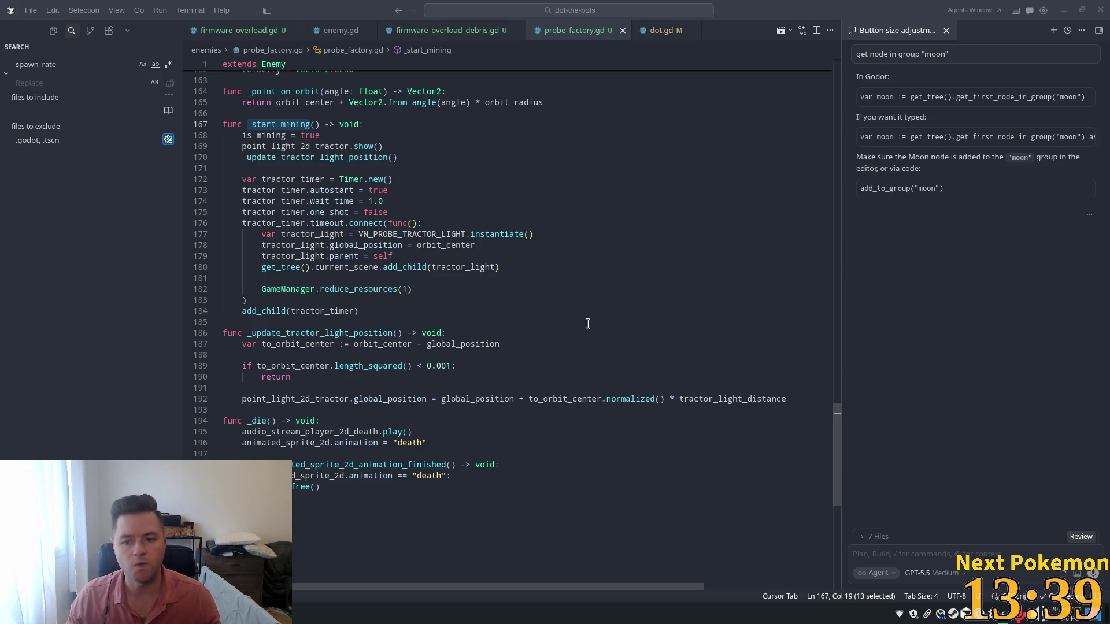
pyautogui.click(532, 234)
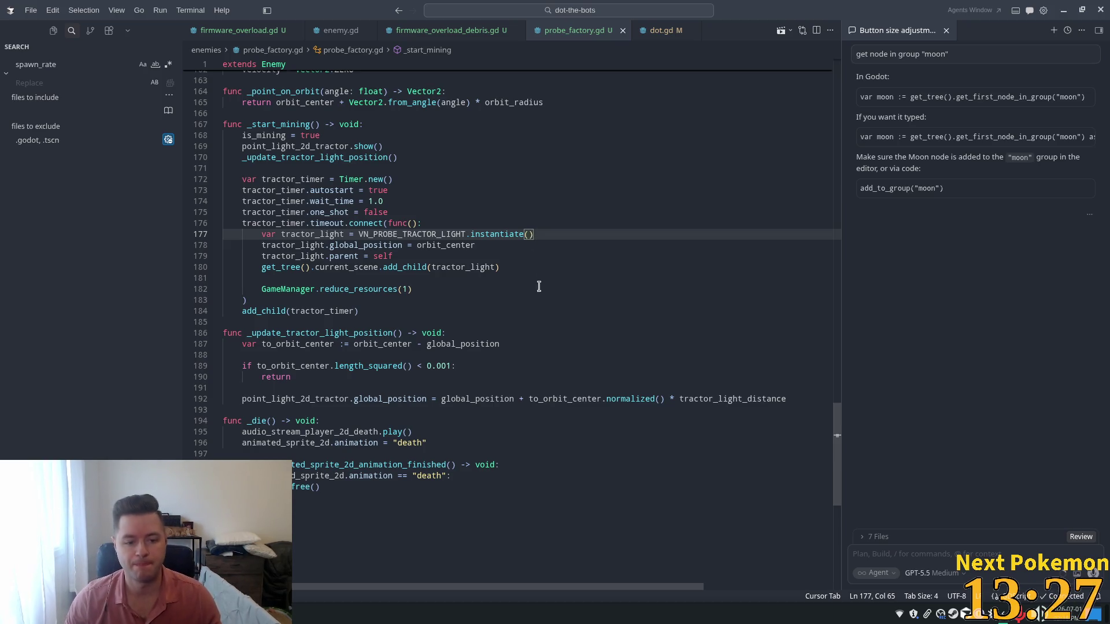
pyautogui.moveTo(838, 439)
pyautogui.mouseDown()
pyautogui.moveTo(856, 194)
pyautogui.moveTo(876, 114)
pyautogui.moveTo(899, 83)
pyautogui.mouseUp()
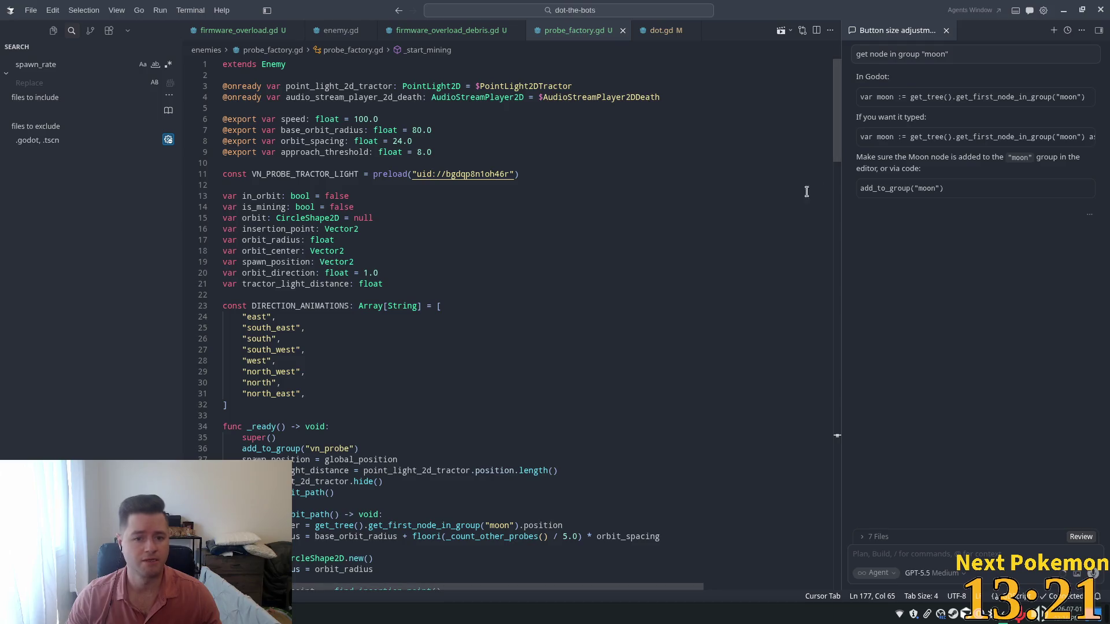
pyautogui.doubleClick(320, 172)
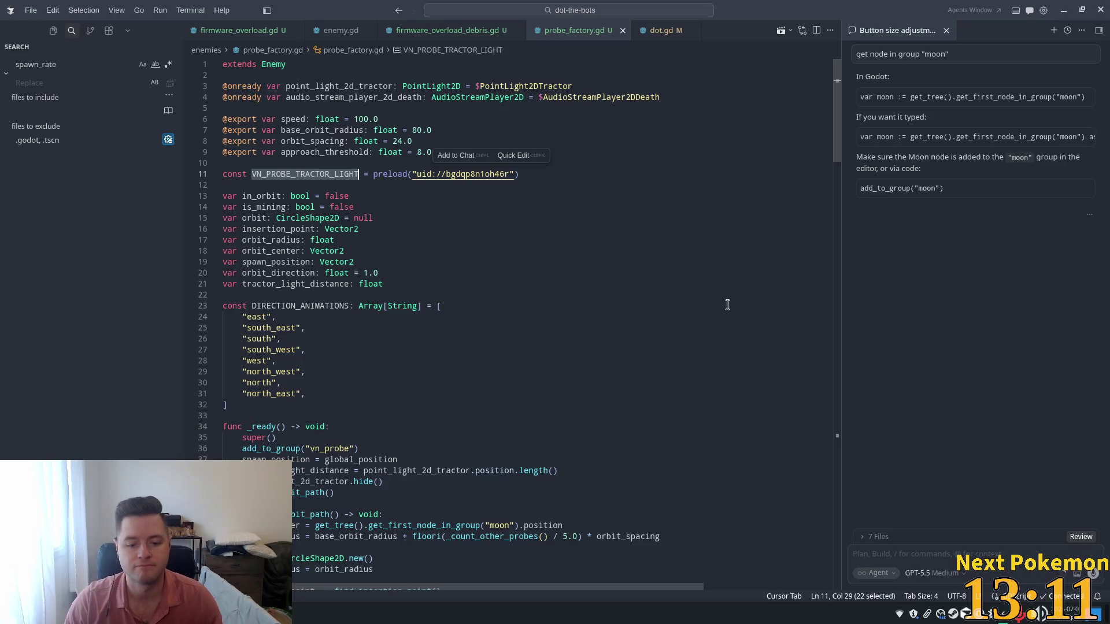
pyautogui.scroll(-8, 719, 307)
pyautogui.scroll(-1, 692, 312)
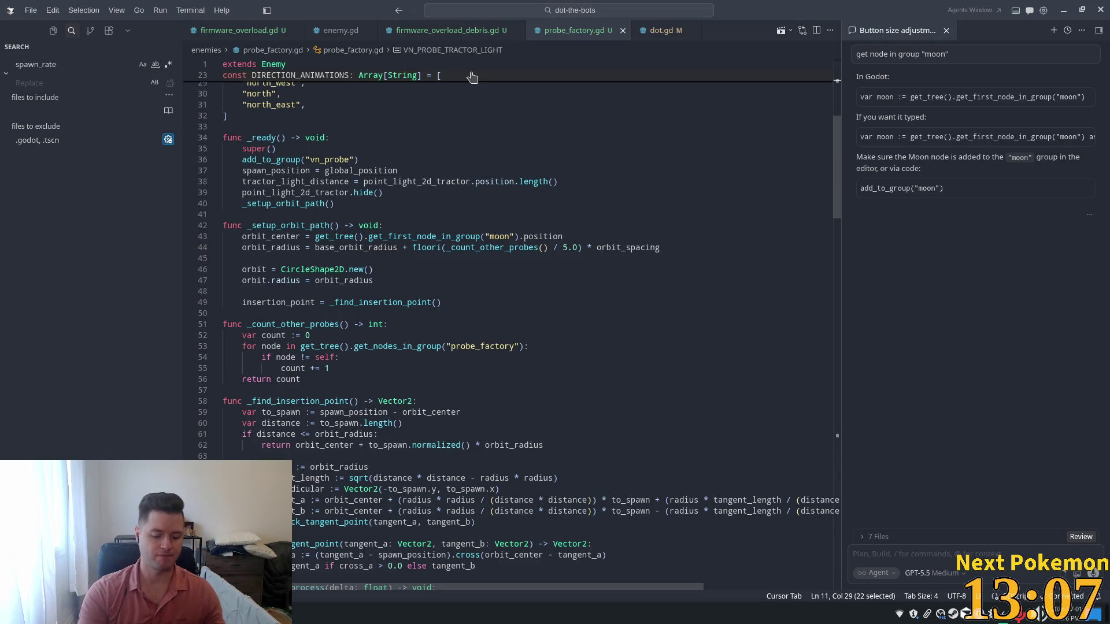
# Open spawn_manager.gd and duplicate the level 1 enemy entry below it.
pyautogui.hotkey('ctrl', 'p')
pyautogui.write('spawn')
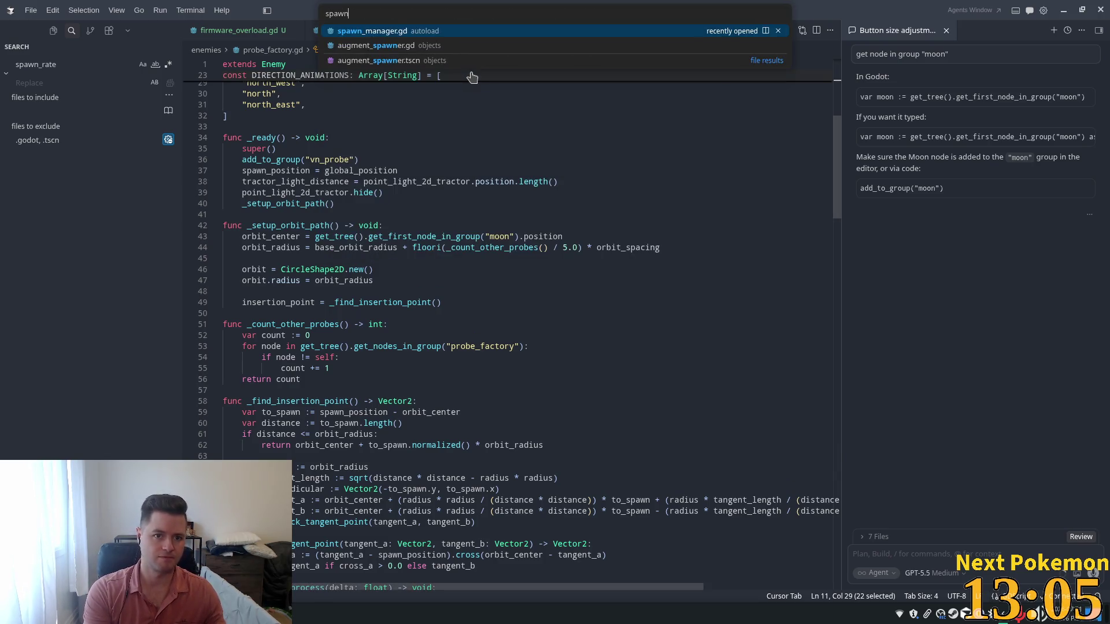
pyautogui.press('Return')
pyautogui.scroll(5, 448, 219)
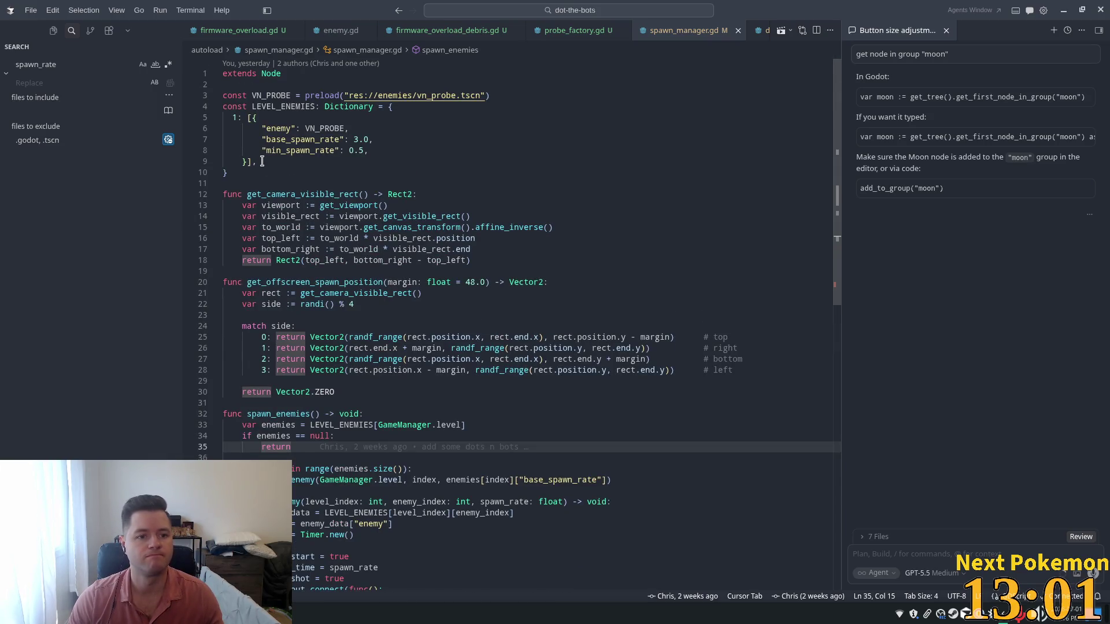
pyautogui.moveTo(261, 161); pyautogui.dragTo(248, 118)
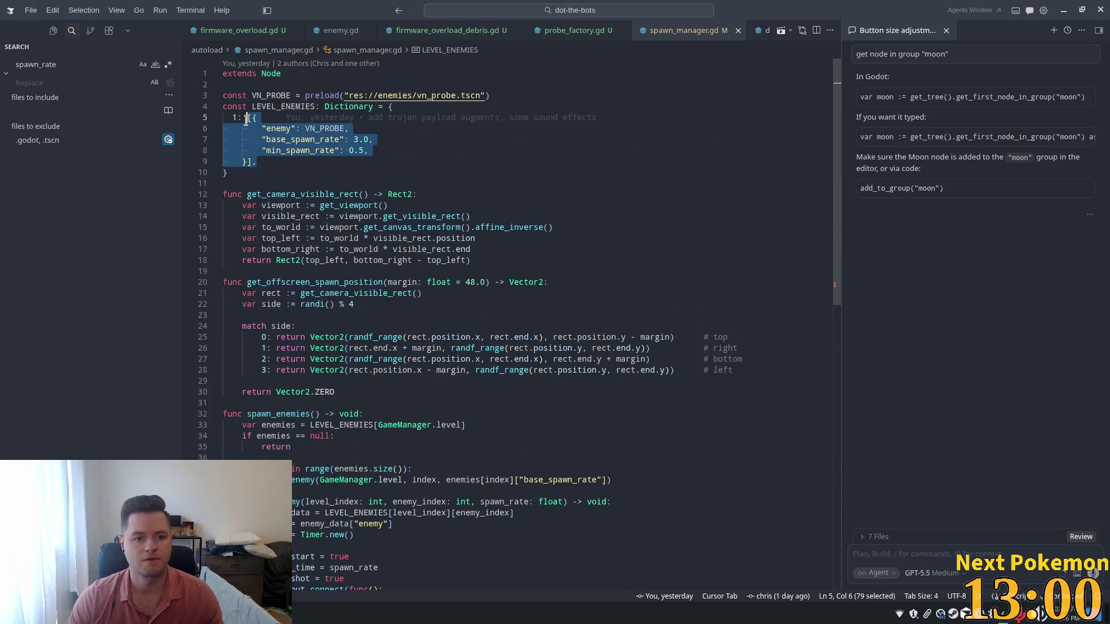
pyautogui.hotkey('ctrl', 'c')
pyautogui.click(280, 161)
pyautogui.press('Return')
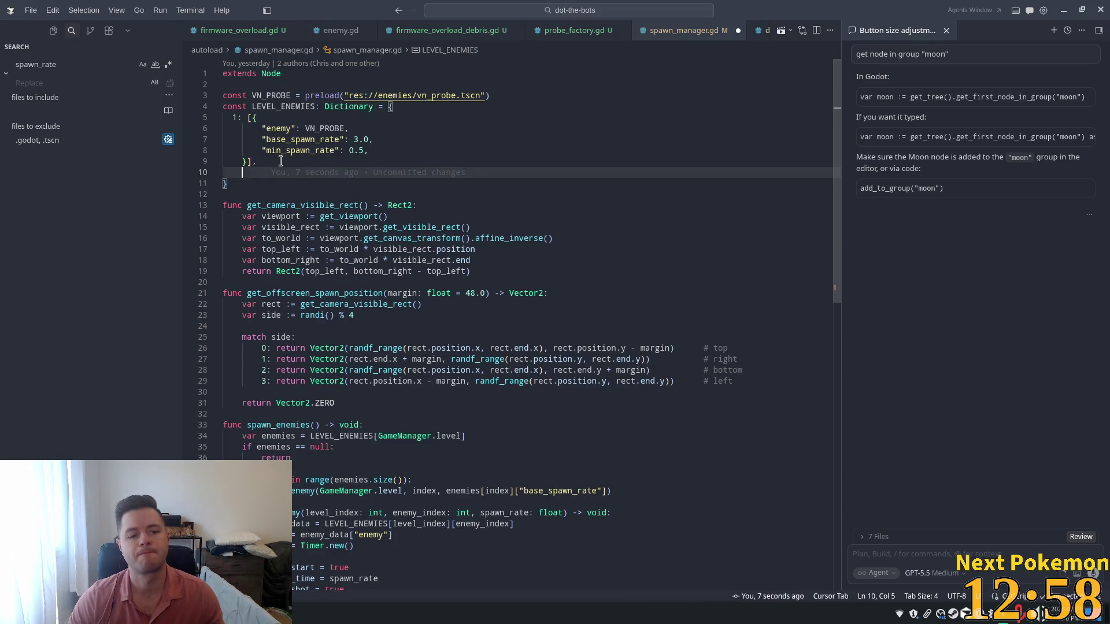
pyautogui.hotkey('ctrl', 'v')
# Turn the copy into a level 2 entry, removing its trailing comma and accepting the 2: key.
pyautogui.click(282, 158)
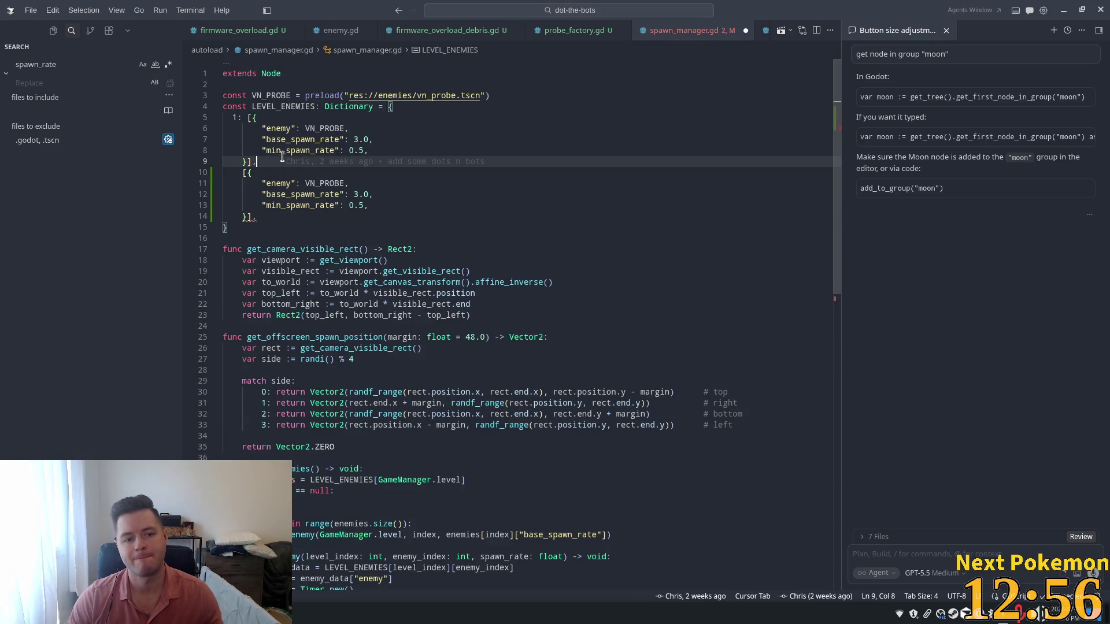
pyautogui.click(274, 218)
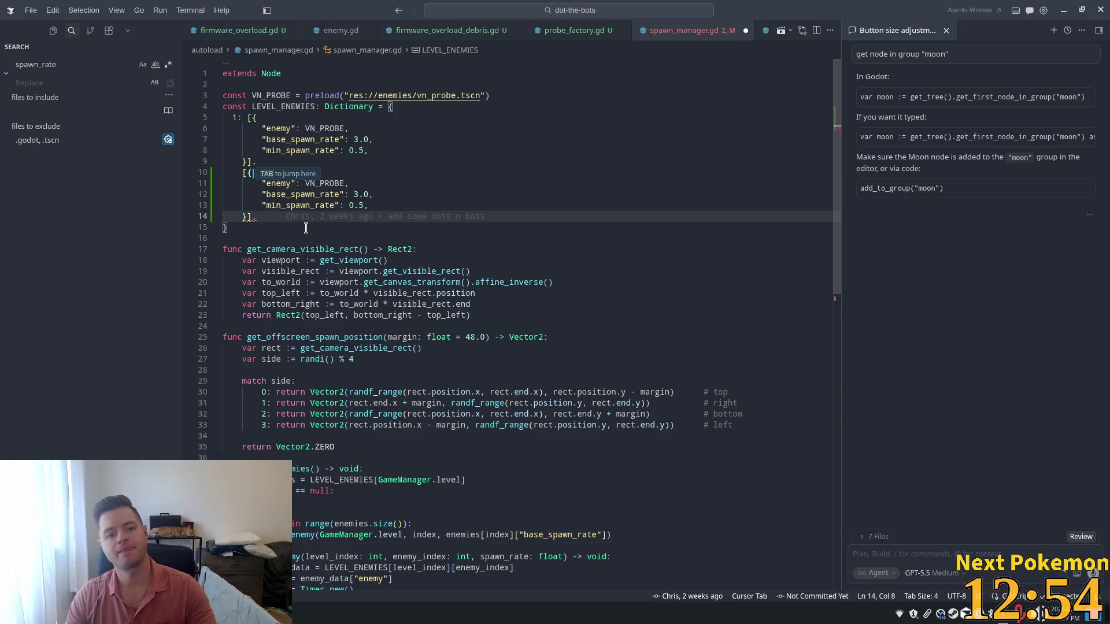
pyautogui.press('BackSpace')
pyautogui.press('Tab')
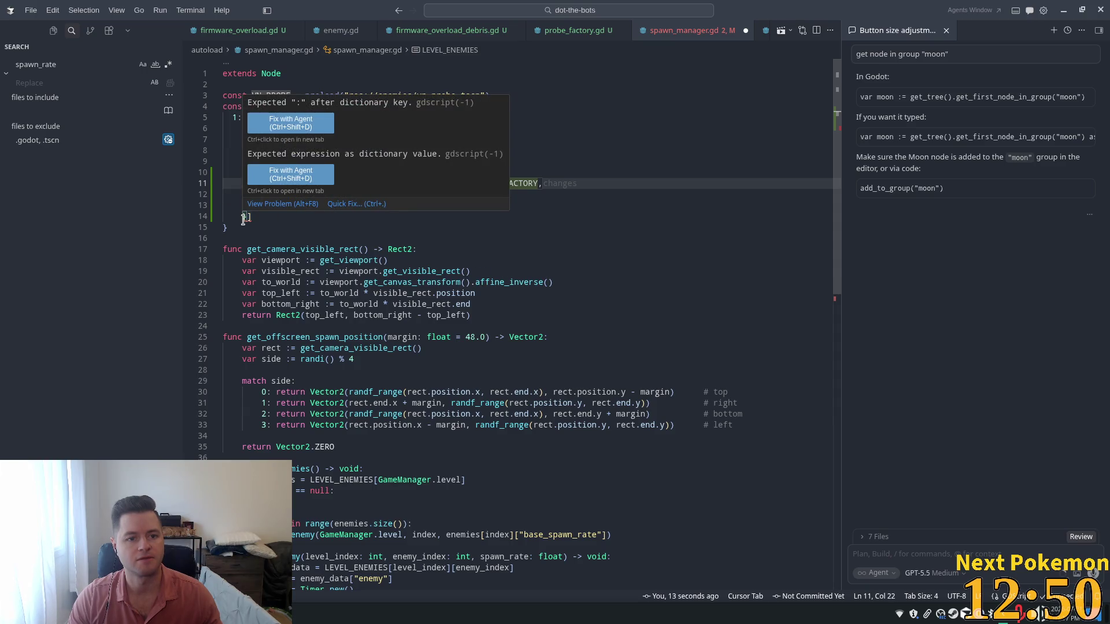
pyautogui.click(375, 238)
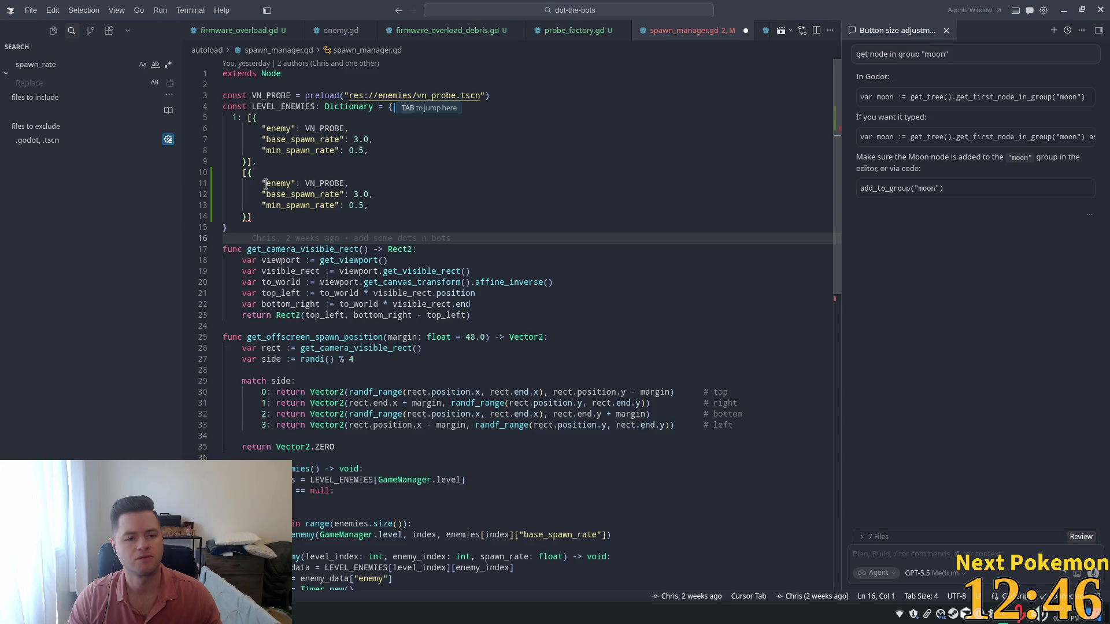
pyautogui.click(249, 218)
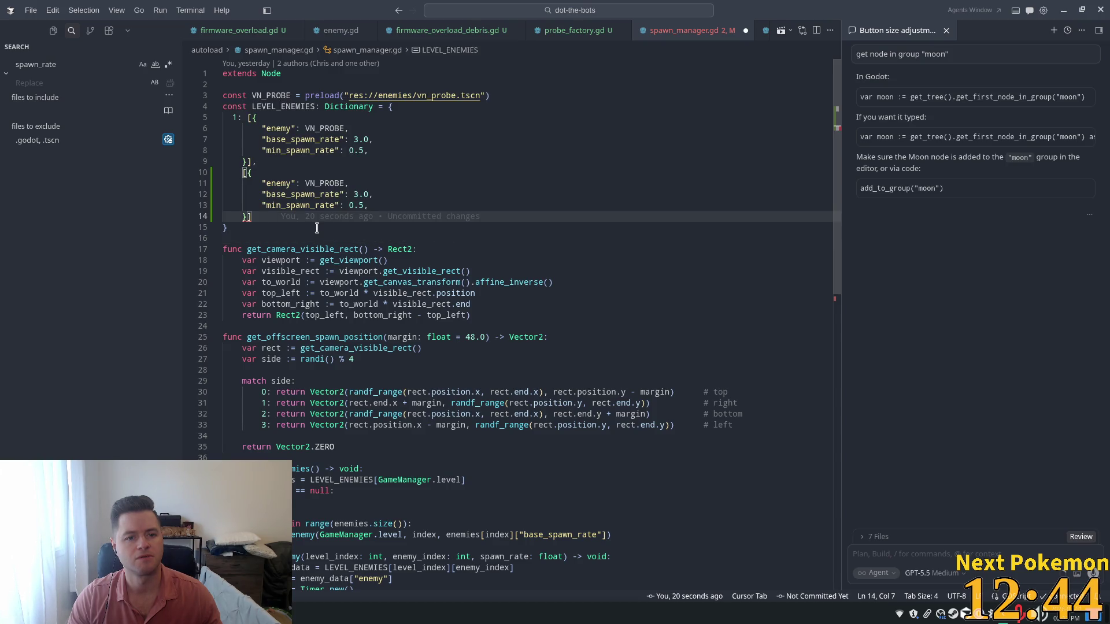
pyautogui.click(253, 173)
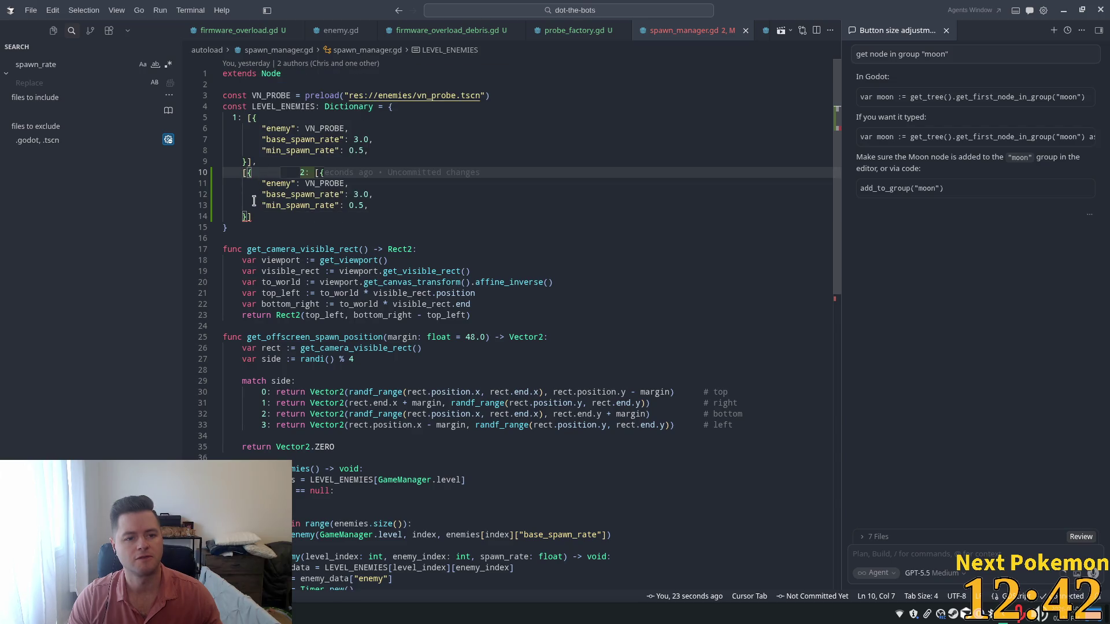
pyautogui.press('Tab')
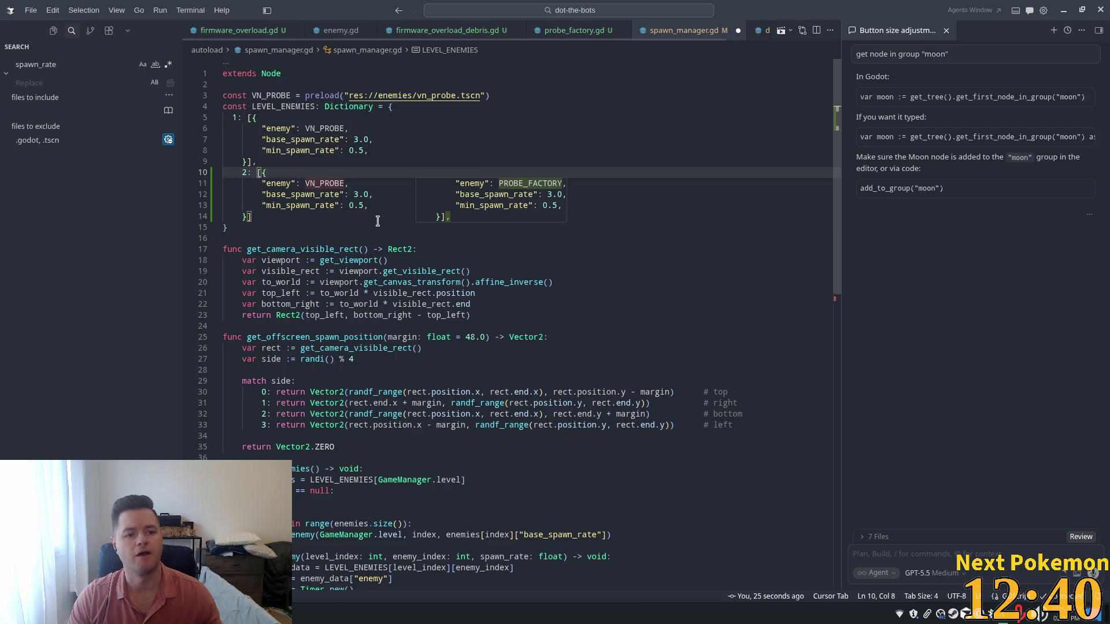
# Delete the level 2 block on lines 10–14, keeping only the level 1 entry.
pyautogui.moveTo(275, 218)
pyautogui.mouseDown()
pyautogui.moveTo(271, 173)
pyautogui.moveTo(183, 174)
pyautogui.mouseUp()
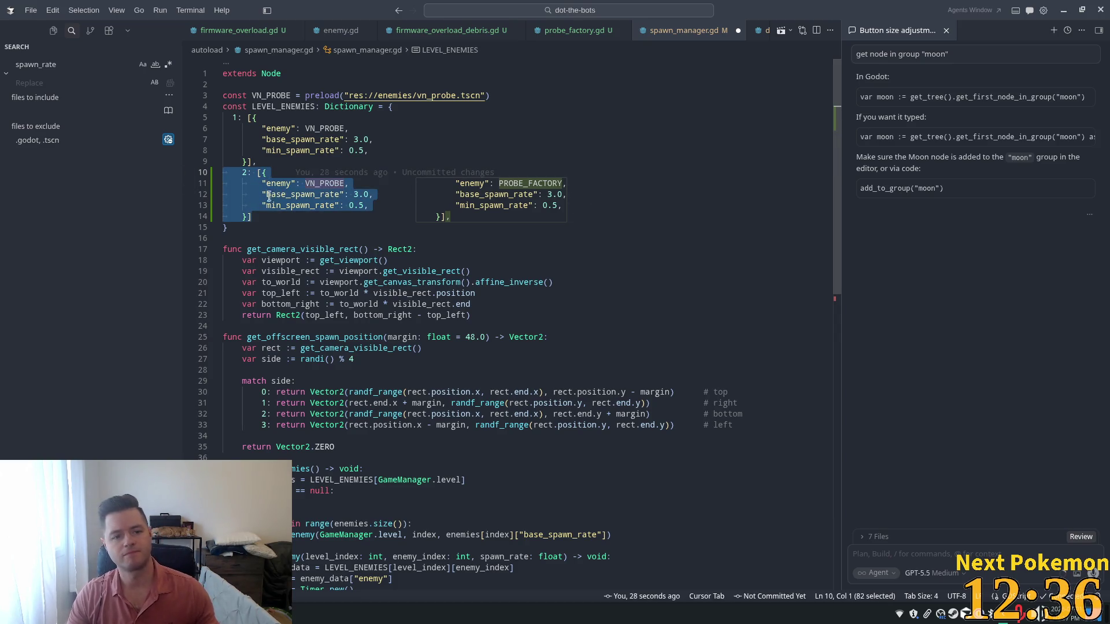
pyautogui.press('BackSpace')
pyautogui.press('BackSpace')
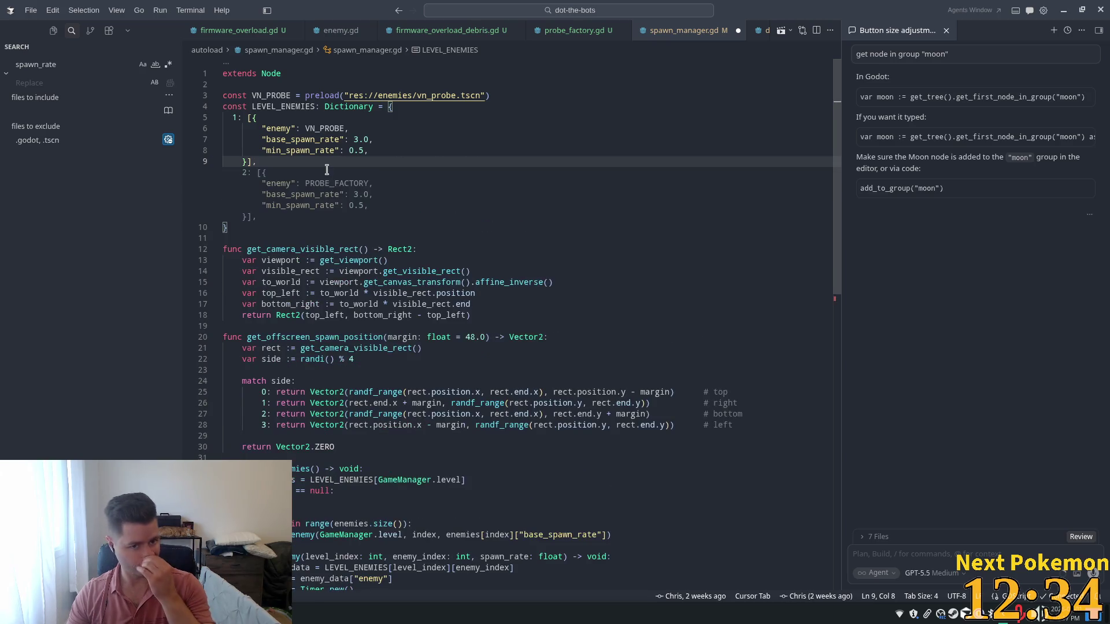
pyautogui.moveTo(257, 162); pyautogui.dragTo(252, 117)
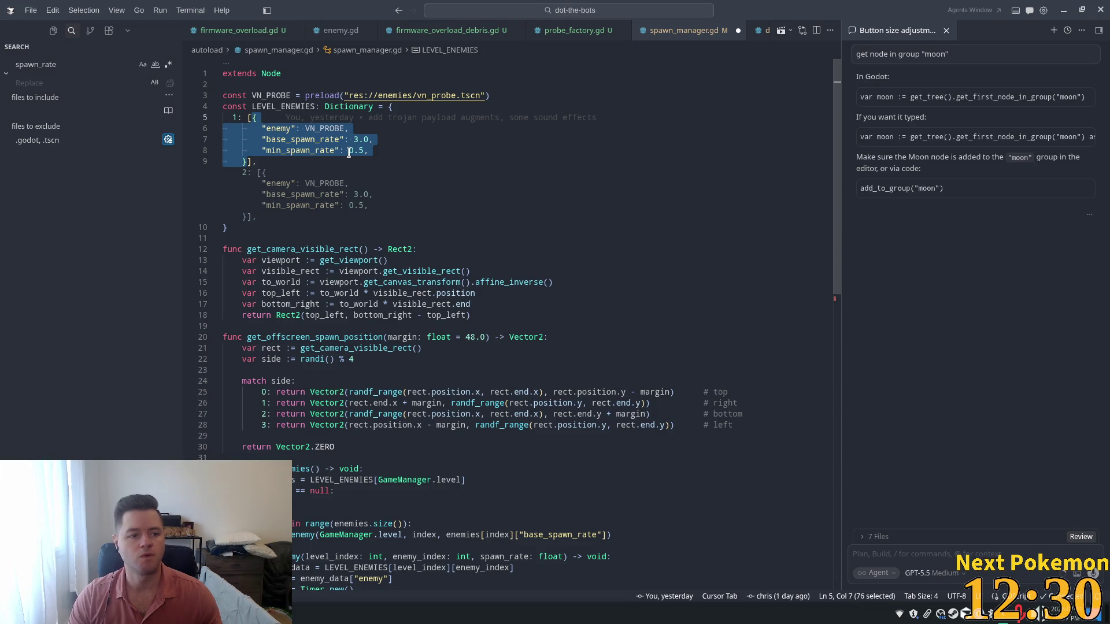
pyautogui.click(278, 173)
pyautogui.click(245, 131)
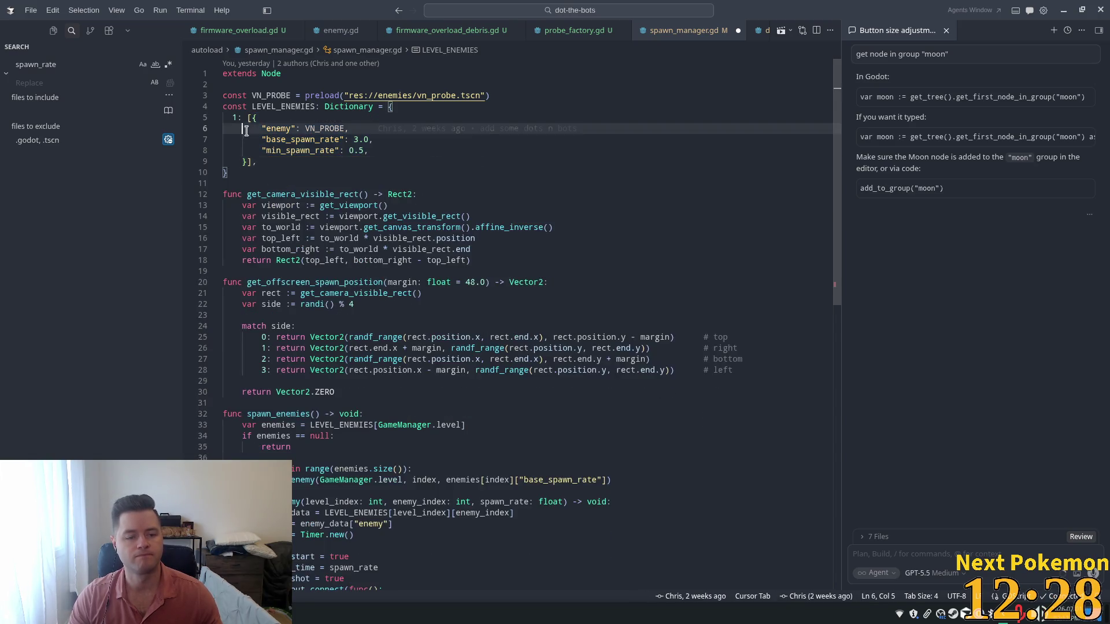
# Add a PROBE_FACTORY entry to level 1 and its preload constant via suggestions.
pyautogui.click(260, 183)
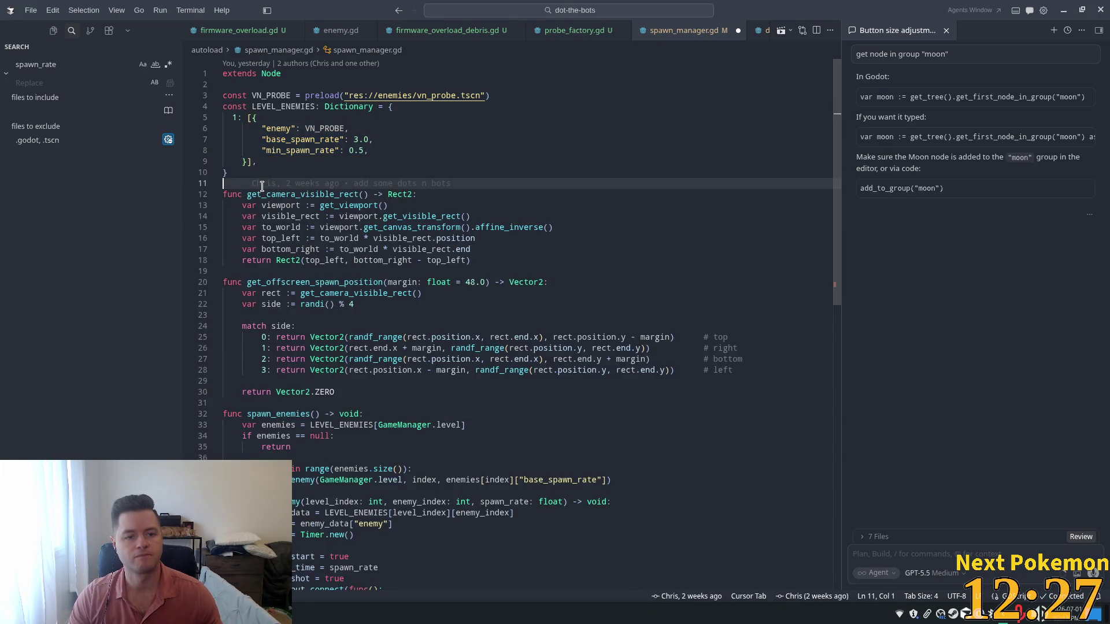
pyautogui.click(257, 162)
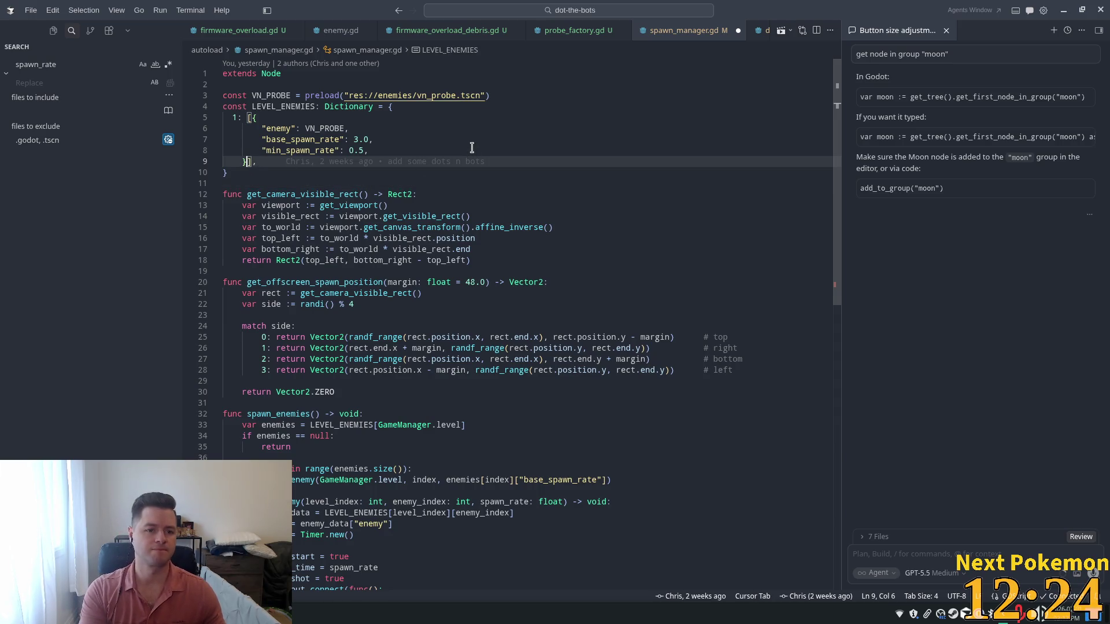
pyautogui.write(',')
pyautogui.press('Return')
pyautogui.write('{')
pyautogui.press('Tab')
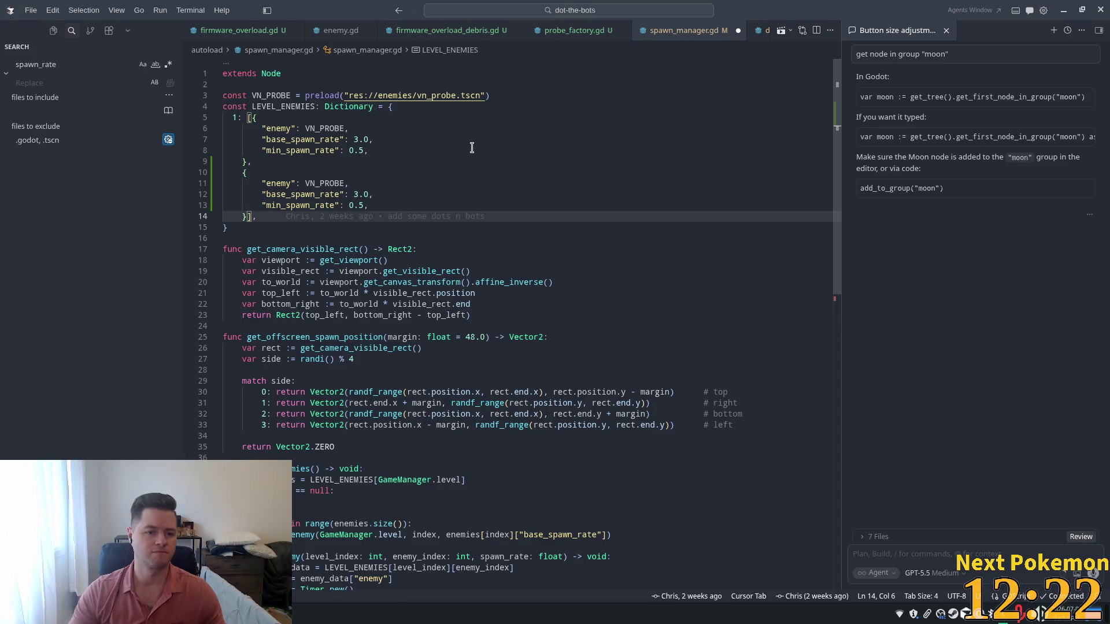
pyautogui.doubleClick(327, 179)
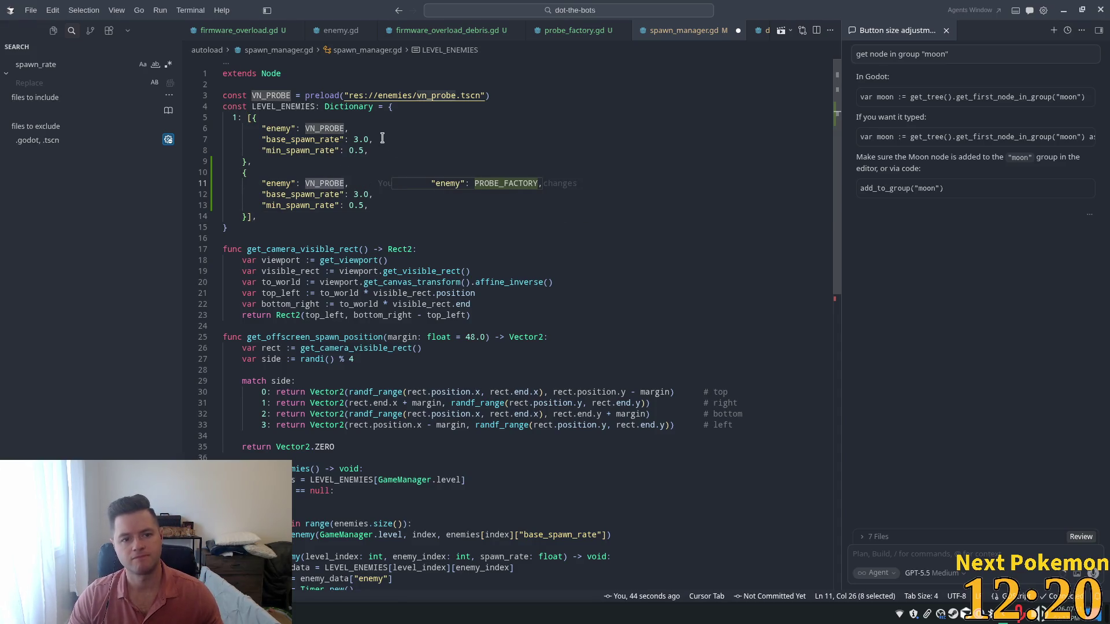
pyautogui.press('Tab')
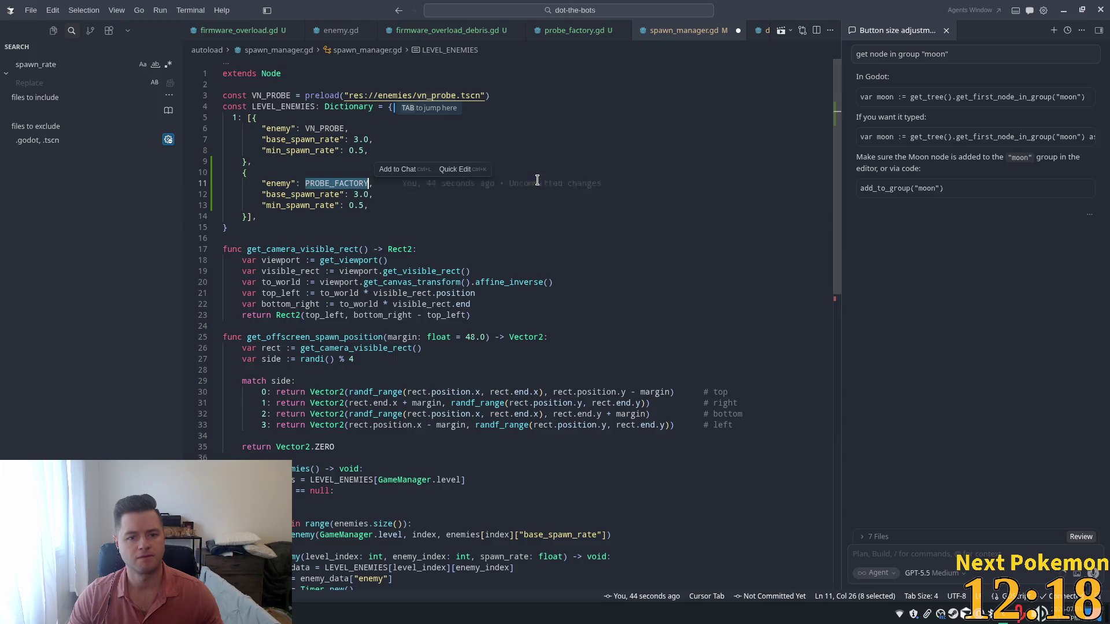
pyautogui.press('Tab')
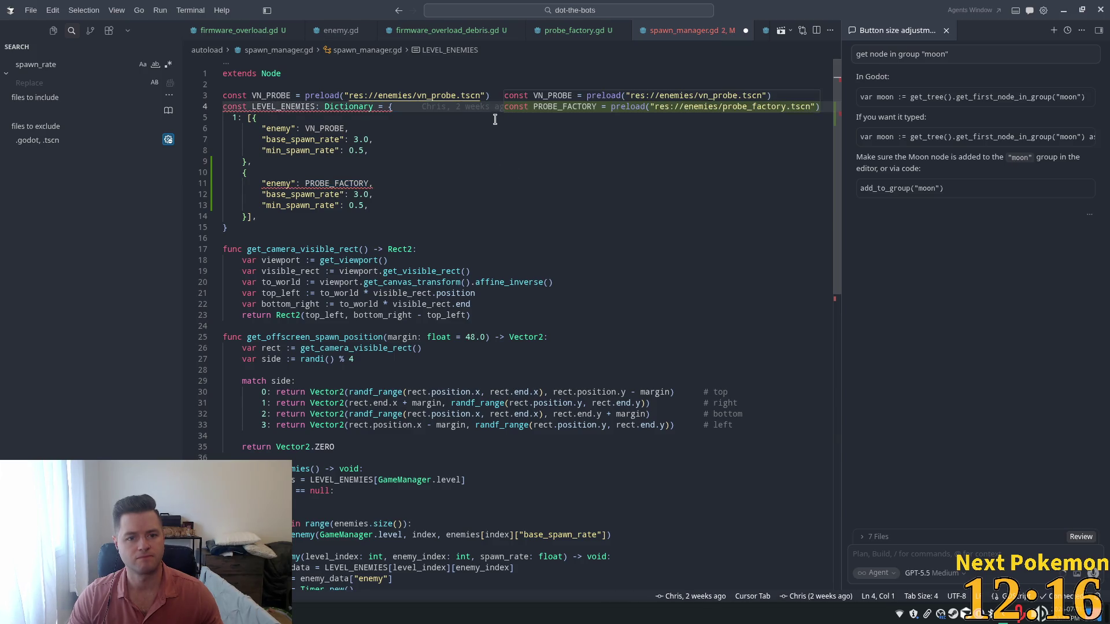
pyautogui.press('Tab')
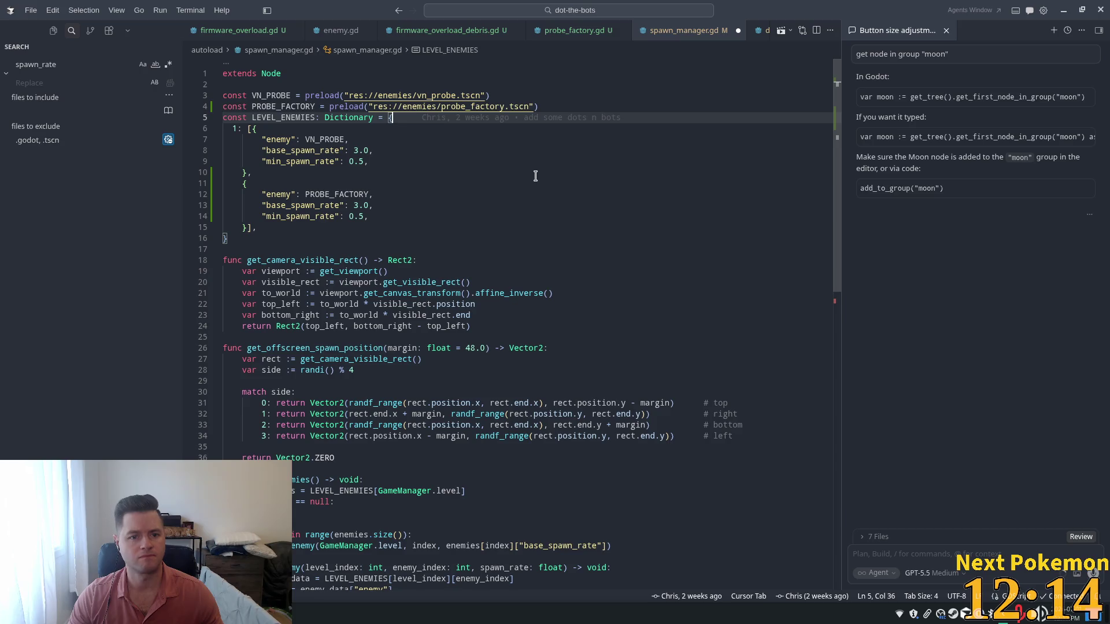
# Set PROBE_FACTORY's base spawn rate to 10.0 and minimum to 1.0, save, and switch to Godot.
pyautogui.click(370, 216)
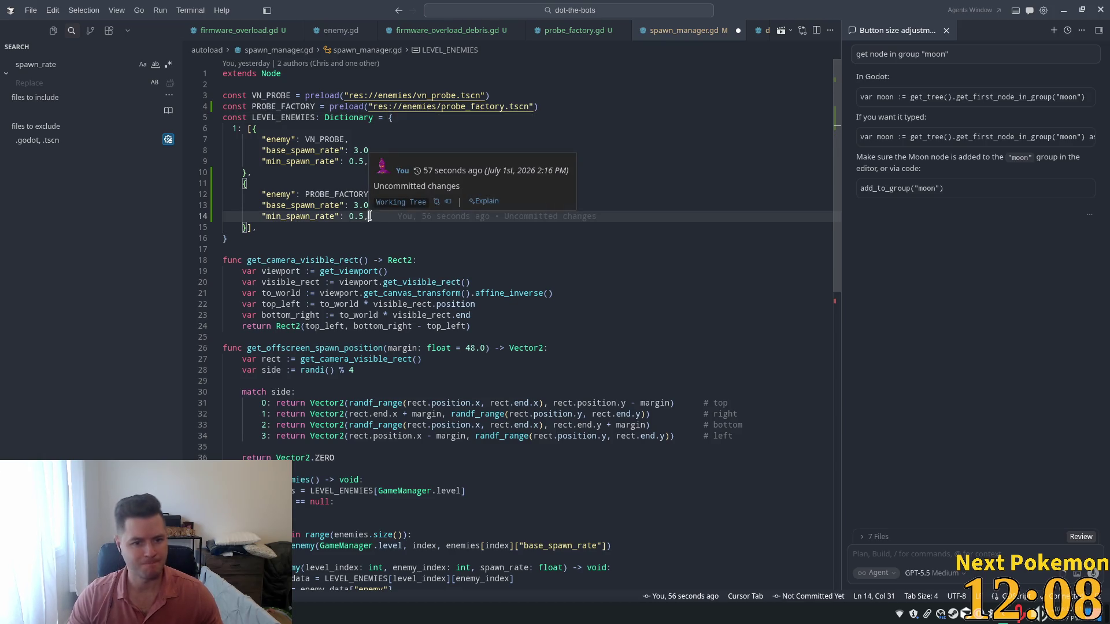
pyautogui.moveTo(369, 205); pyautogui.dragTo(354, 205)
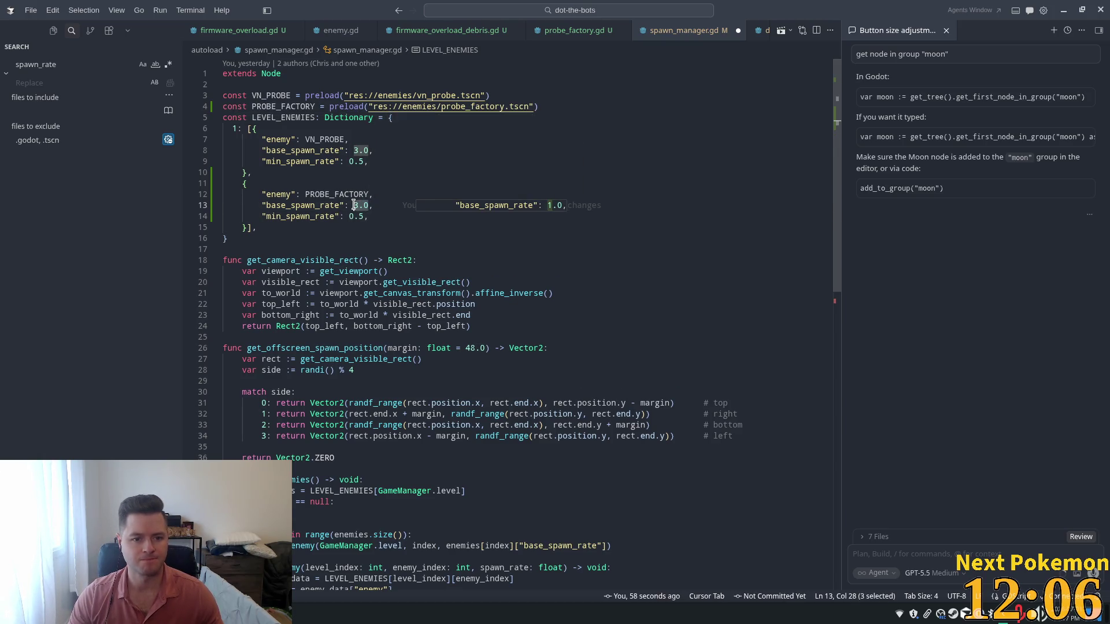
pyautogui.moveTo(501, 221)
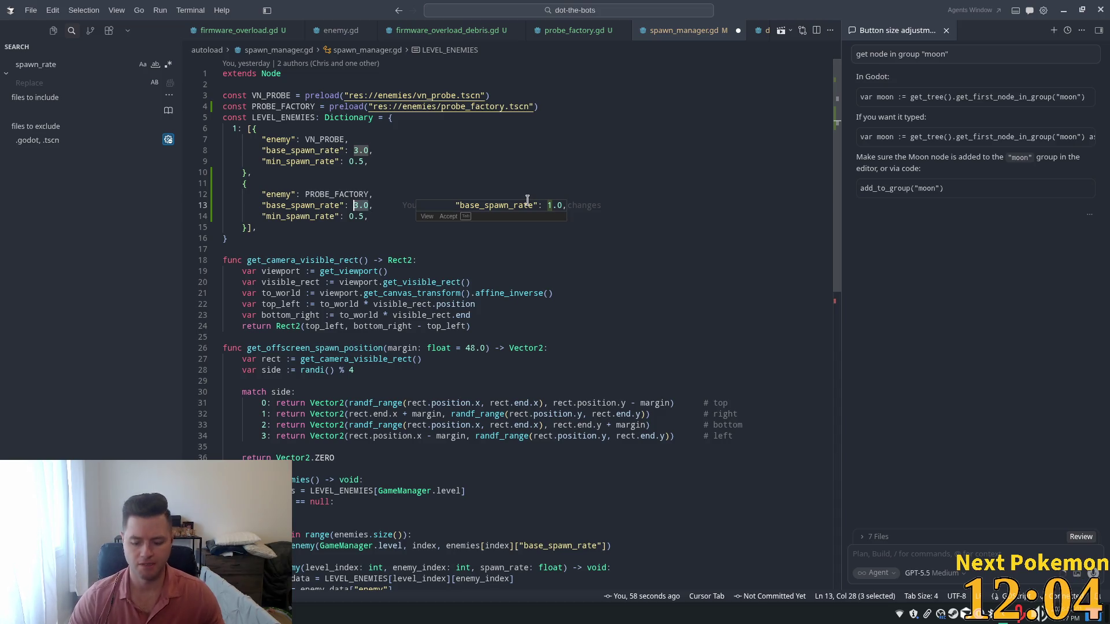
pyautogui.write('10')
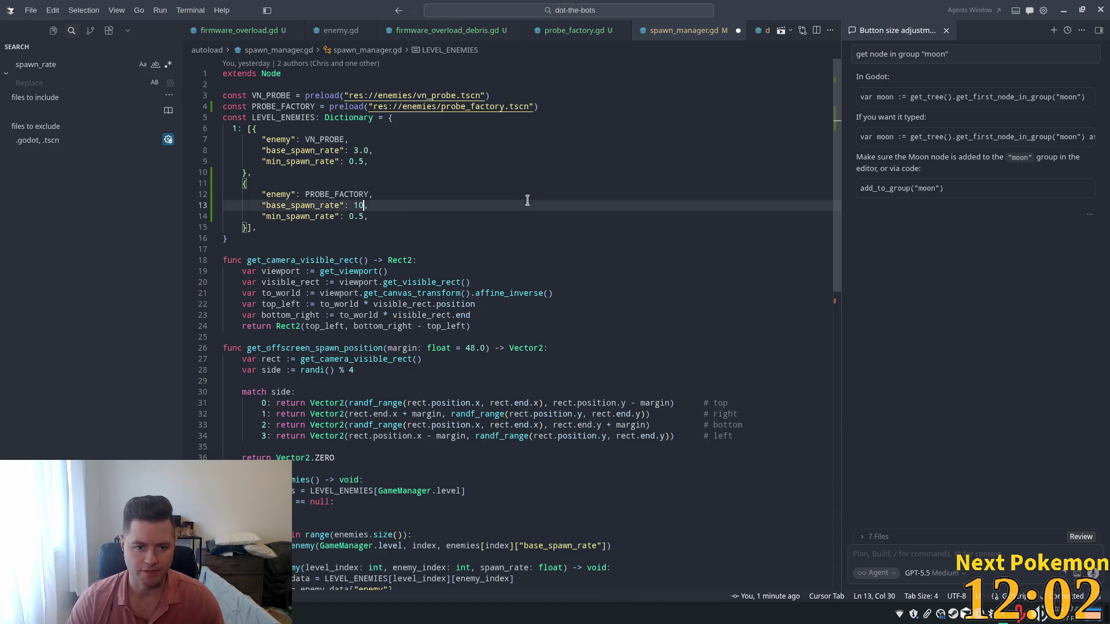
pyautogui.press('Tab')
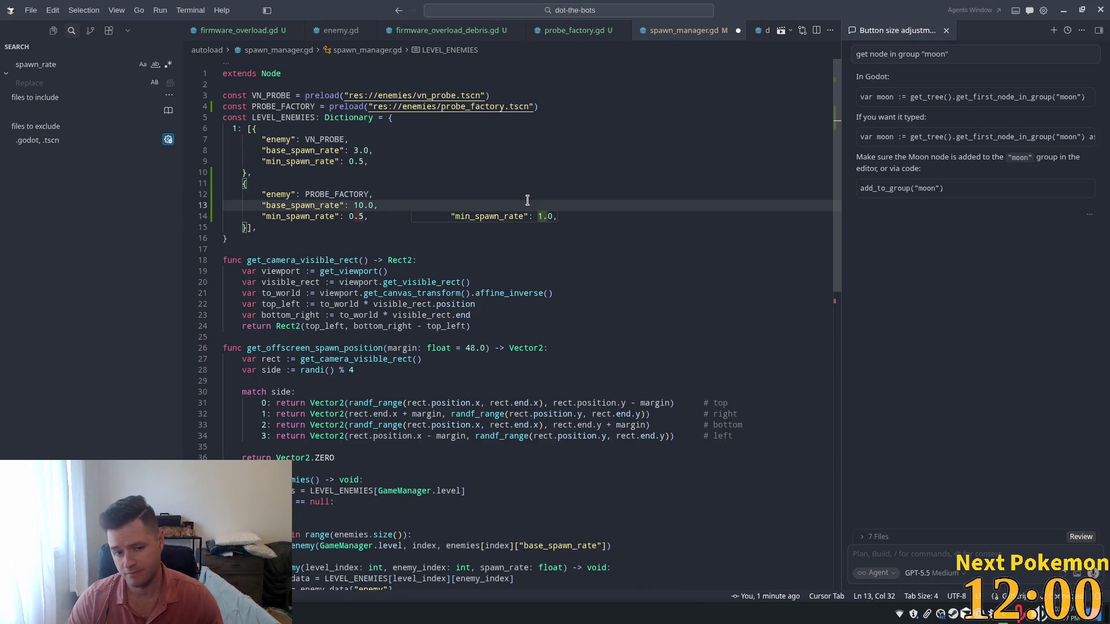
pyautogui.press('Tab')
pyautogui.hotkey('ctrl', 's')
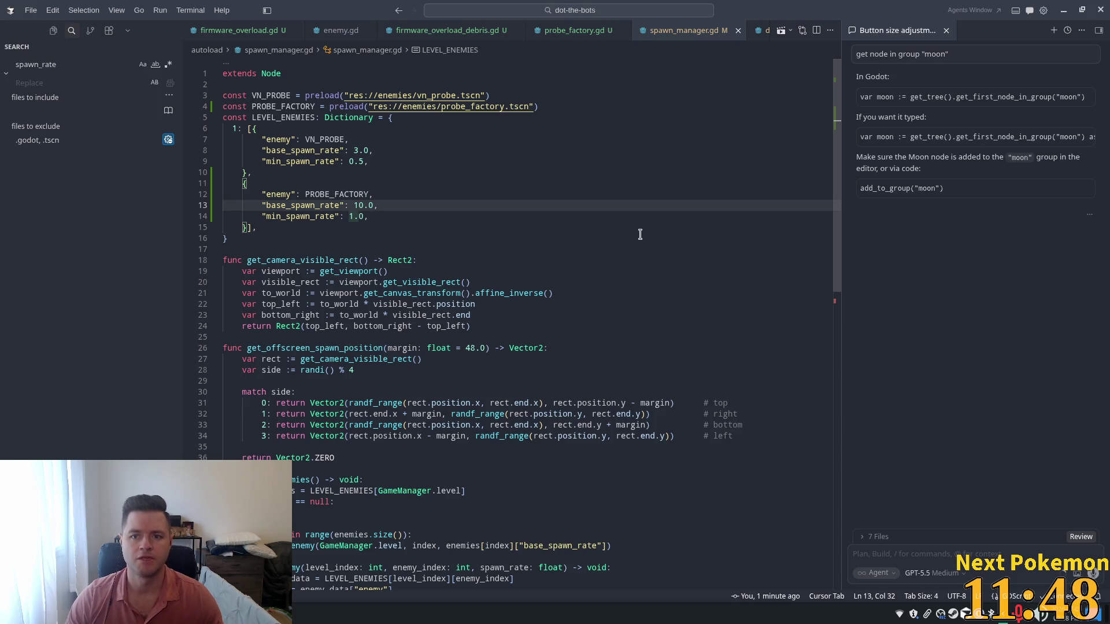
pyautogui.hotkey('alt', 'Tab')
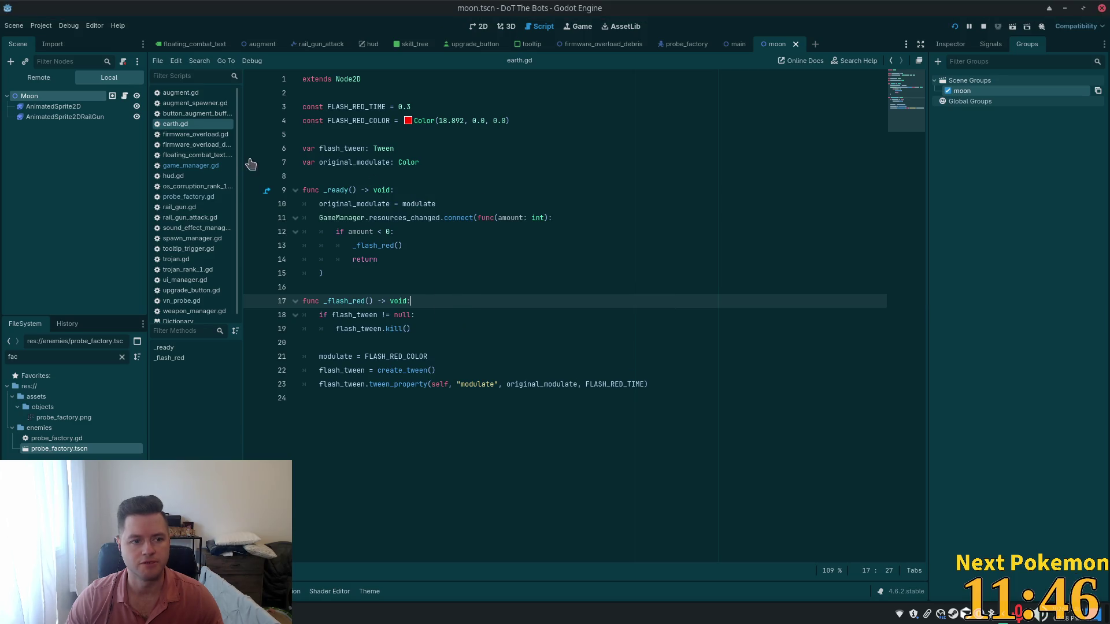
# Run the game with F5, start a new game, and play until it breaks in enemy.gd's pre_death.
pyautogui.press('F5')
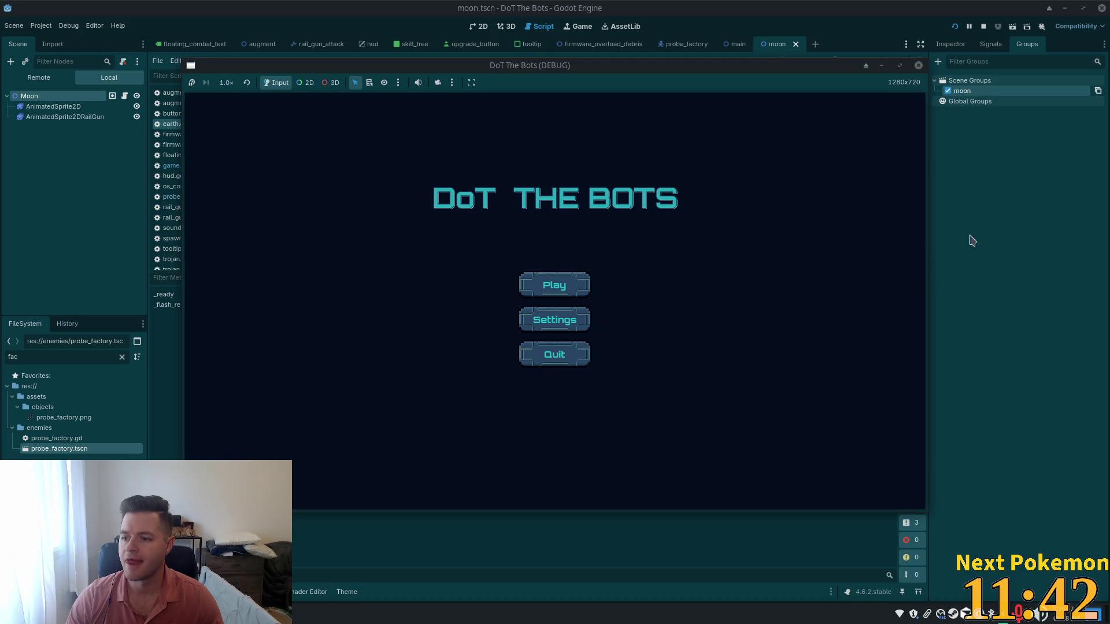
pyautogui.click(520, 285)
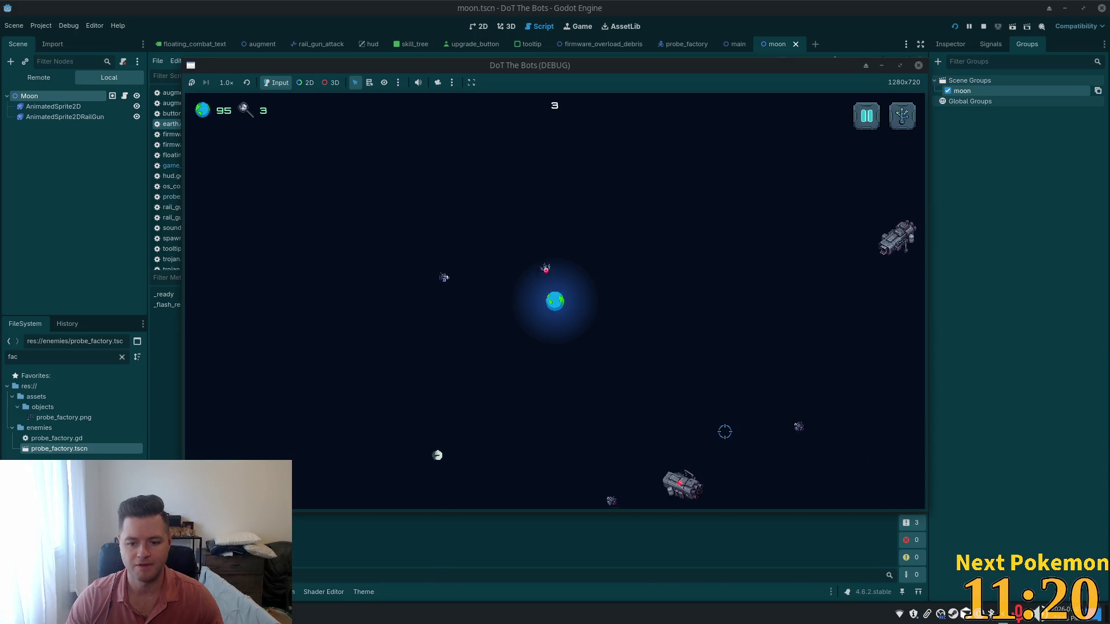
pyautogui.press('F7')
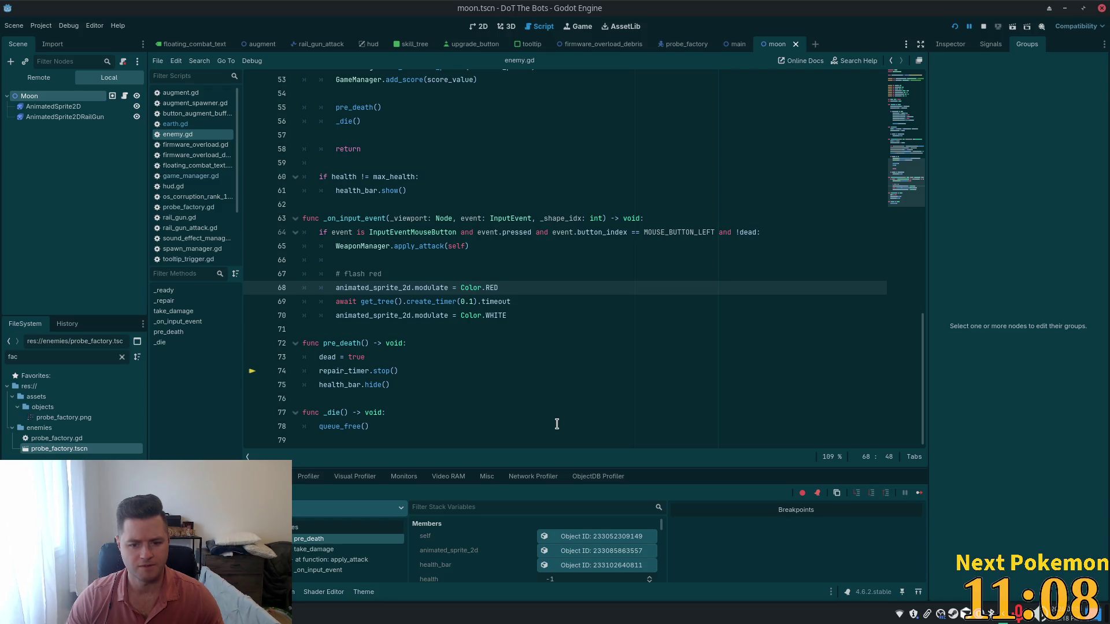
# Stop the debug session and switch to Cursor's spawn_manager.gd code.
pyautogui.click(984, 26)
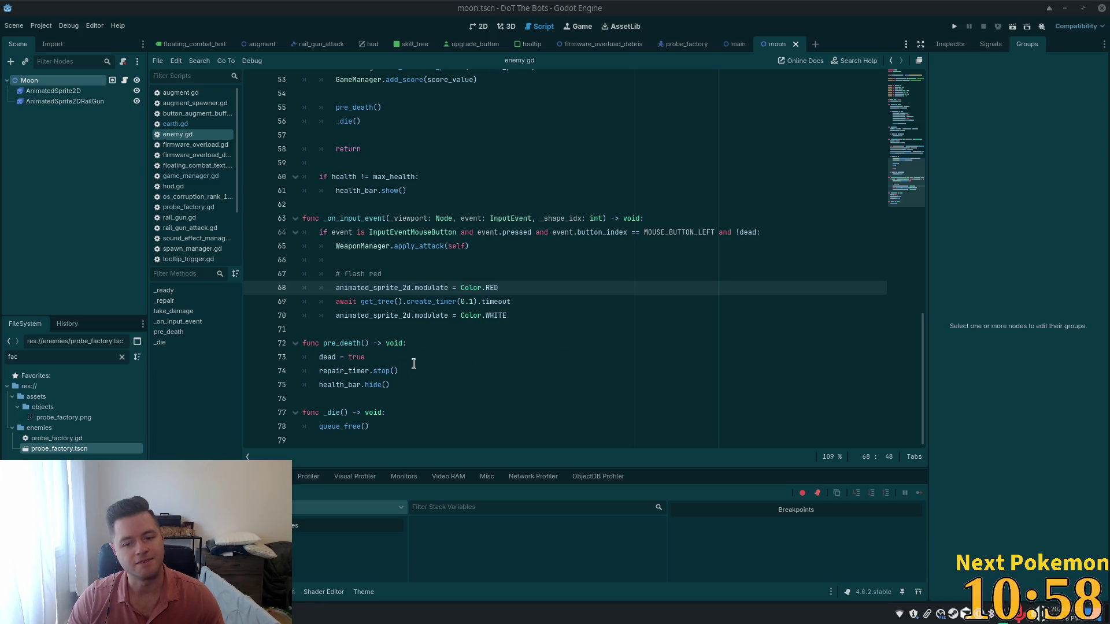
pyautogui.hotkey('alt', 'Tab')
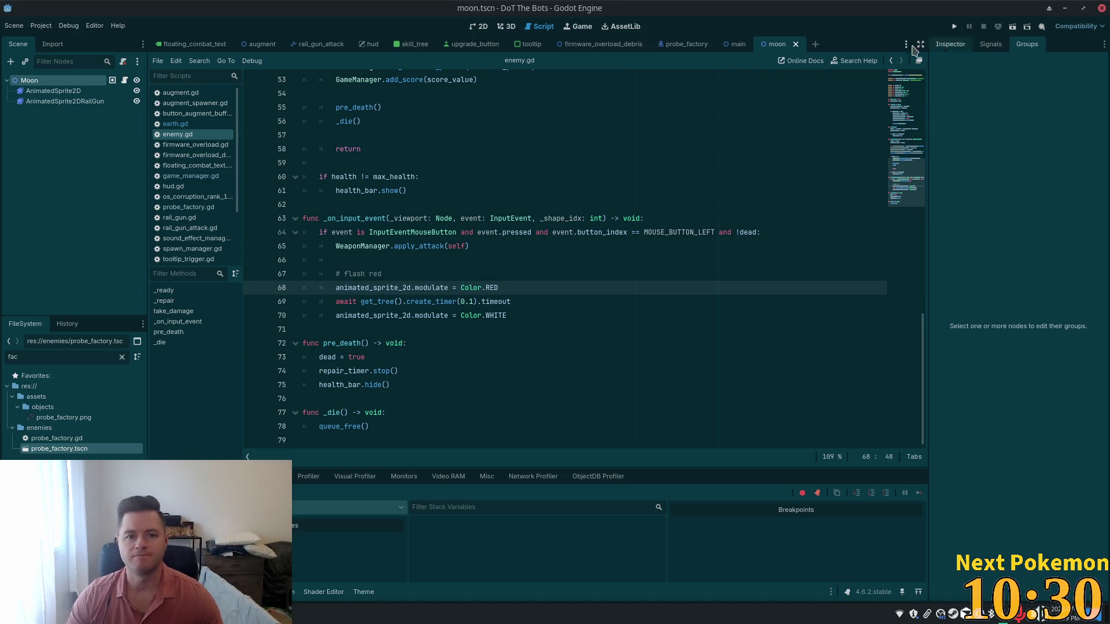
pyautogui.hotkey('alt', 'Tab')
pyautogui.click(365, 207)
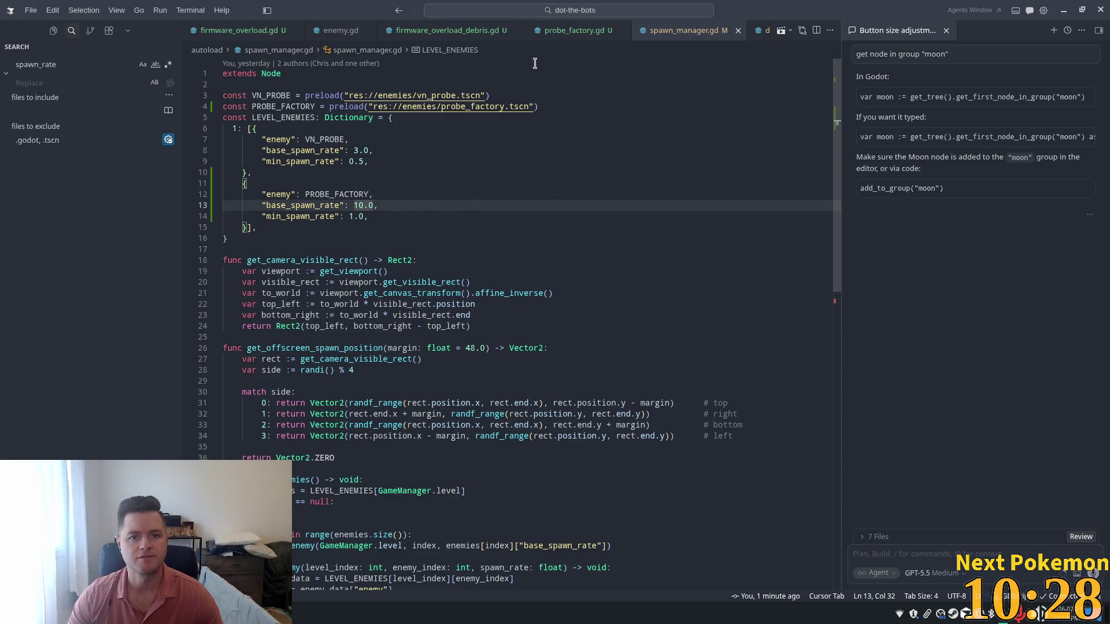
# Review orbit_center in probe_factory.gd's _setup_orbit_path, then go back to Godot.
pyautogui.click(574, 30)
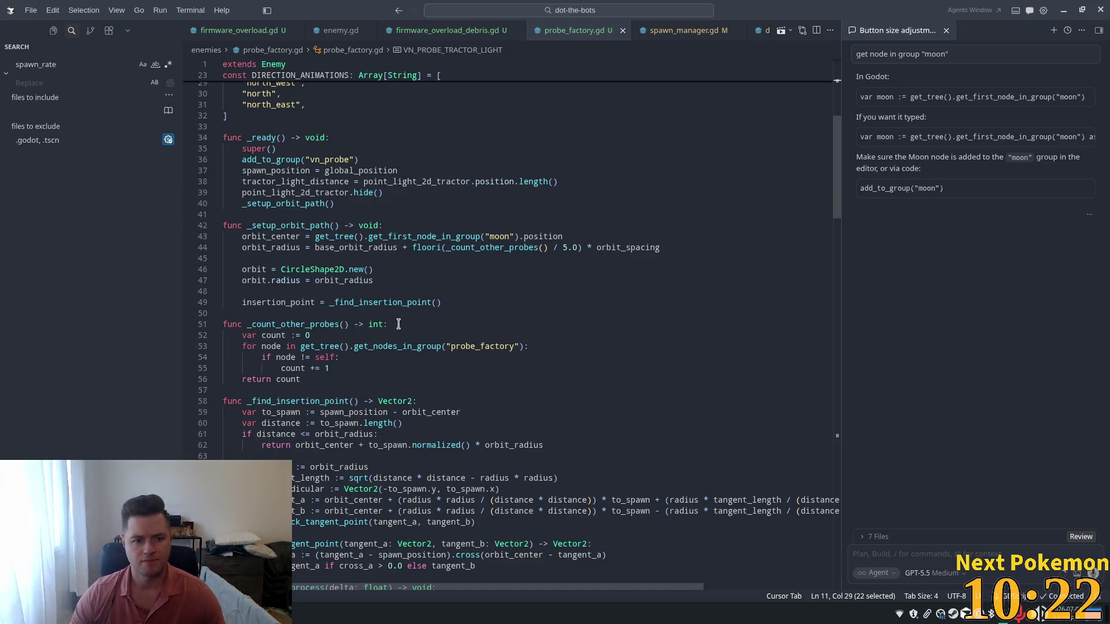
pyautogui.click(334, 226)
pyautogui.doubleClick(299, 237)
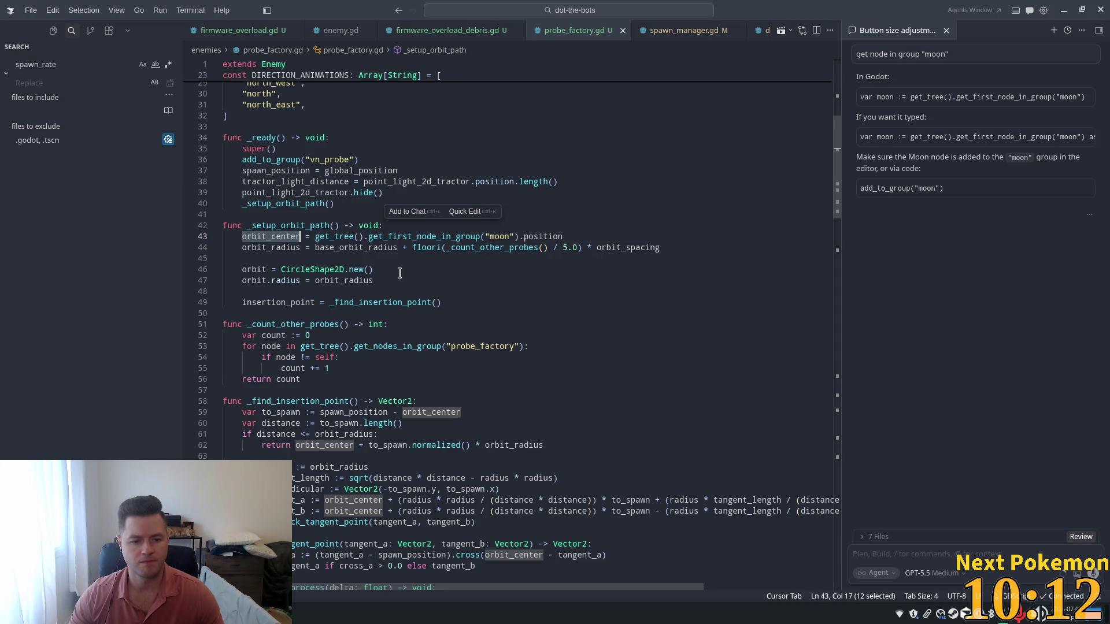
pyautogui.moveTo(383, 302)
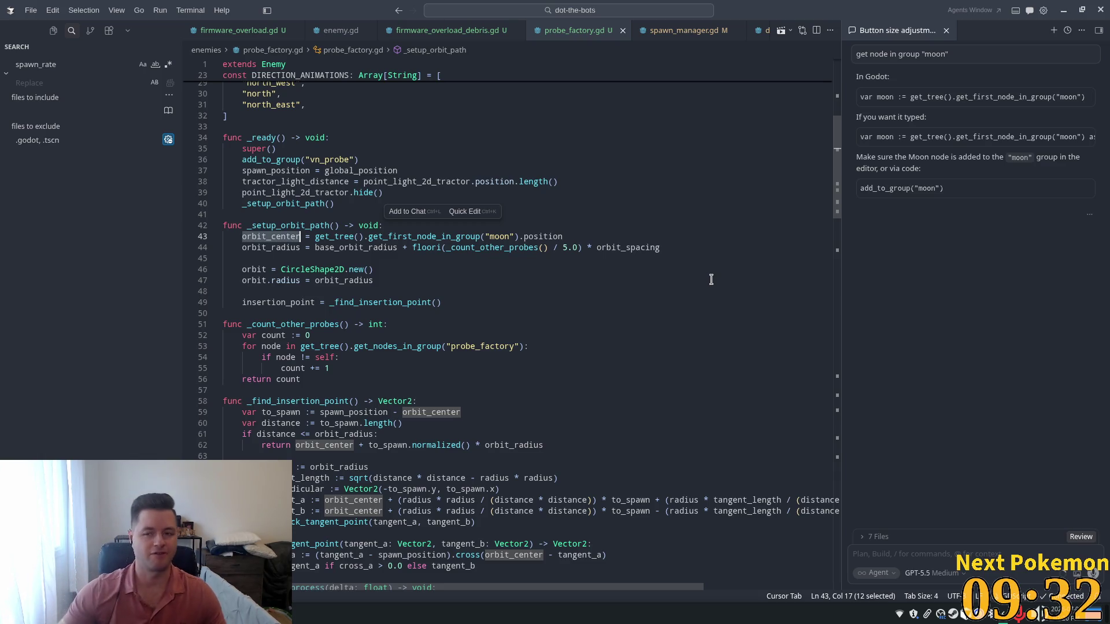
pyautogui.hotkey('alt', 'Tab')
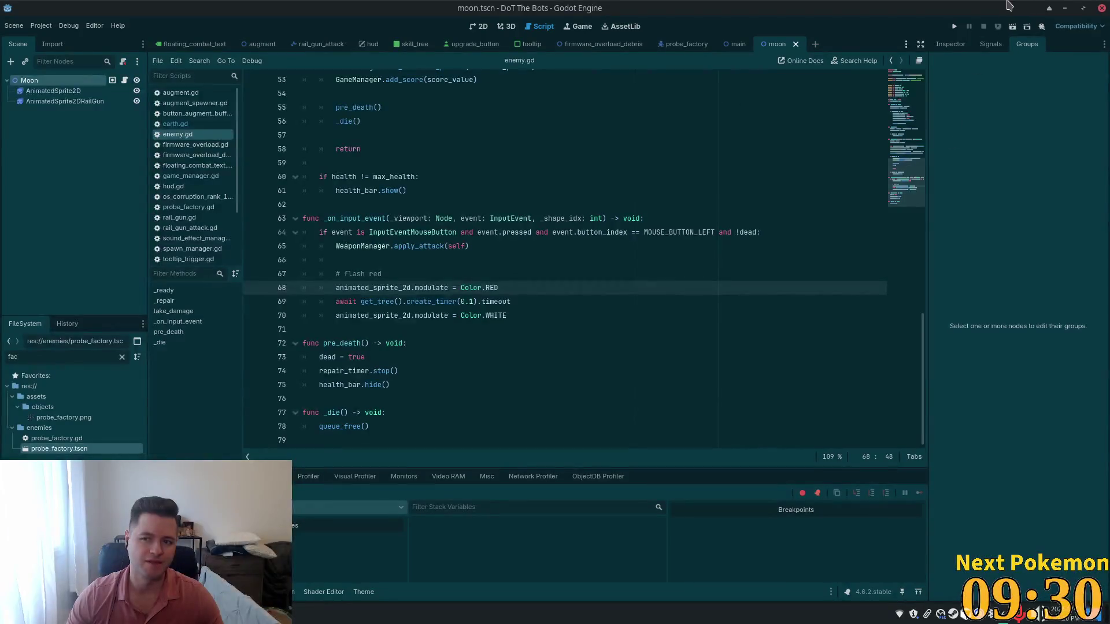
# Launch the game and shoot enemies near Earth until the debugger breaks at pre_death, line 74.
pyautogui.click(954, 26)
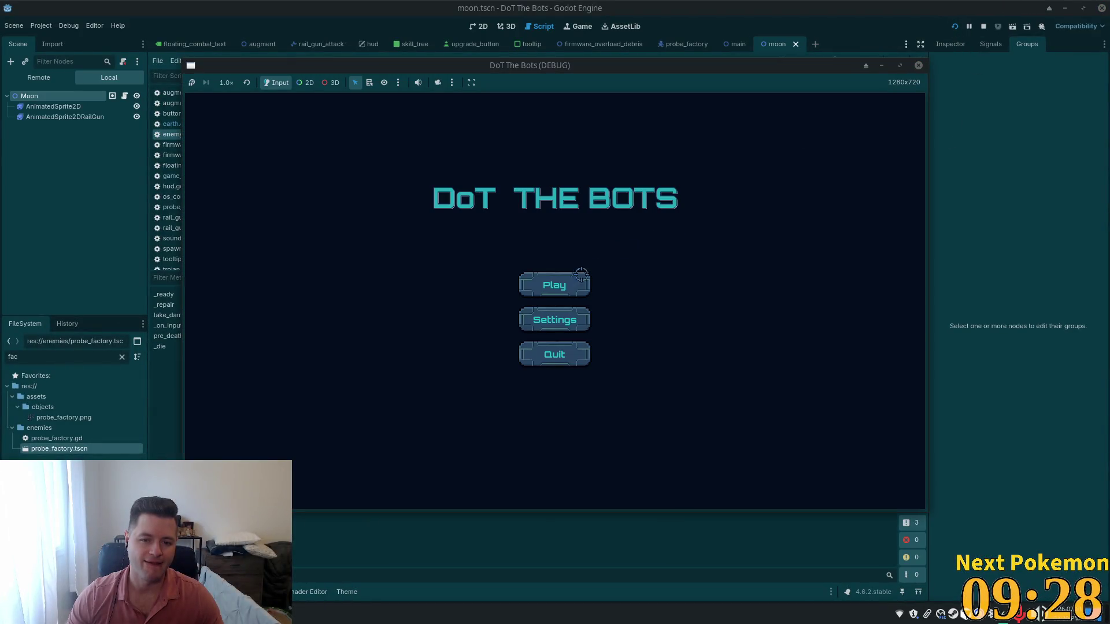
pyautogui.click(580, 276)
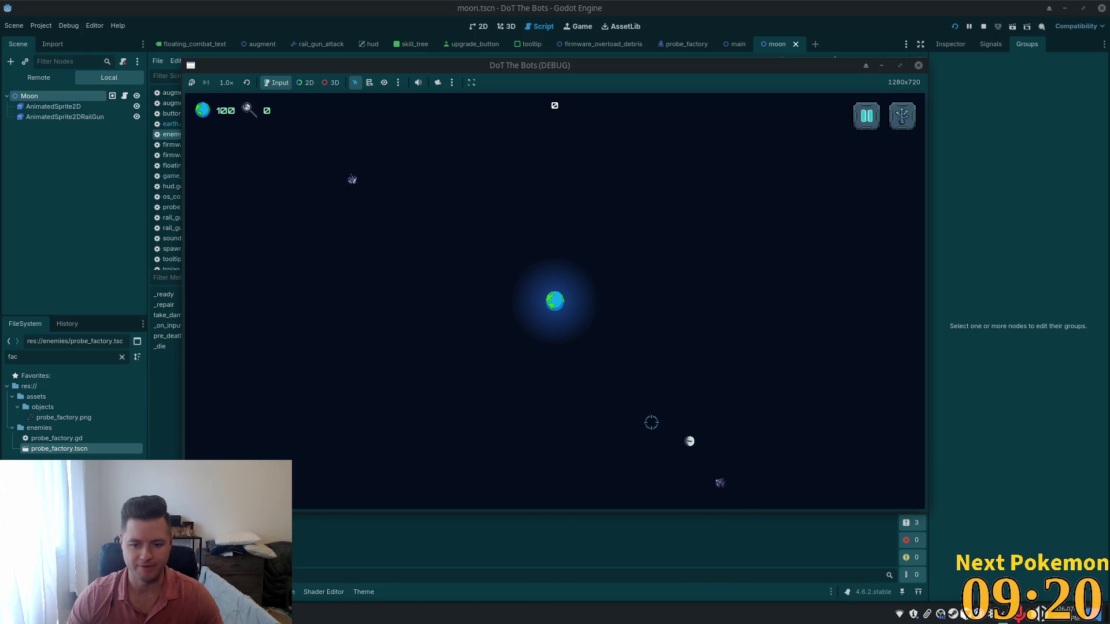
pyautogui.click(365, 178)
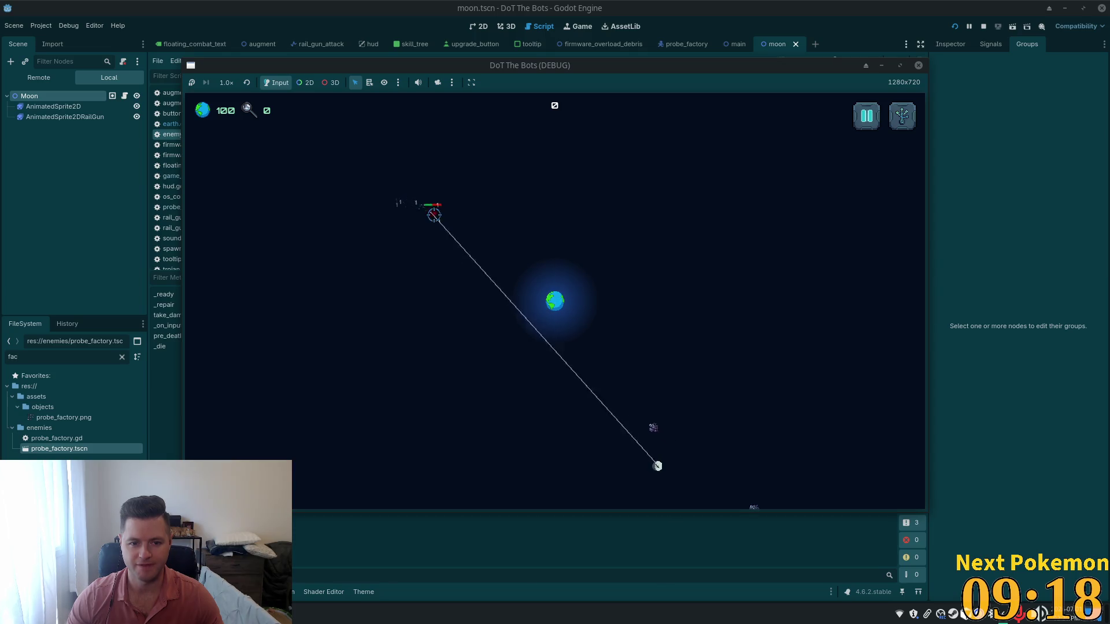
pyautogui.click(586, 365)
pyautogui.click(529, 319)
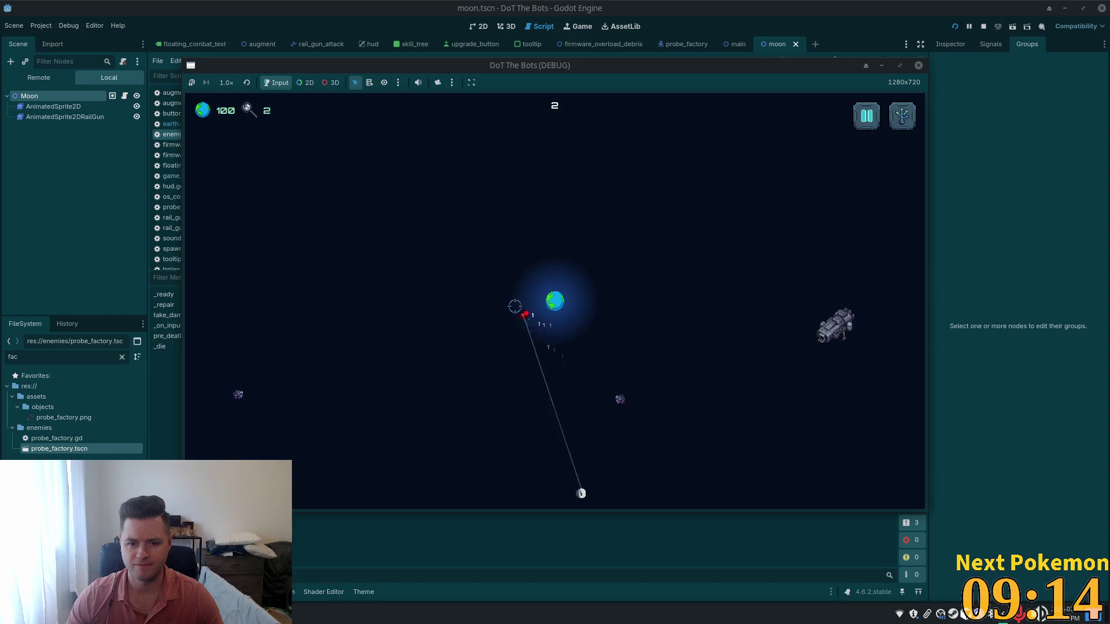
pyautogui.click(573, 362)
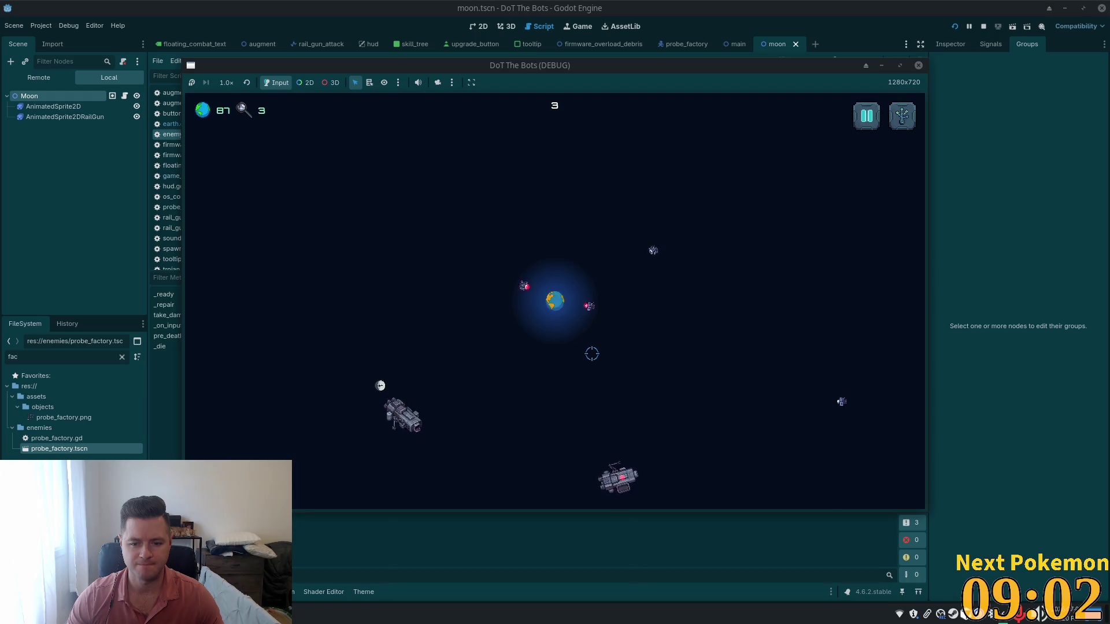
pyautogui.click(599, 311)
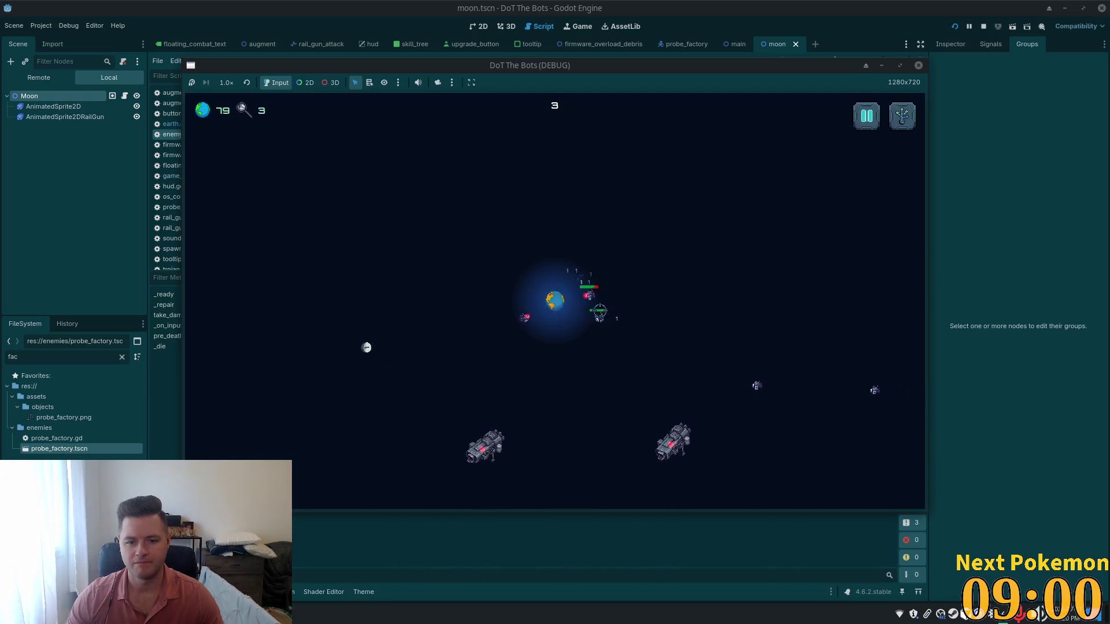
pyautogui.click(525, 329)
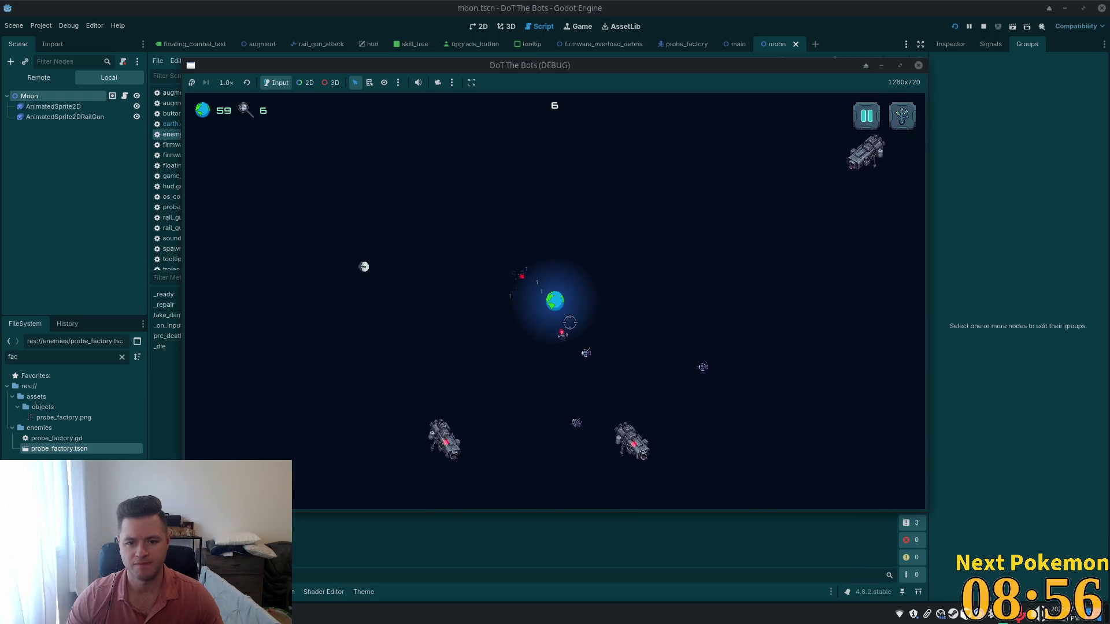
pyautogui.click(538, 329)
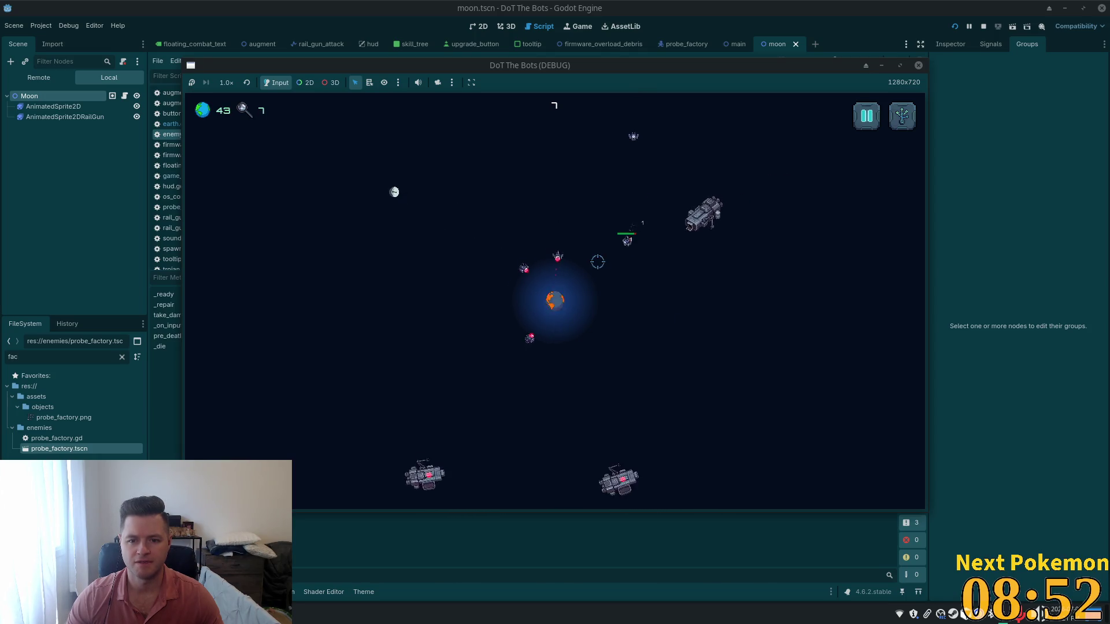
pyautogui.click(598, 289)
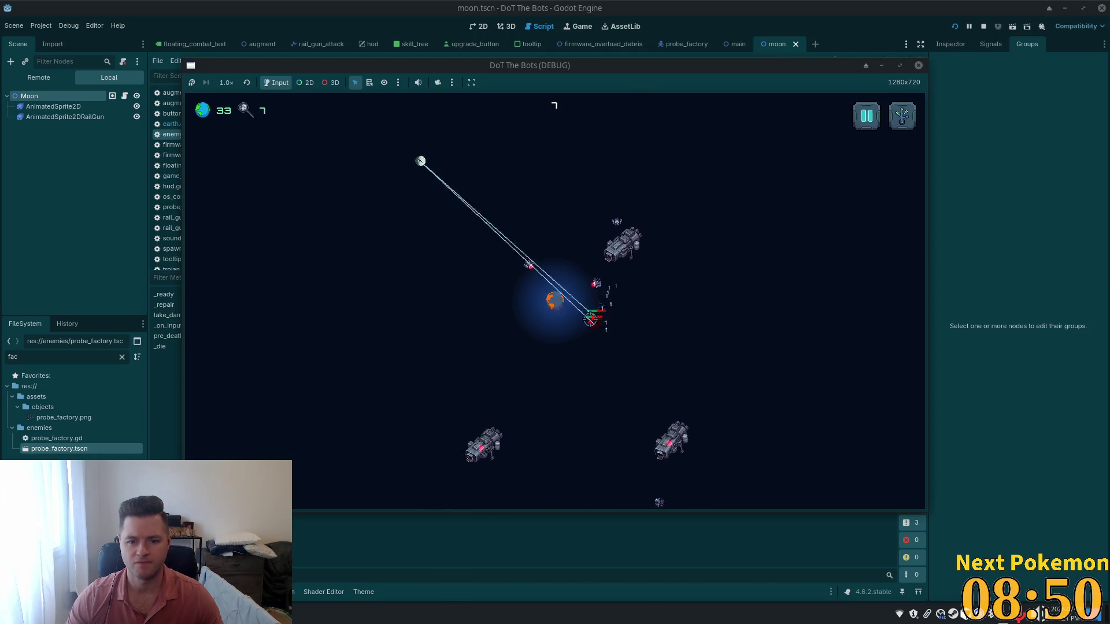
pyautogui.click(640, 413)
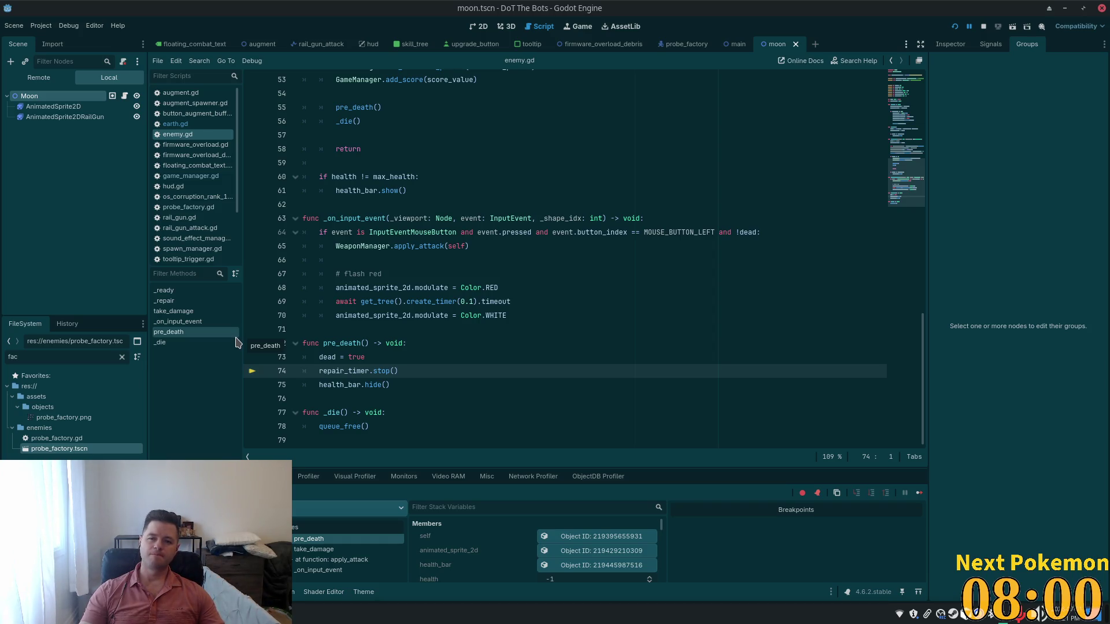
# In probe_factory.gd, undo and redo agent suggestions to set orbit_center to Vector2.ZERO.
pyautogui.click(469, 318)
pyautogui.hotkey('alt', 'Tab')
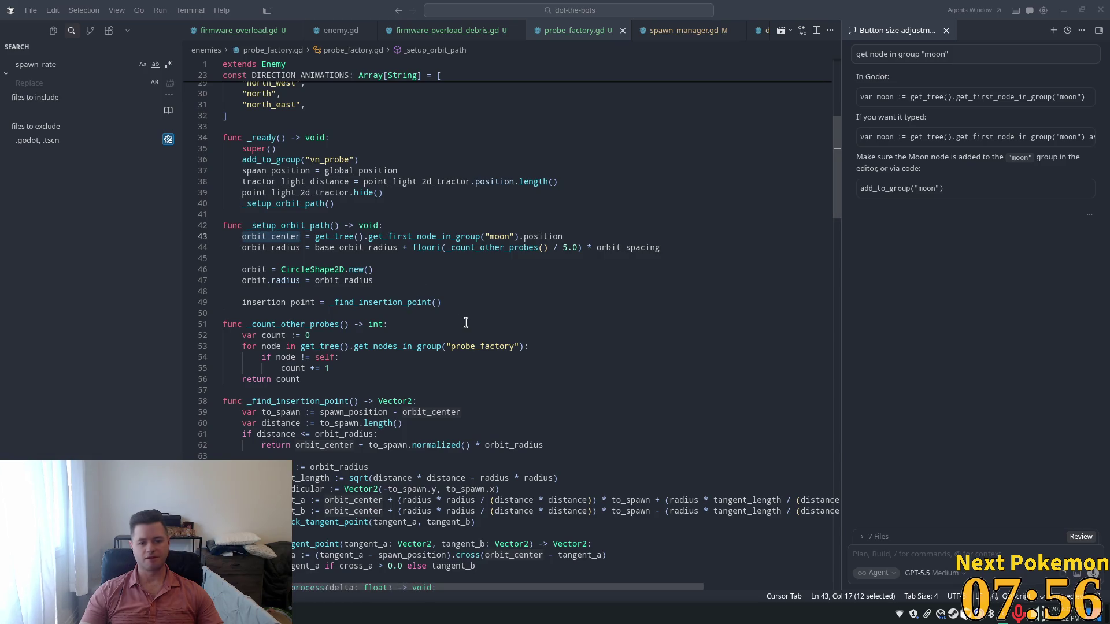
pyautogui.click(445, 292)
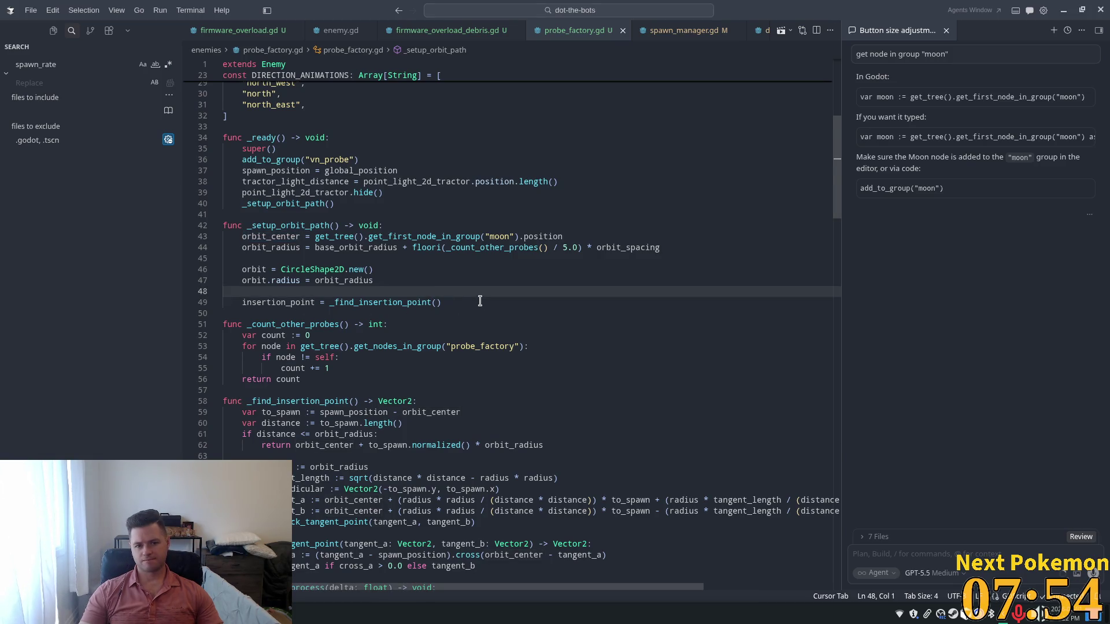
pyautogui.scroll(3, 480, 301)
pyautogui.press('Tab')
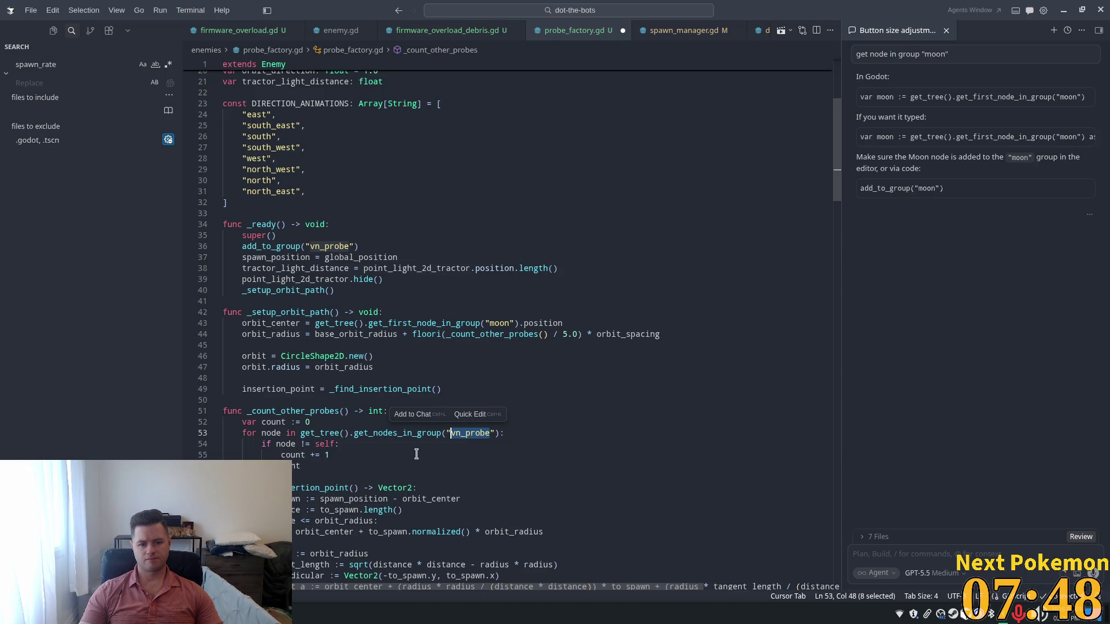
pyautogui.hotkey('ctrl', 'z')
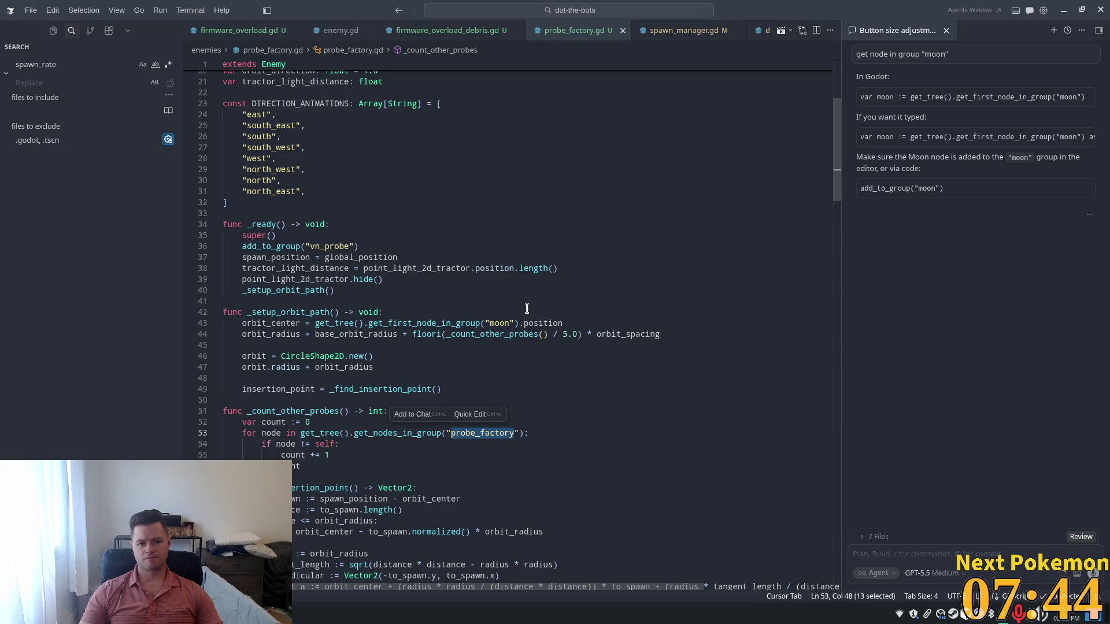
pyautogui.press('Tab')
pyautogui.press('Tab')
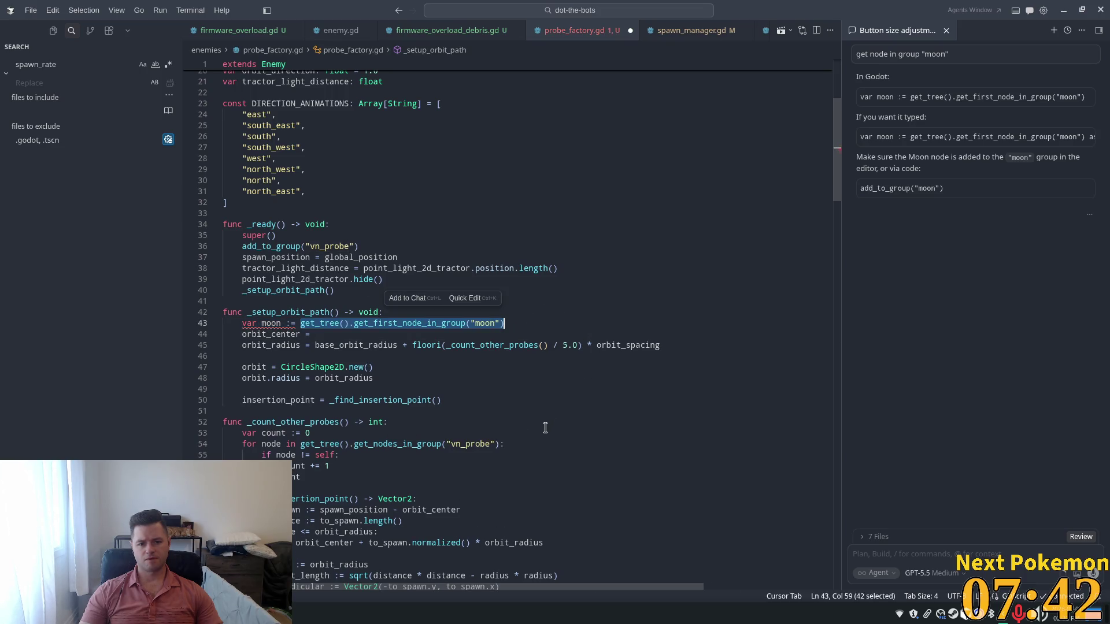
pyautogui.hotkey('ctrl', 'z')
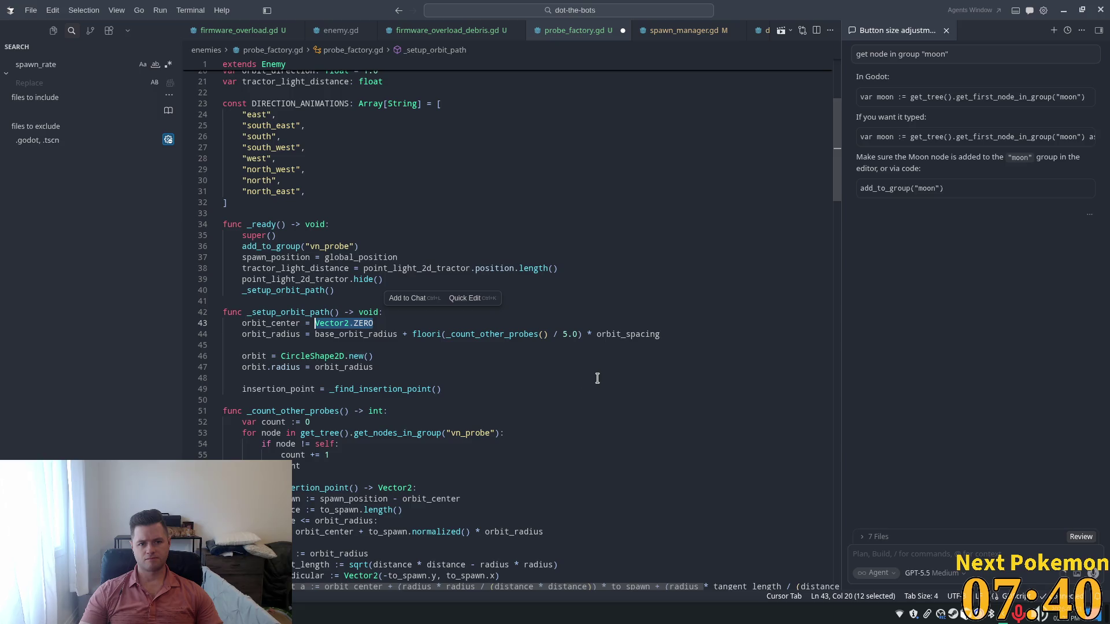
# Restore the "probe_factory" group name on line 53, then return to Godot.
pyautogui.scroll(5, 598, 378)
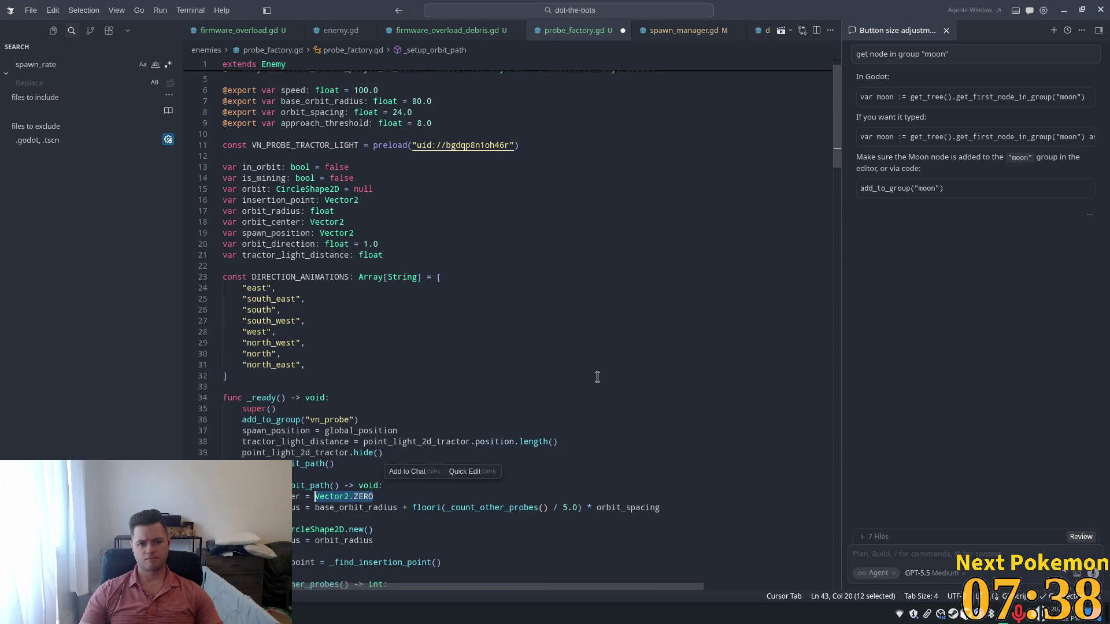
pyautogui.scroll(-5, 584, 385)
pyautogui.click(405, 368)
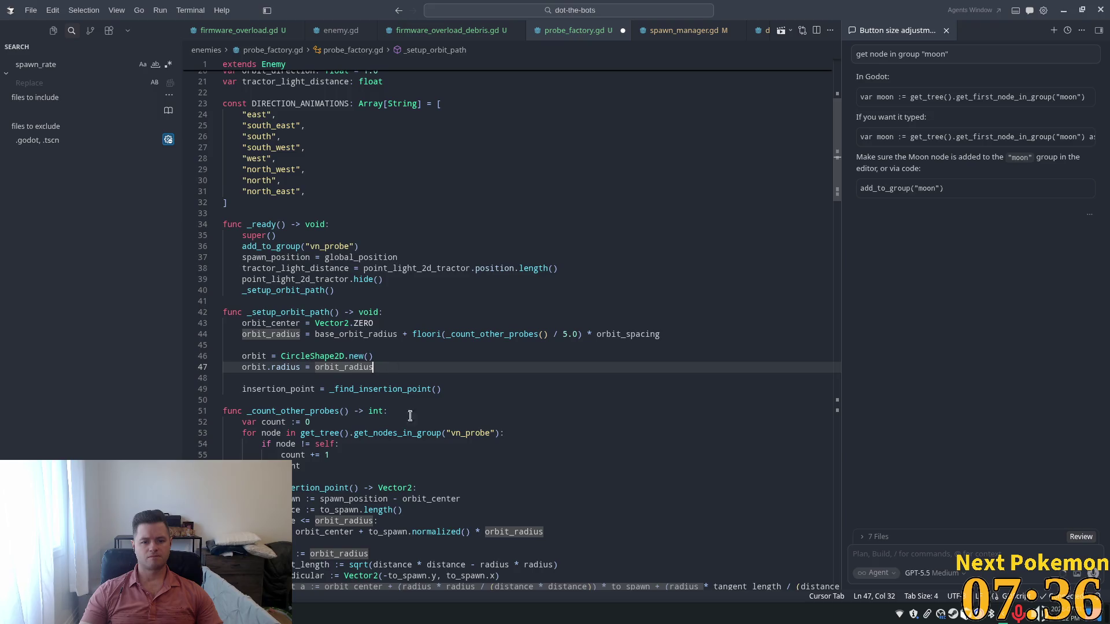
pyautogui.doubleClick(484, 437)
pyautogui.press('Tab')
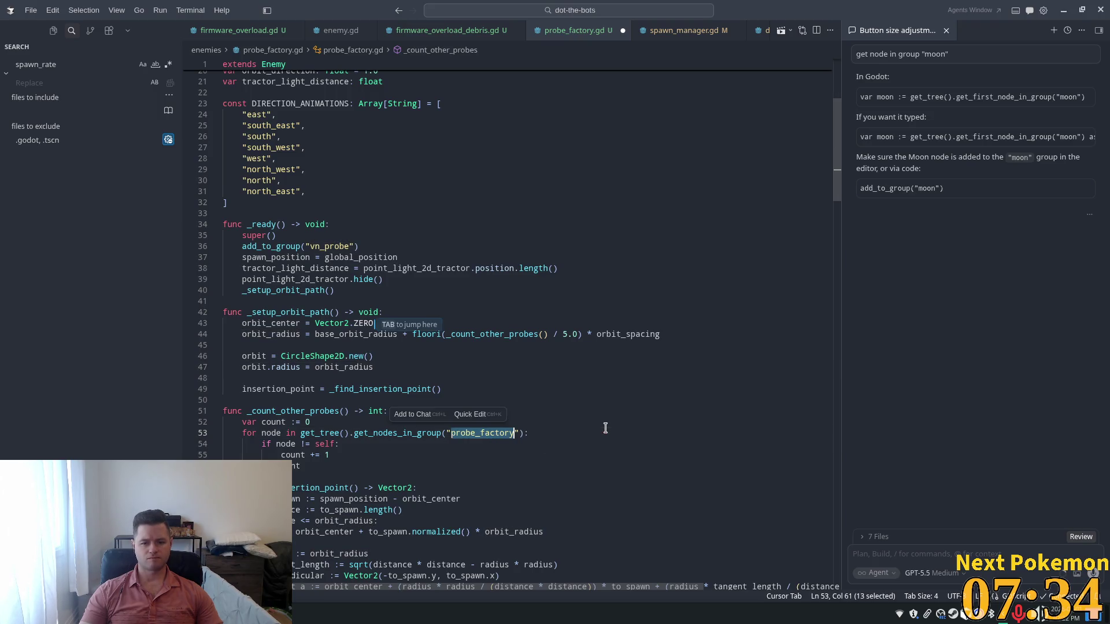
pyautogui.press('Tab')
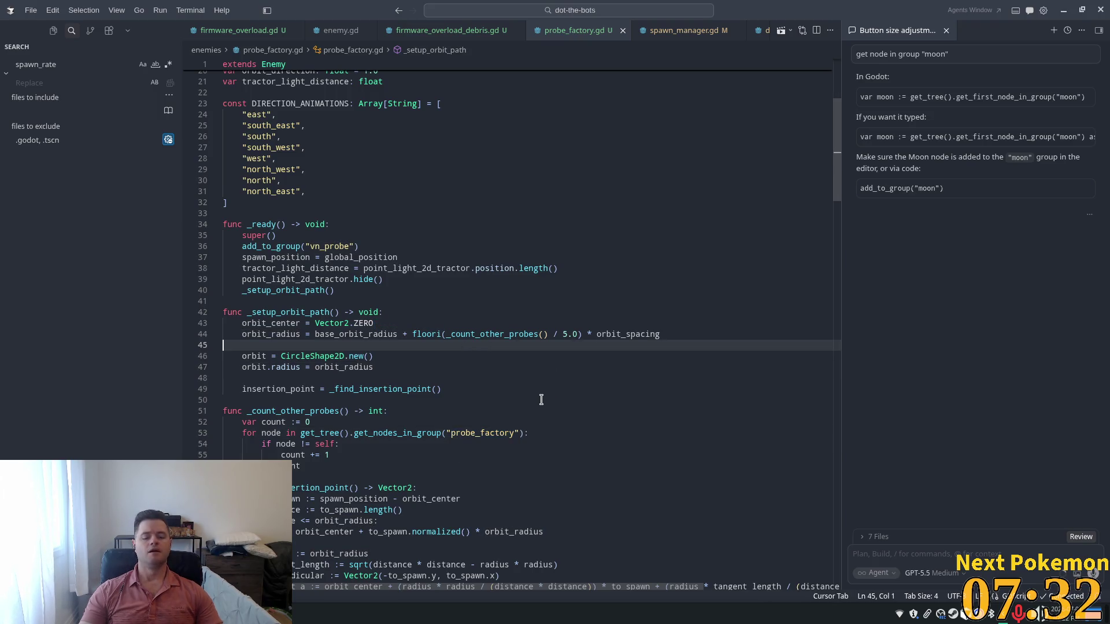
pyautogui.hotkey('alt', 'Tab')
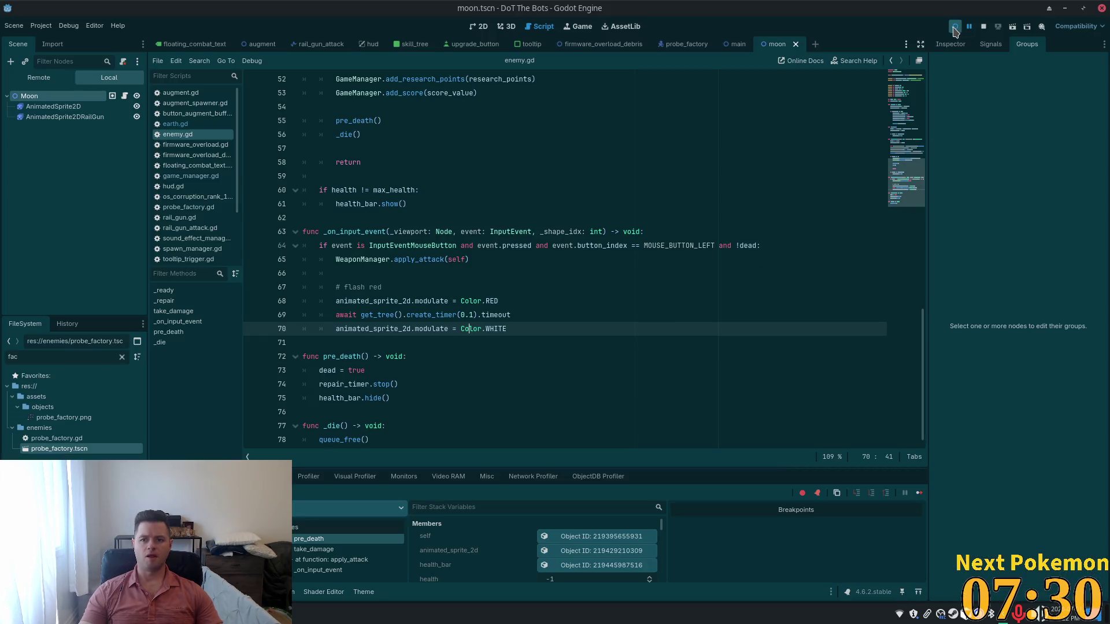
# Run the game again, shoot enemies orbiting the planet, then stop it with F8.
pyautogui.click(954, 29)
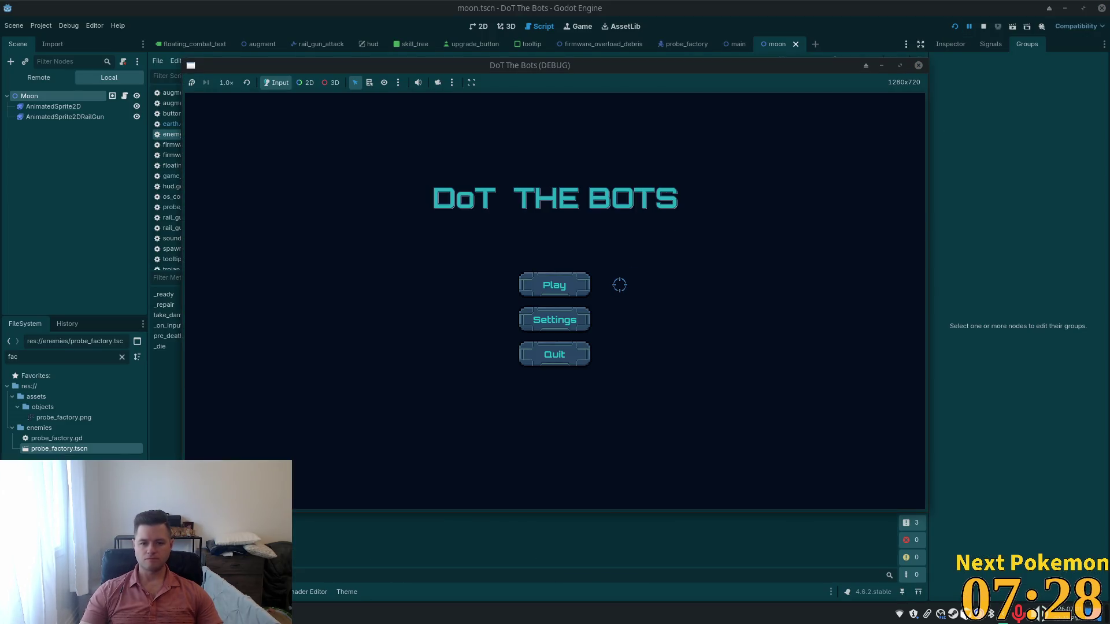
pyautogui.press('Return')
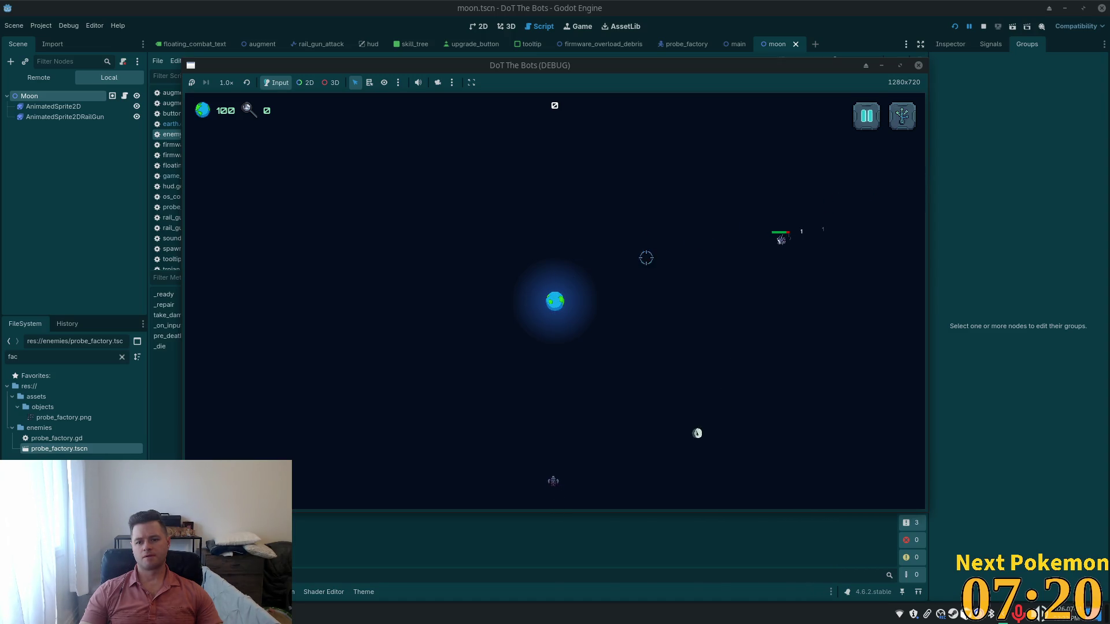
pyautogui.click(681, 280)
pyautogui.click(640, 298)
pyautogui.click(520, 289)
pyautogui.click(580, 274)
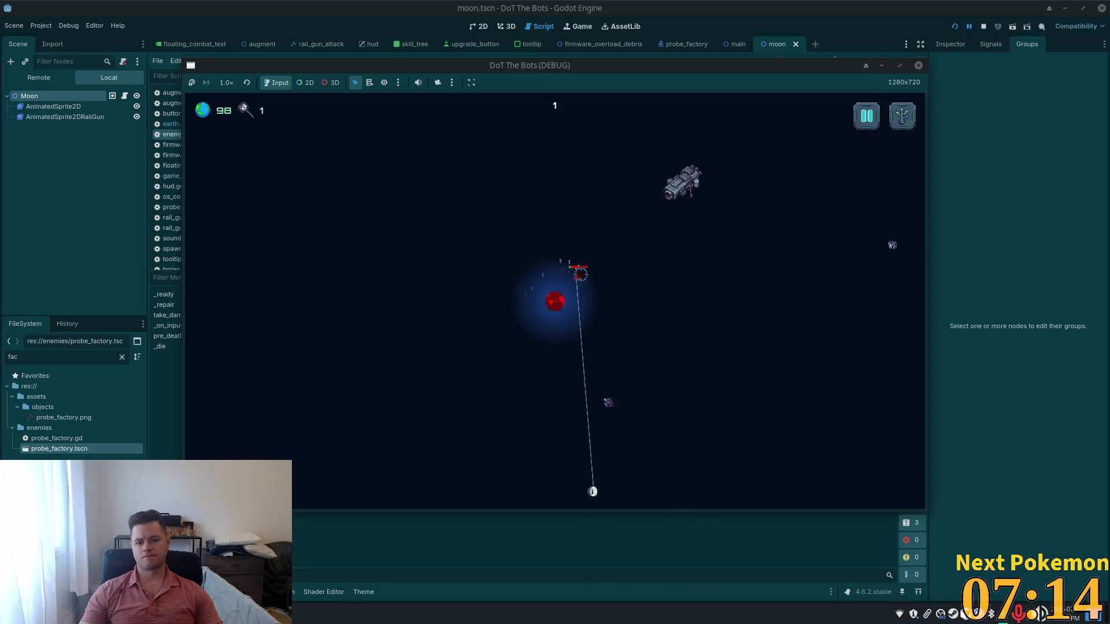
pyautogui.click(566, 354)
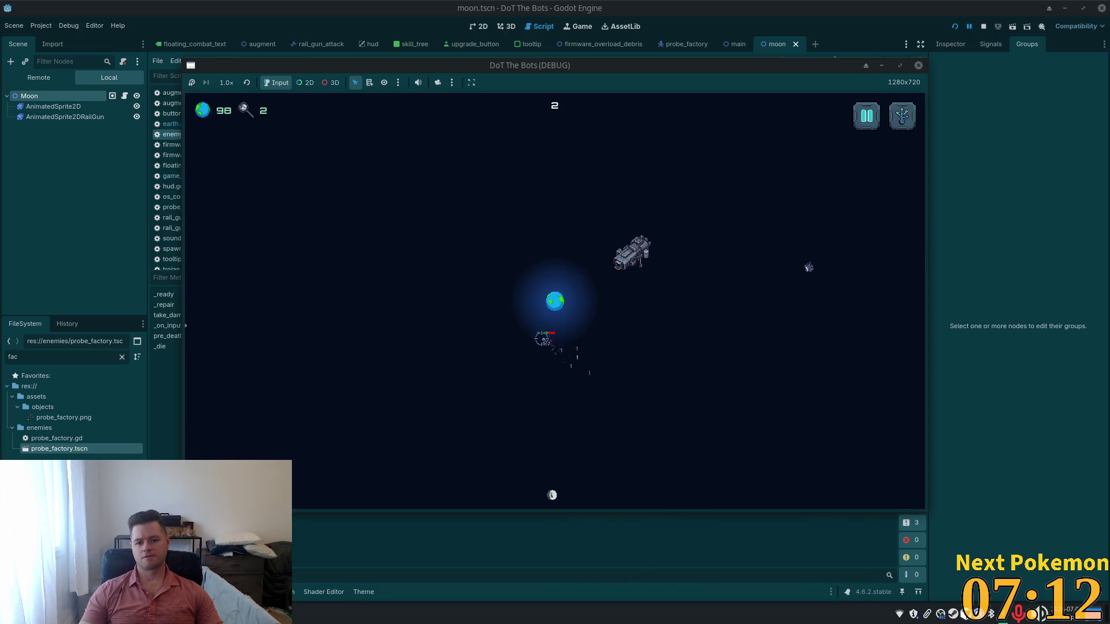
pyautogui.click(541, 333)
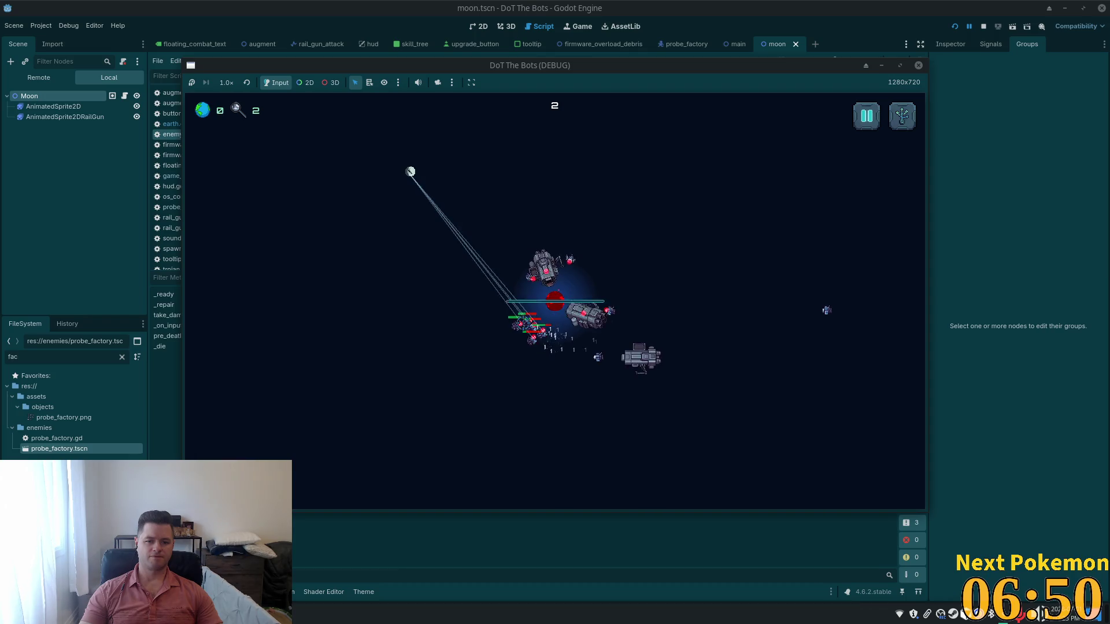
pyautogui.press('F8')
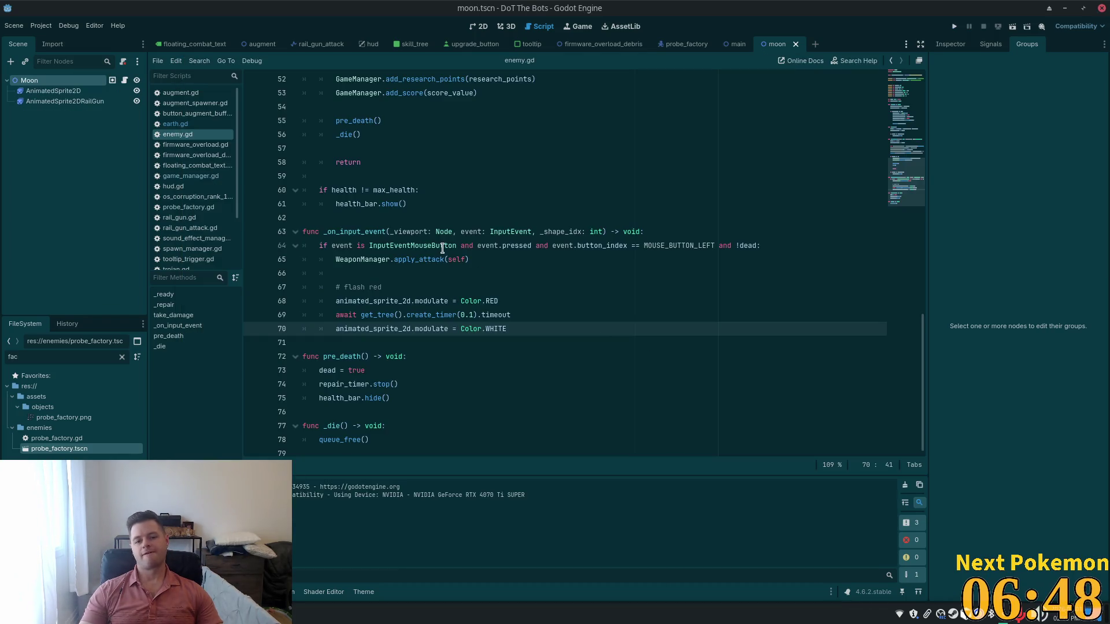
pyautogui.scroll(7, 497, 197)
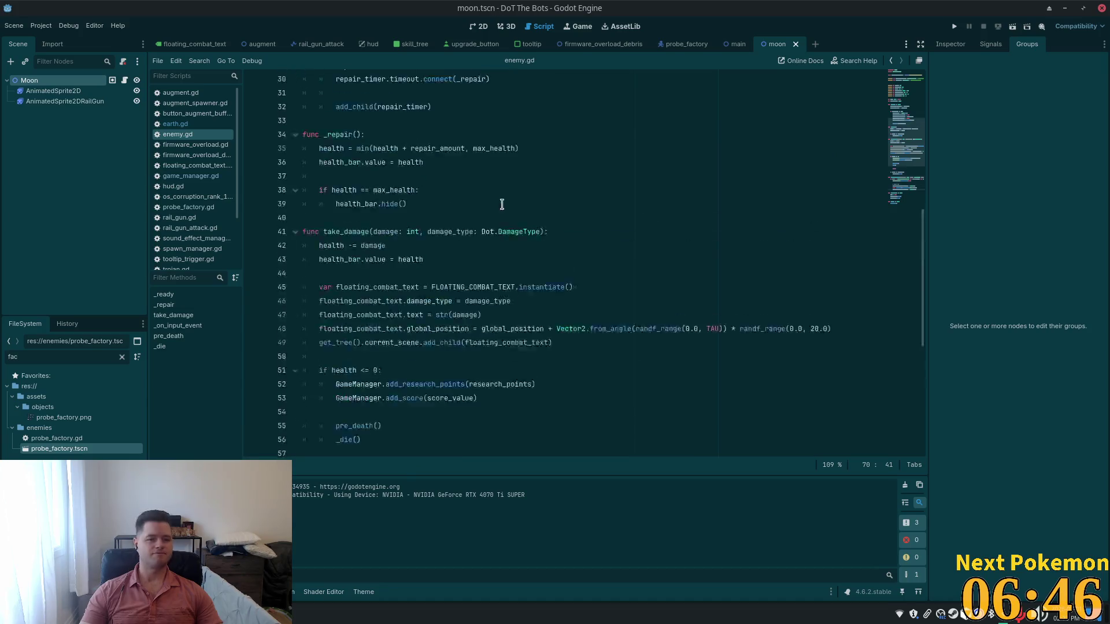
# In Cursor, change line 7's base_orbit_radius from 80.0 to 160.0, then return to Godot.
pyautogui.hotkey('alt', 'Tab')
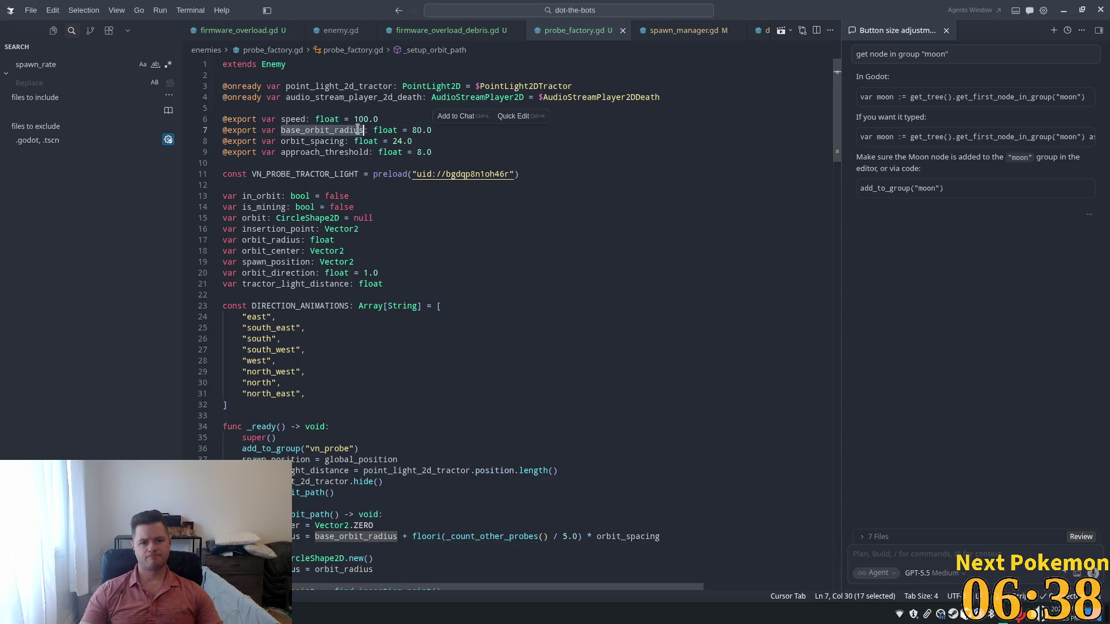
pyautogui.click(411, 131)
pyautogui.doubleClick(411, 130)
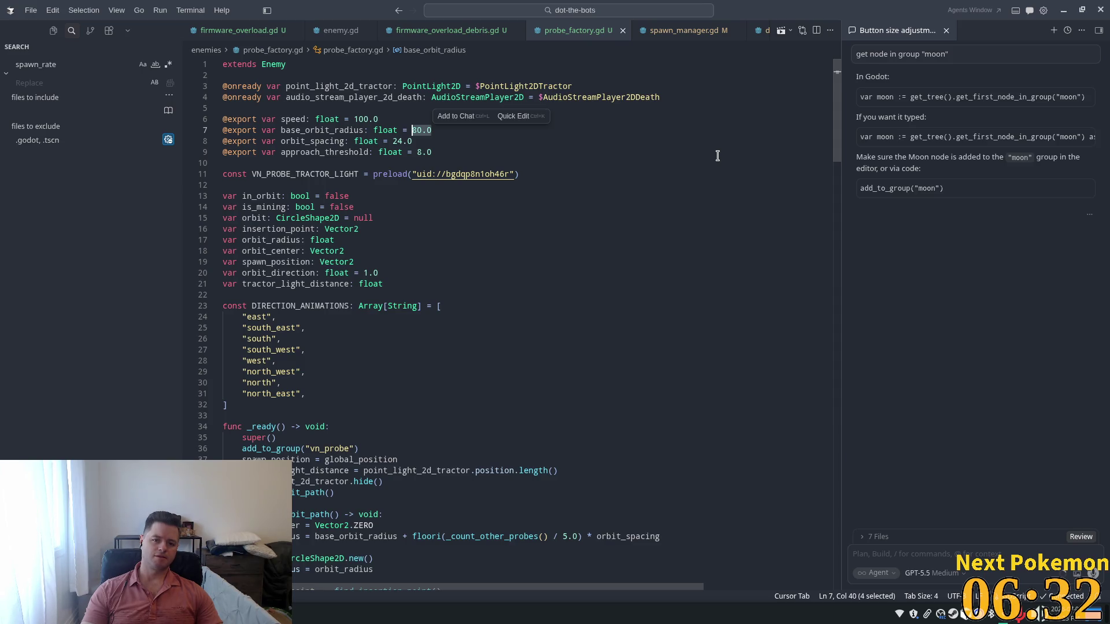
pyautogui.write('160')
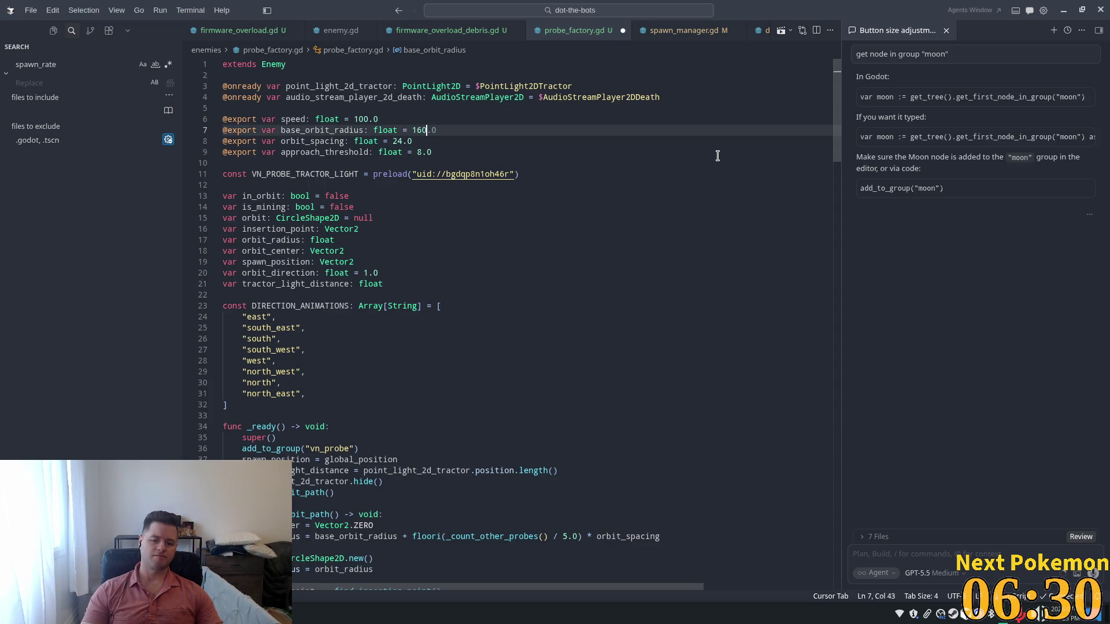
pyautogui.press('Tab')
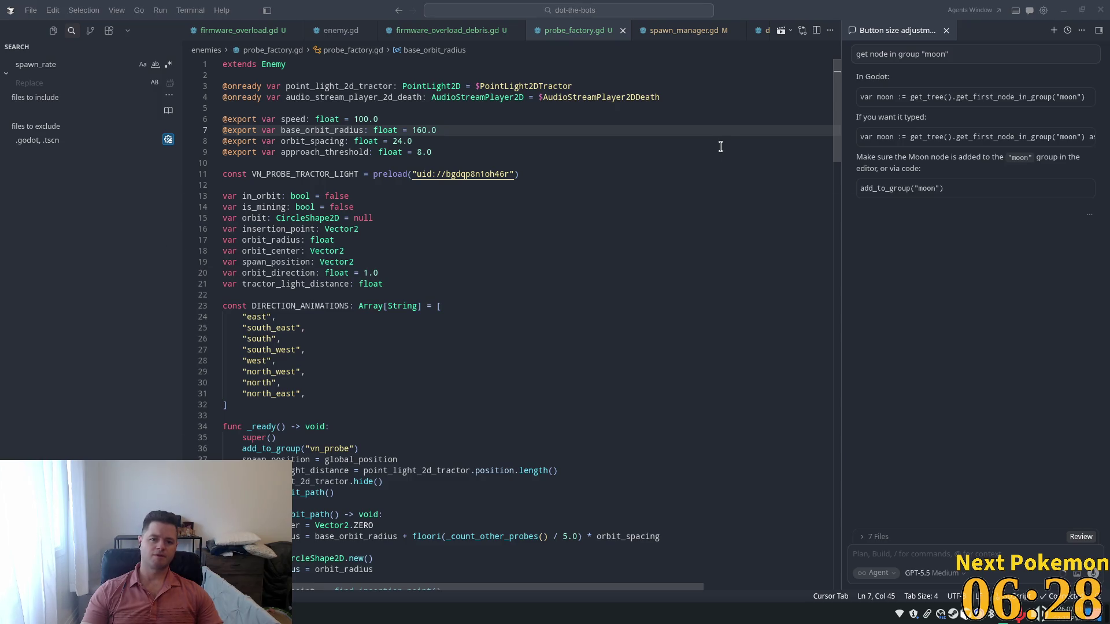
pyautogui.hotkey('alt', 'Tab')
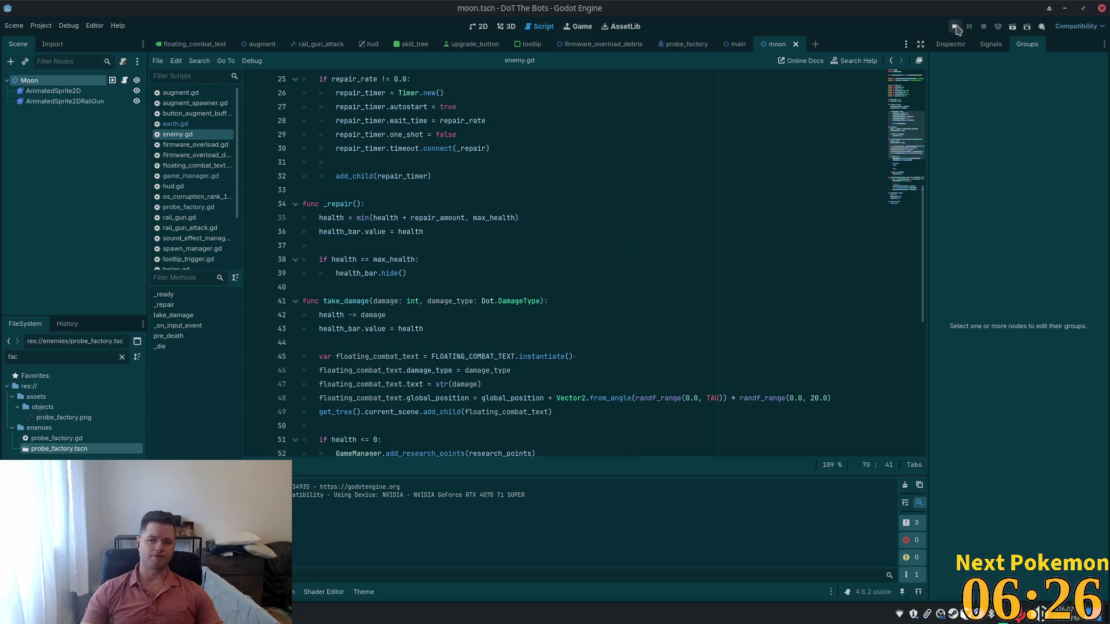
# Run the project, start a game, maximize its window, and shoot an enemy to hit pre_death.
pyautogui.click(955, 27)
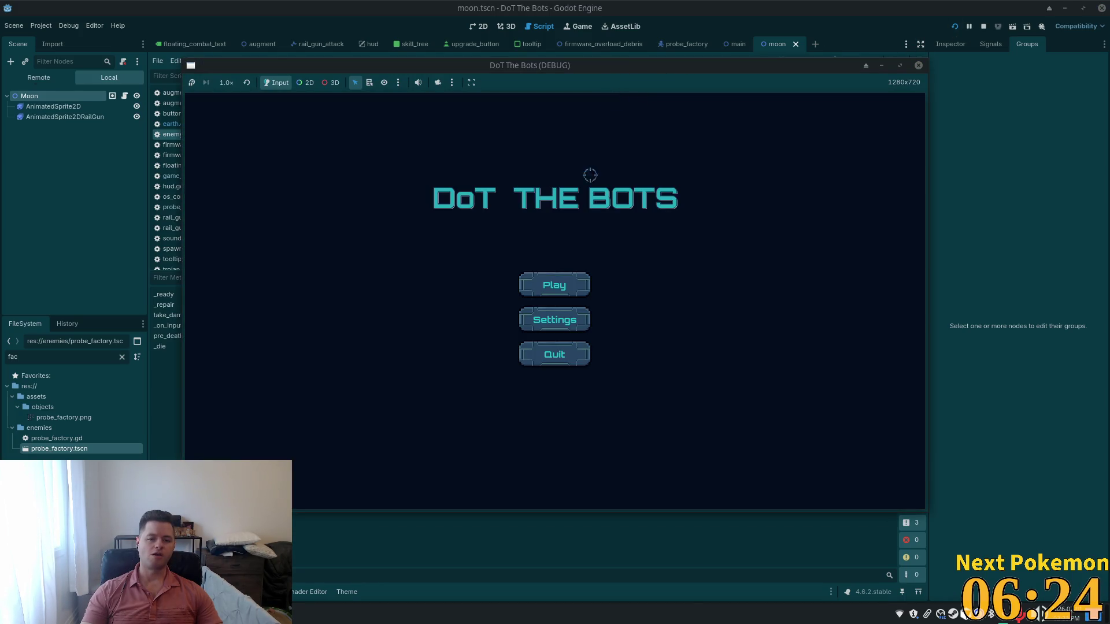
pyautogui.click(561, 290)
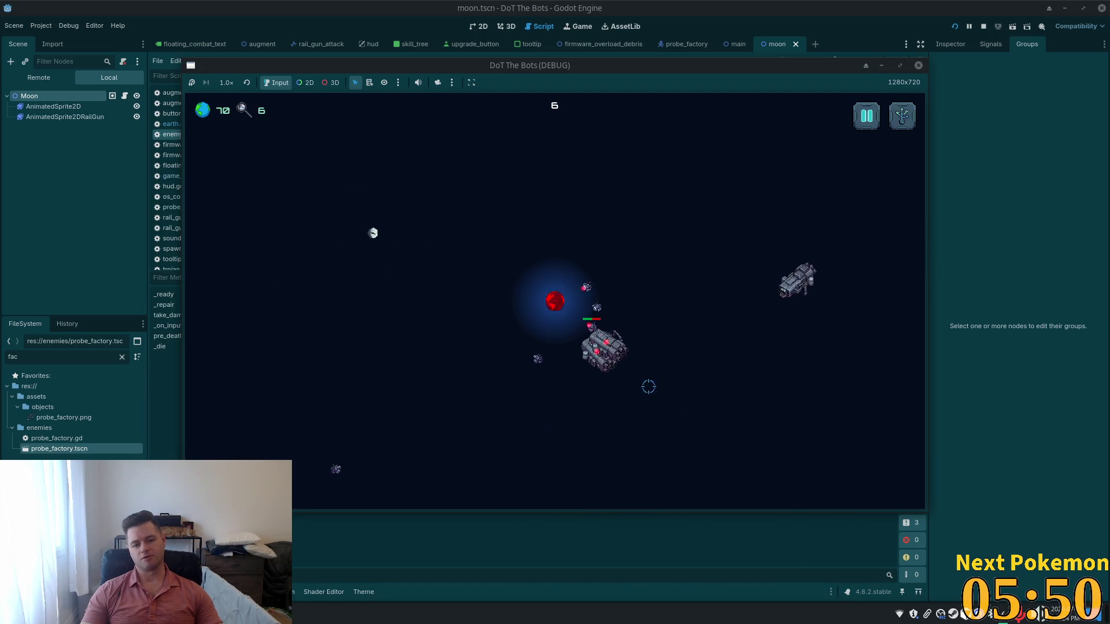
pyautogui.doubleClick(599, 66)
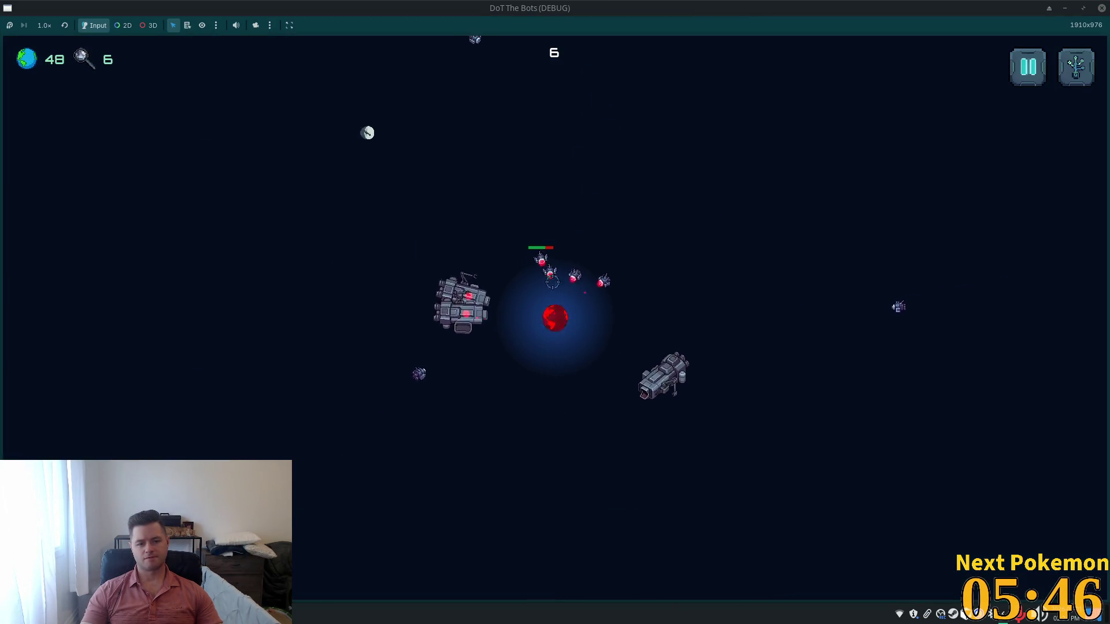
pyautogui.click(598, 322)
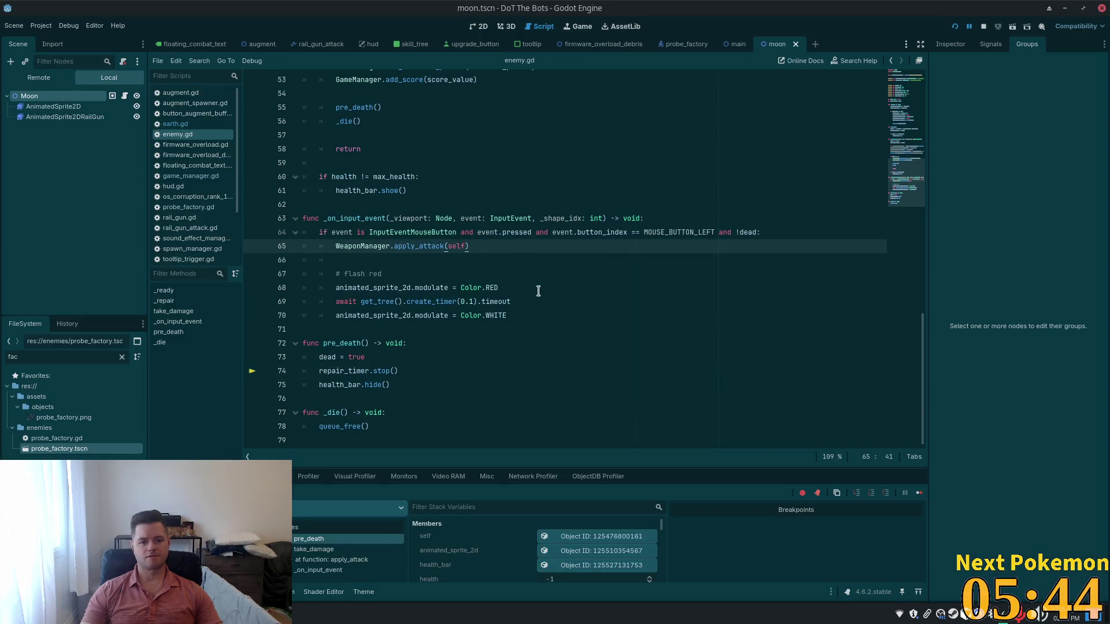
# Scroll enemy.gd to the top and open probe_factory.tscn via a 'probe_f' file search.
pyautogui.click(379, 371)
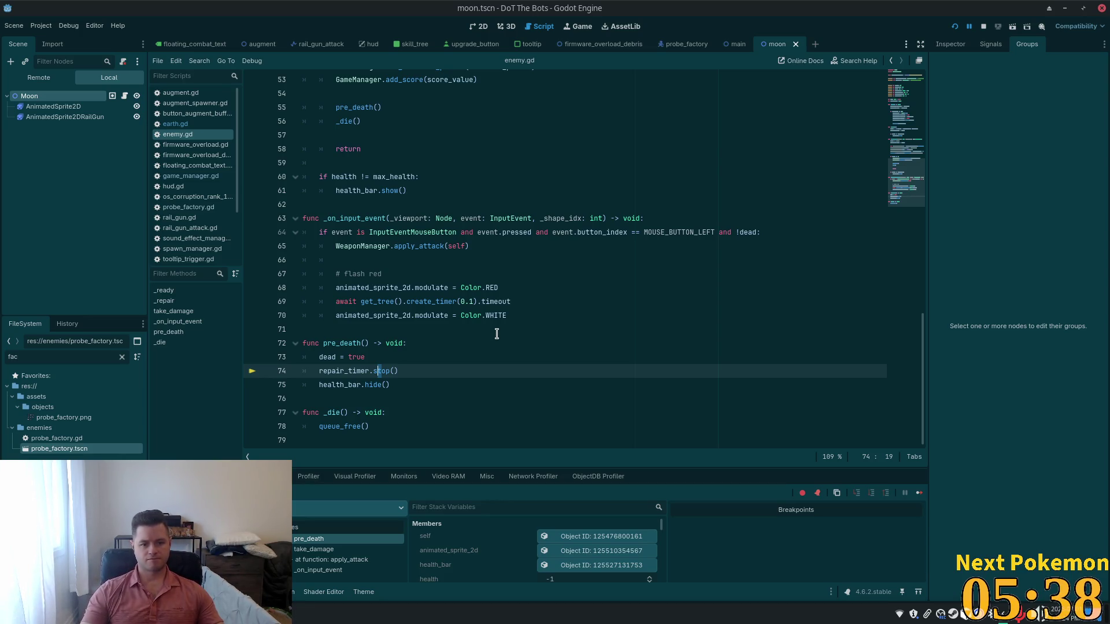
pyautogui.scroll(6, 776, 313)
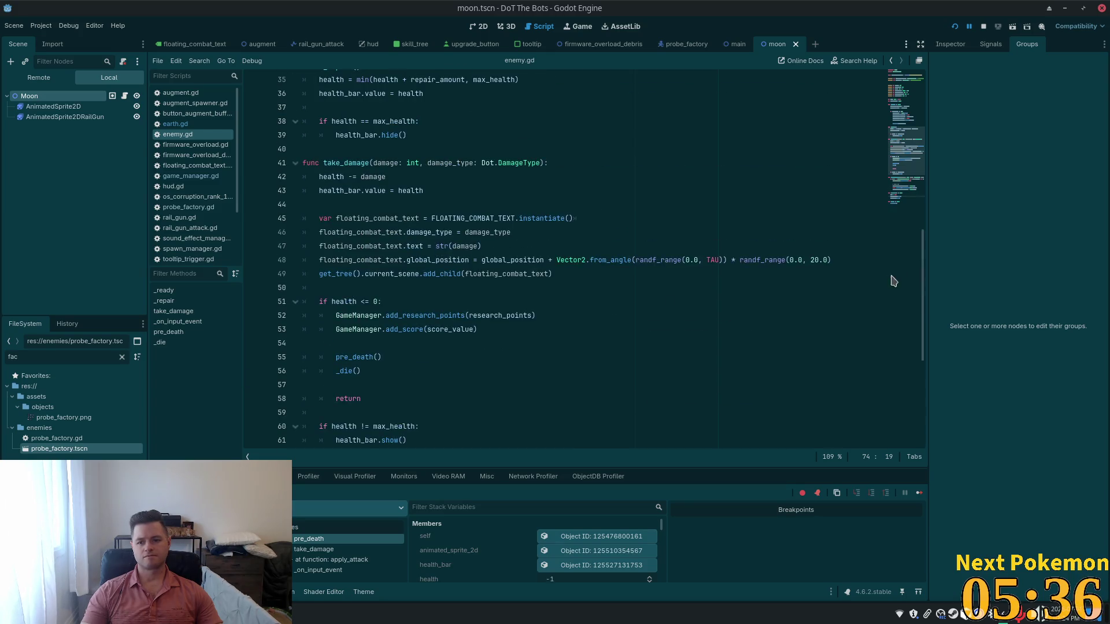
pyautogui.moveTo(922, 278); pyautogui.dragTo(922, 115)
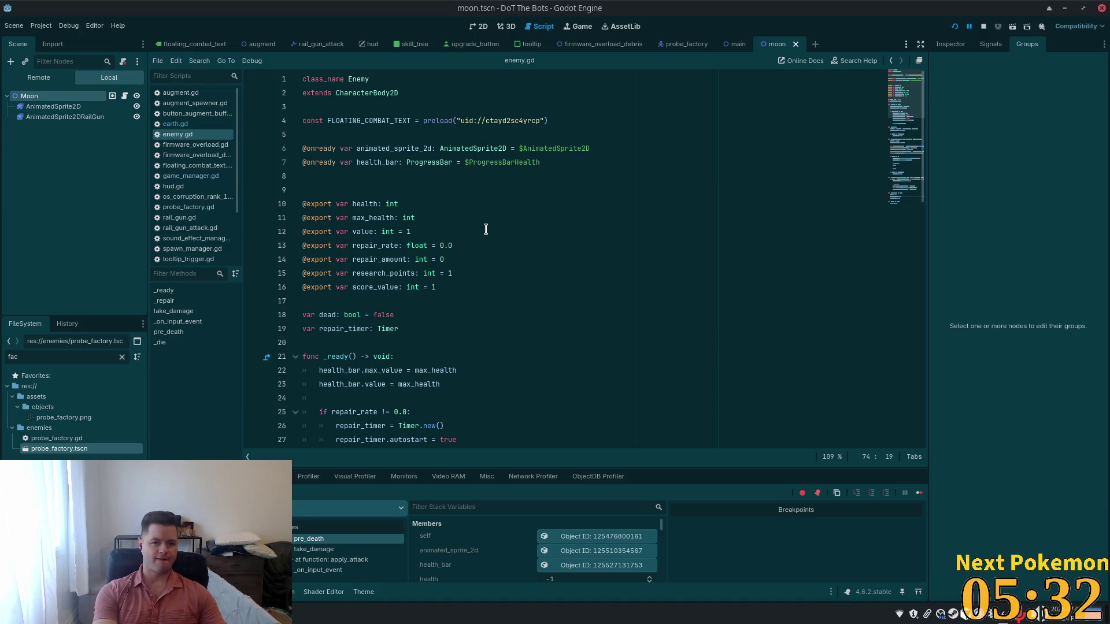
pyautogui.hotkey('shift', 'alt', 'o')
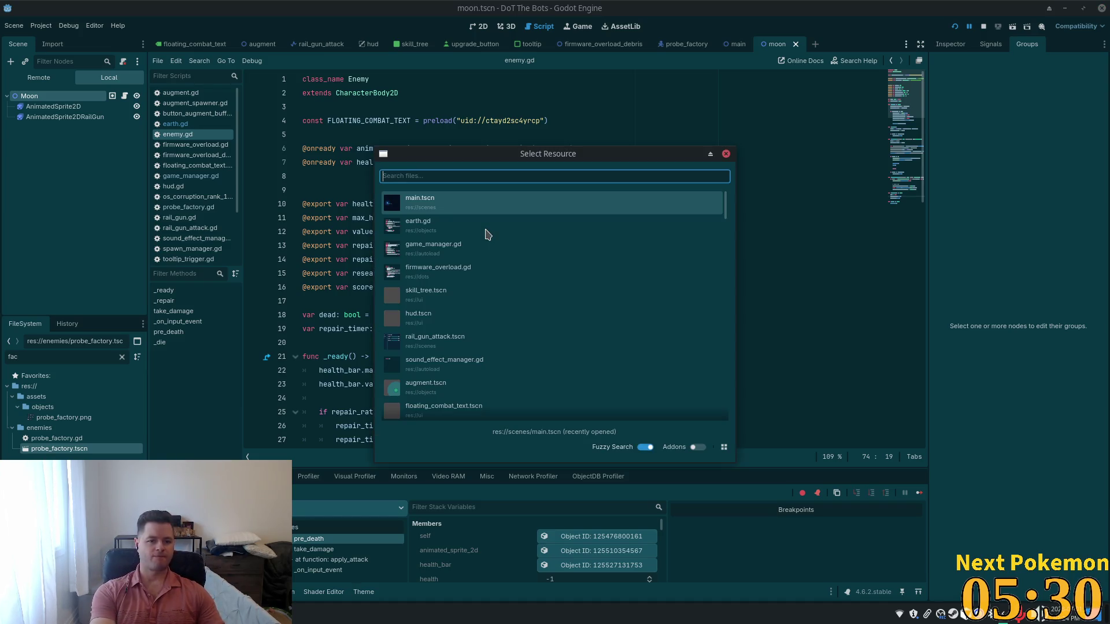
pyautogui.write('prob')
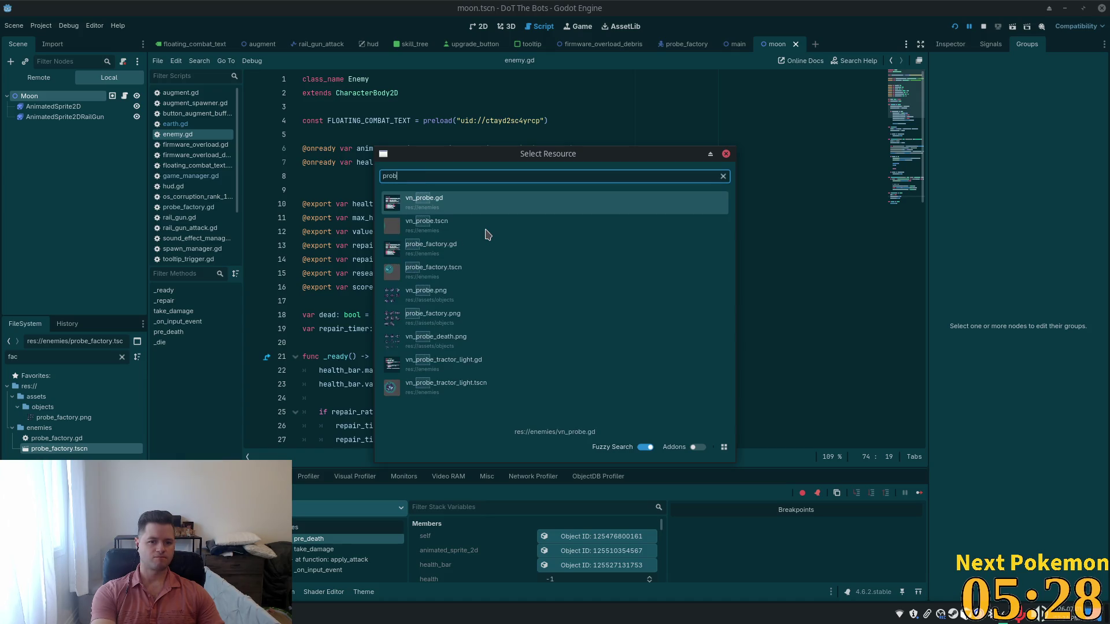
pyautogui.write('e_fav')
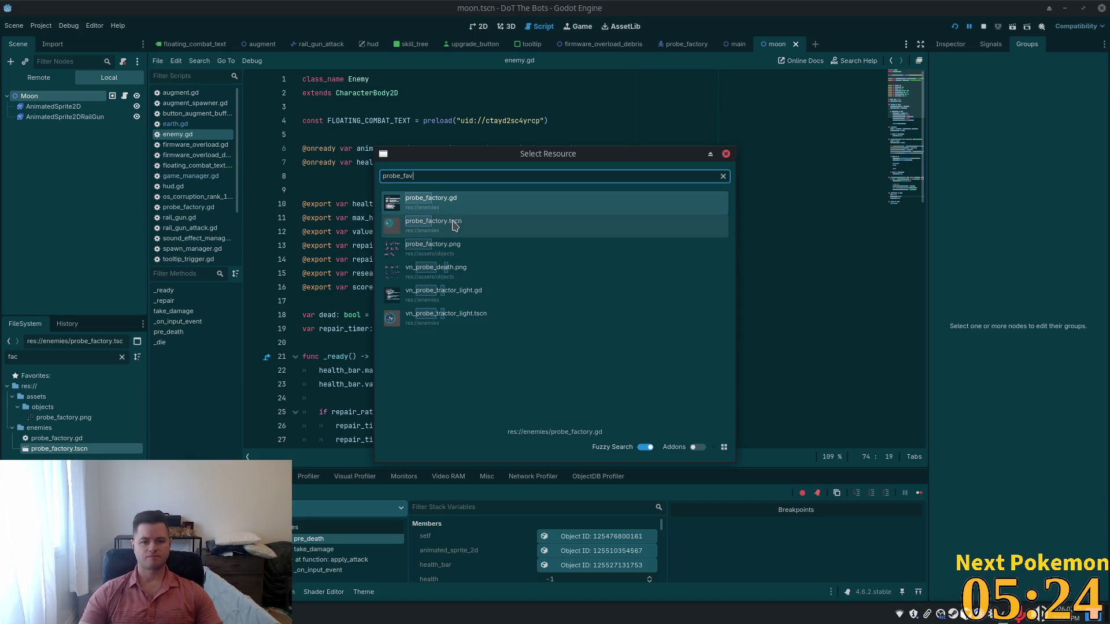
pyautogui.click(493, 226)
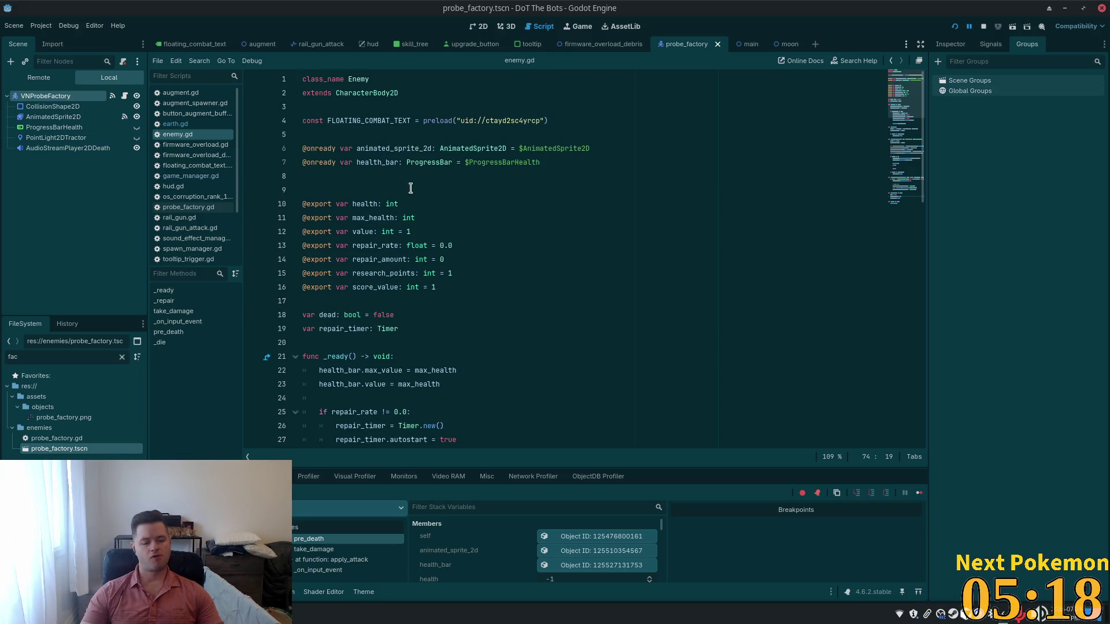
# Check where repair_amount and repair_rate are declared and used, then select the VNProbeFactory root node.
pyautogui.doubleClick(369, 256)
pyautogui.doubleClick(370, 245)
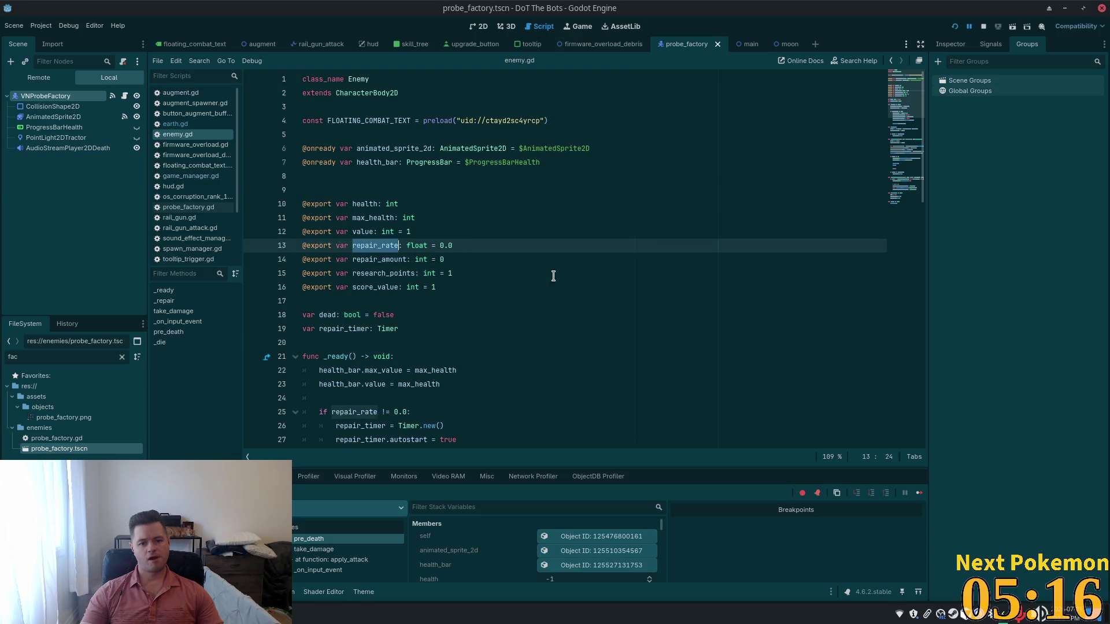
pyautogui.scroll(-4, 567, 280)
pyautogui.doubleClick(354, 246)
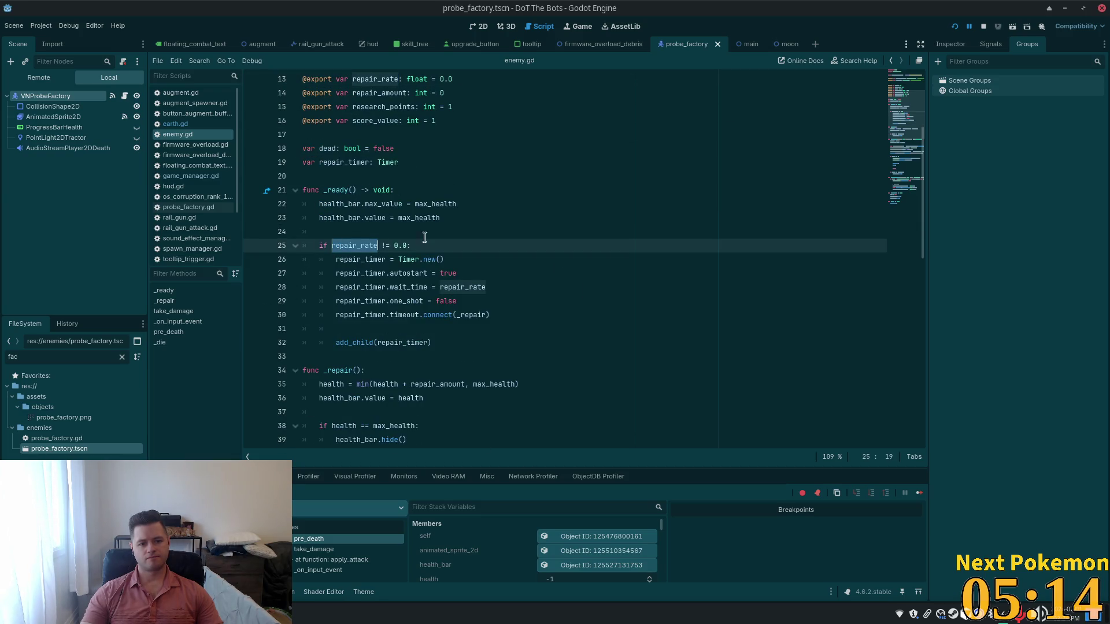
pyautogui.scroll(4, 370, 260)
pyautogui.click(53, 117)
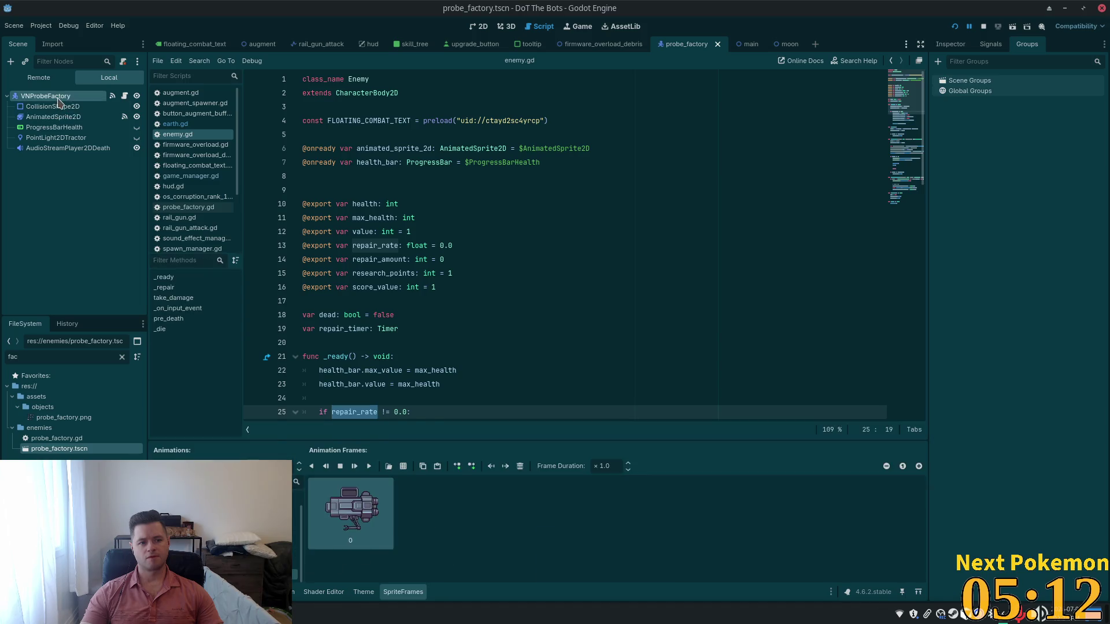
# Set the VNProbeFactory Repair Rate to 3.0 and save the probe_factory scene.
pyautogui.click(45, 96)
pyautogui.click(955, 47)
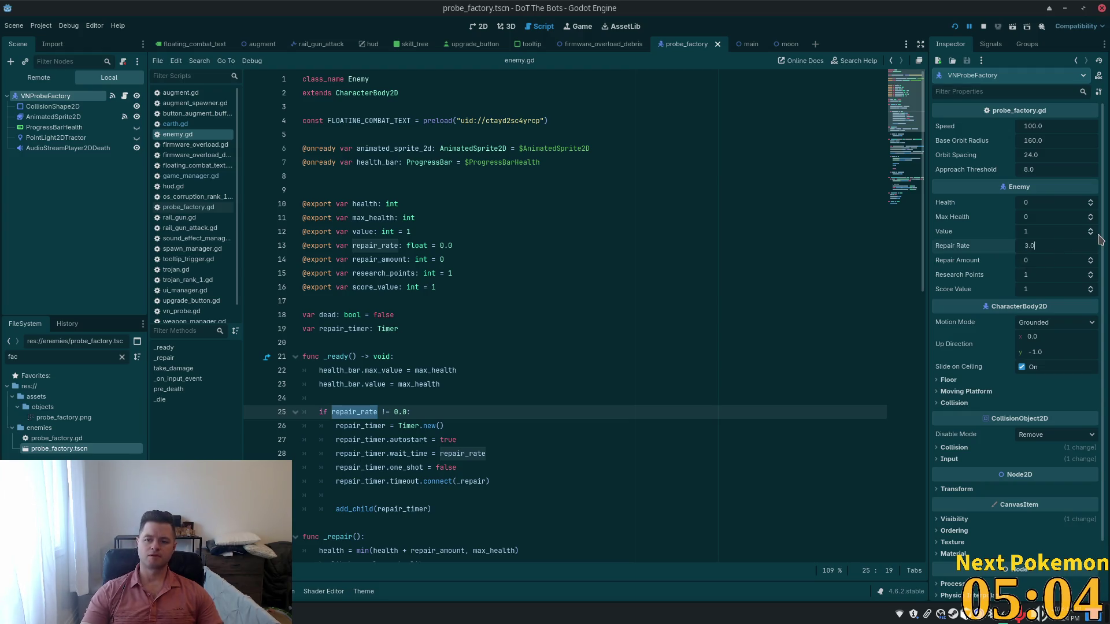
pyautogui.press('Tab')
pyautogui.hotkey('ctrl', 's')
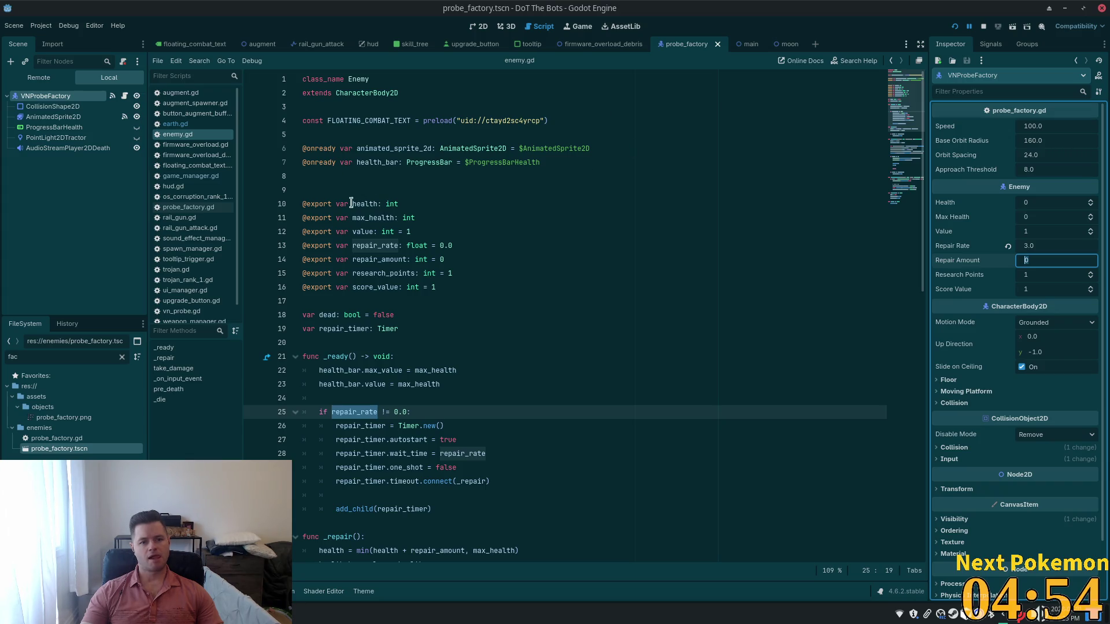
# Set base_orbit_radius to 240.0 in probe_factory.gd, then save and run the project with F5.
pyautogui.moveTo(421, 258)
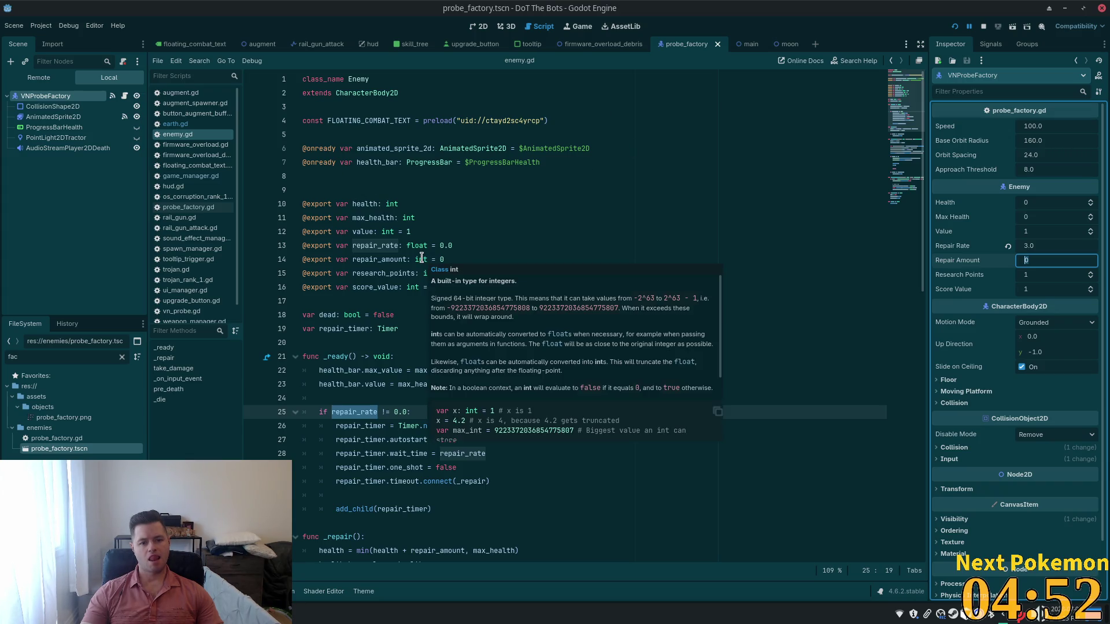
pyautogui.click(124, 96)
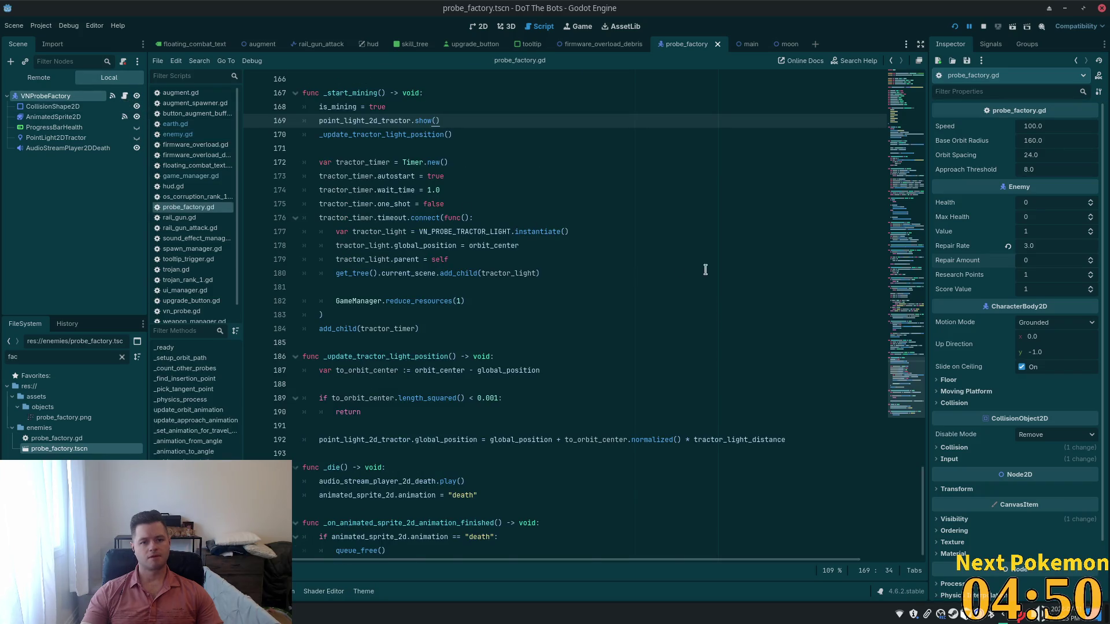
pyautogui.scroll(20, 706, 269)
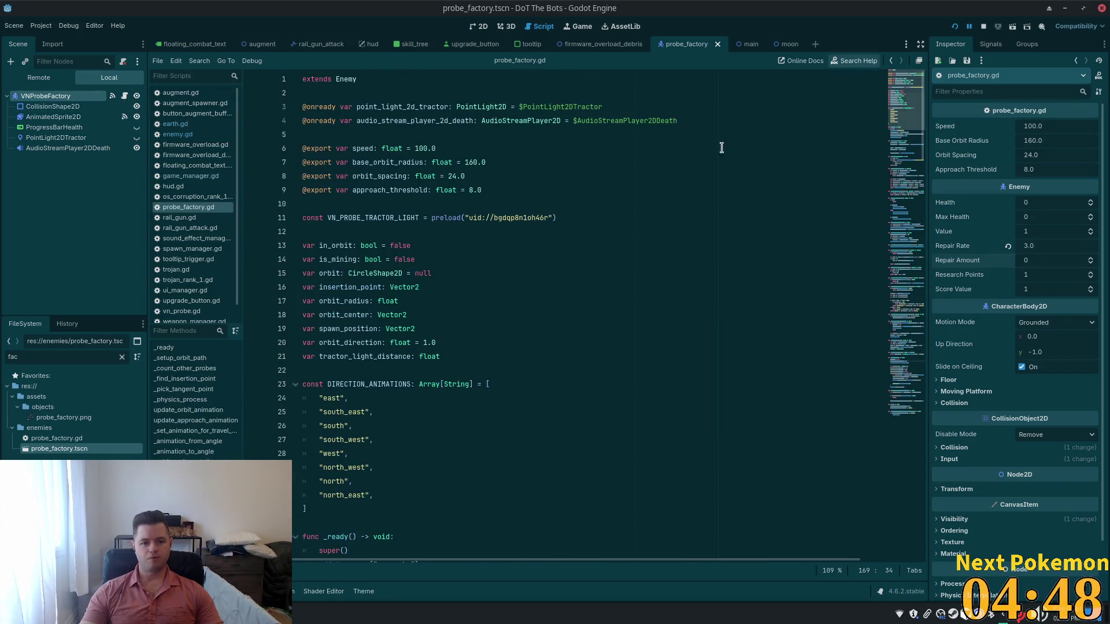
pyautogui.click(421, 149)
pyautogui.click(486, 163)
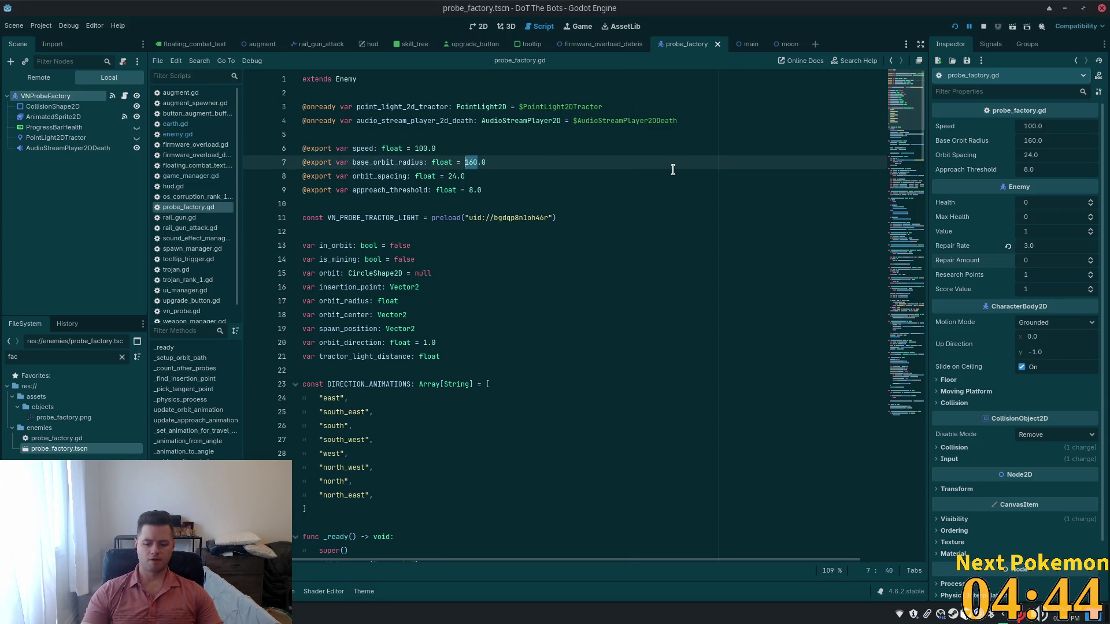
pyautogui.press('F5')
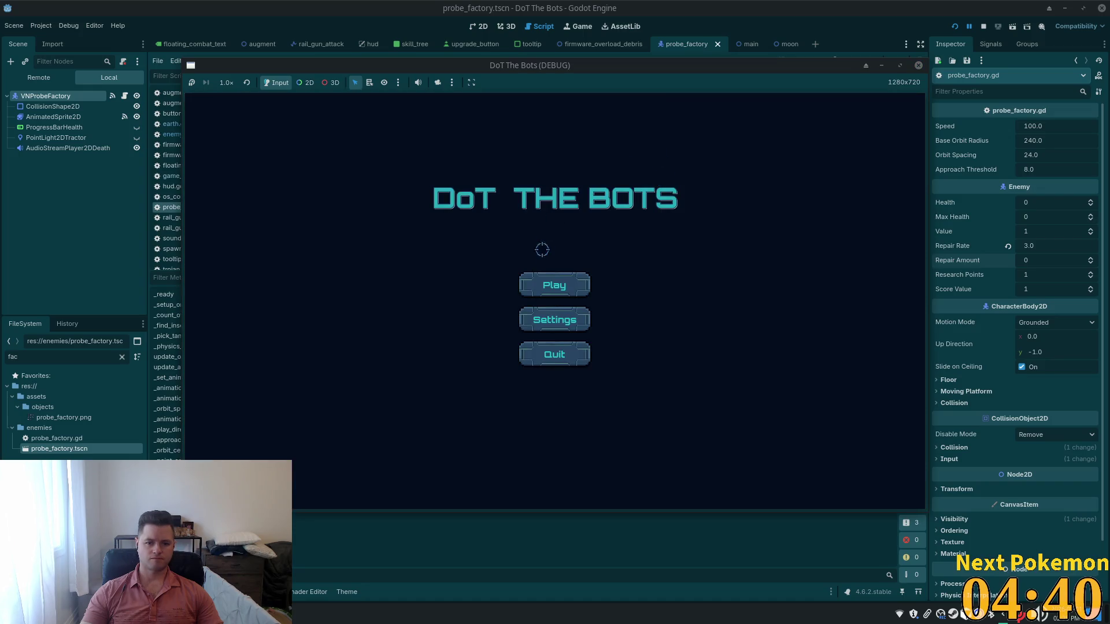
# Start a round from the DoT The Bots title screen and watch the probes orbit Earth.
pyautogui.click(548, 285)
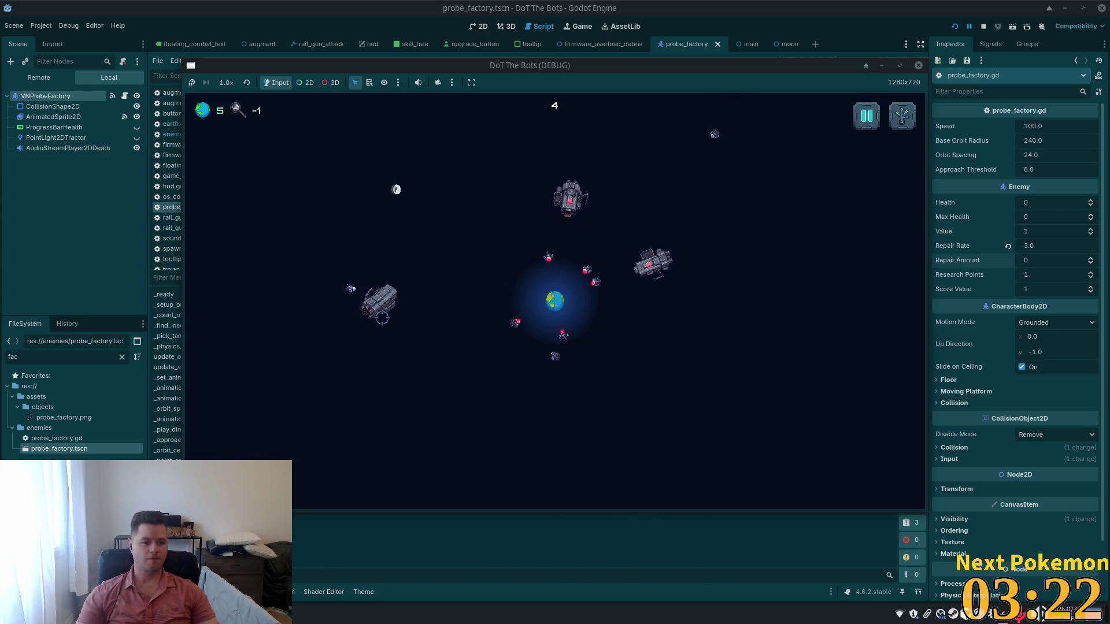
pyautogui.hotkey('alt', 'Tab')
# Scroll through probe_factory.gd down to _physics_process to review the probe movement code.
pyautogui.click(340, 162)
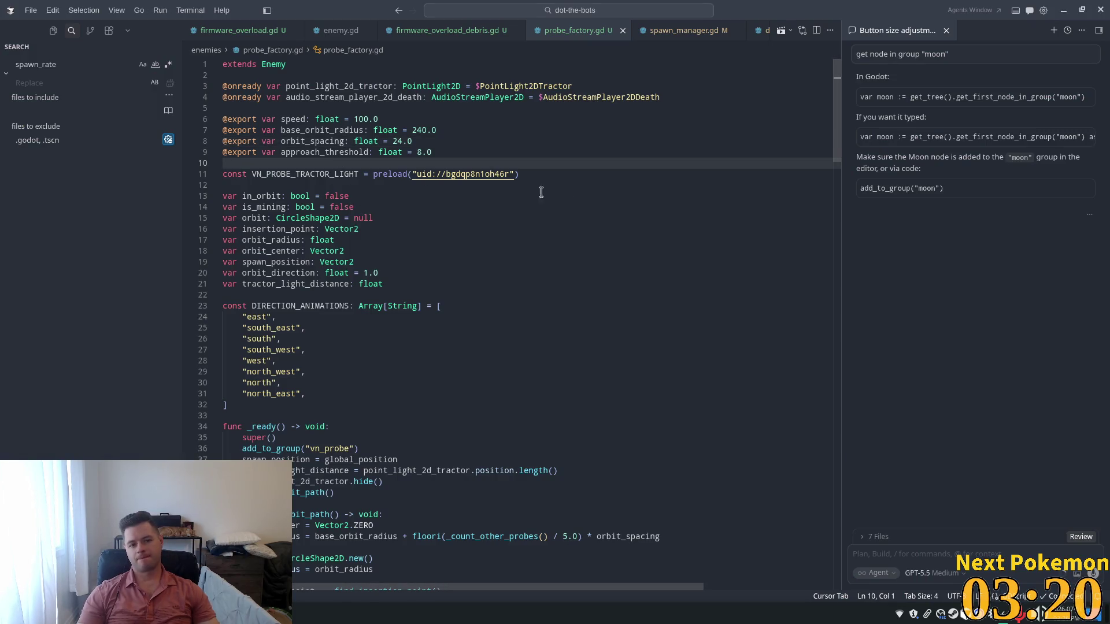
pyautogui.scroll(-4, 405, 179)
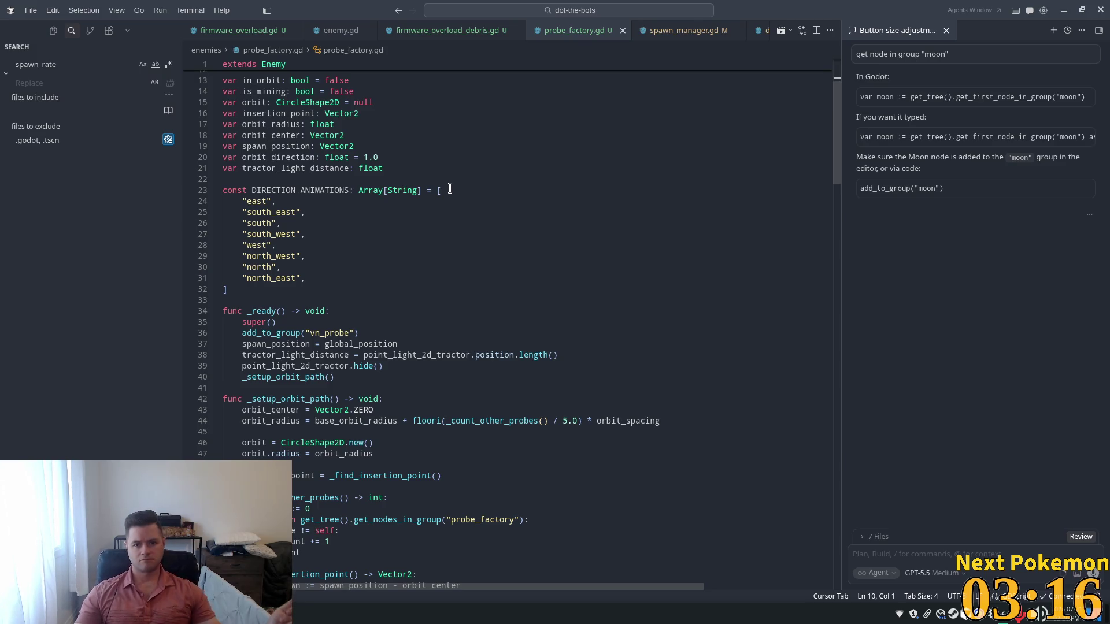
pyautogui.scroll(-5, 523, 242)
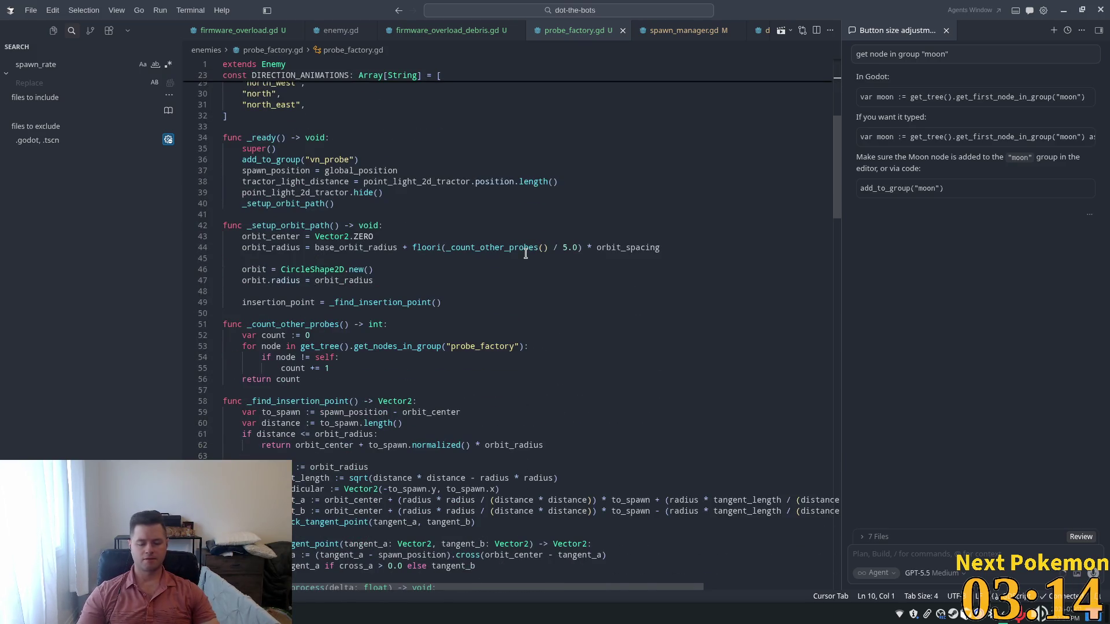
pyautogui.scroll(-10, 523, 254)
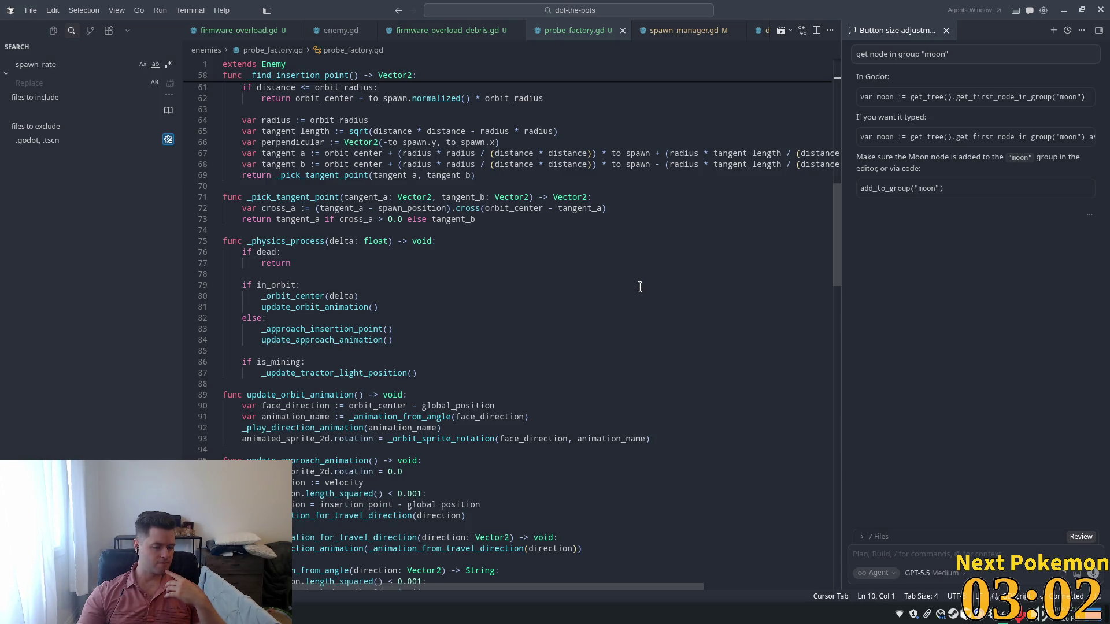
pyautogui.click(599, 272)
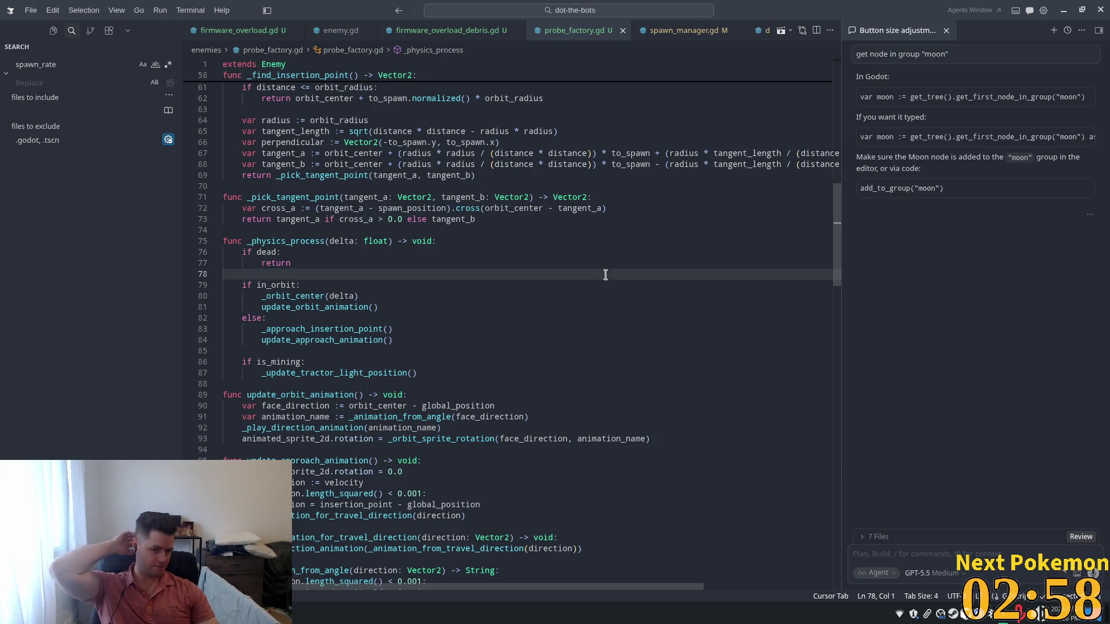
pyautogui.hotkey('alt', 'Tab')
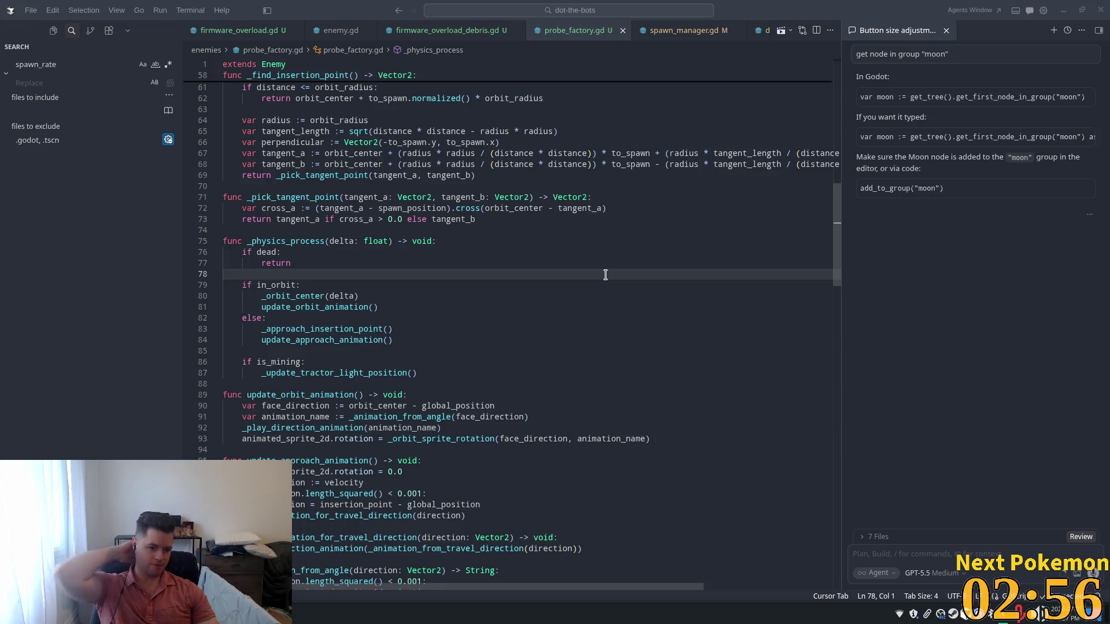
pyautogui.hotkey('alt', 'Tab')
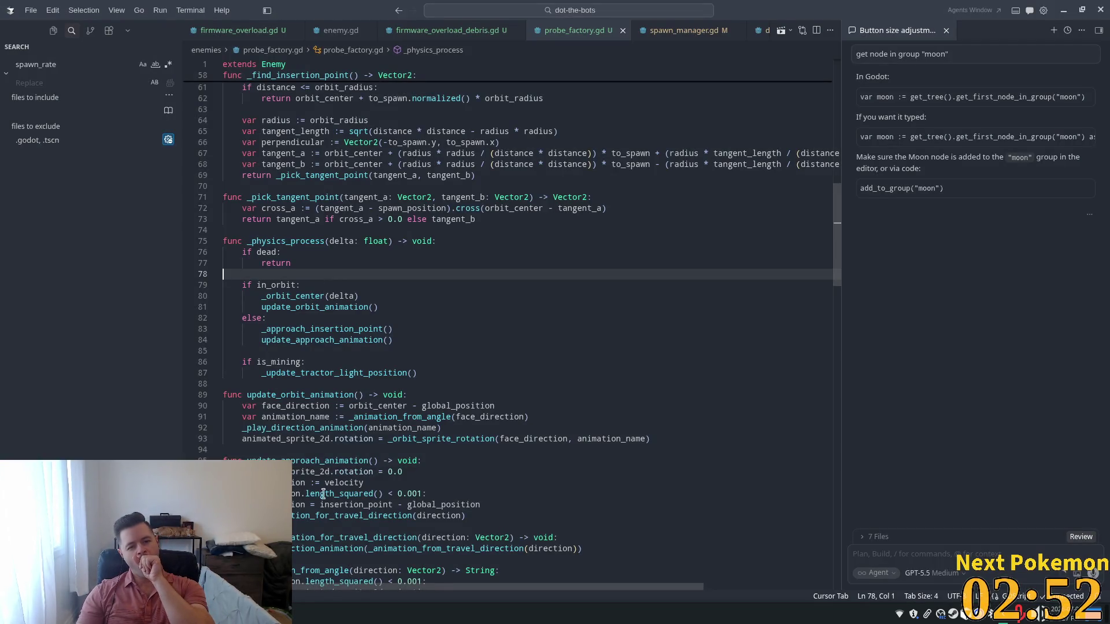
pyautogui.moveTo(351, 491)
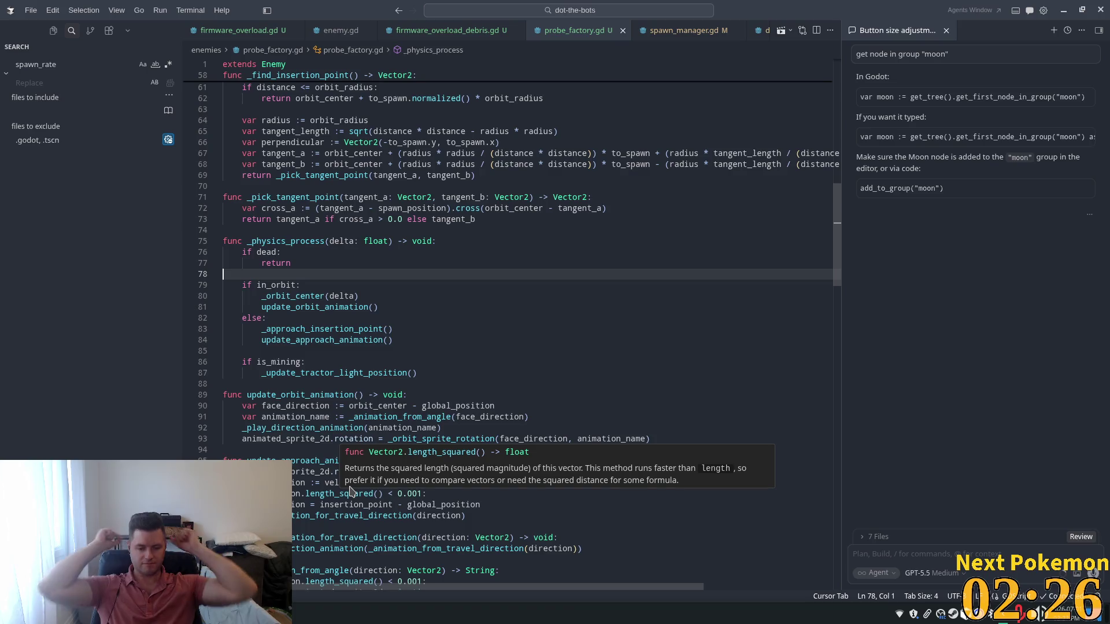
# Change the exported speed value from 100.0 to 50.0.
pyautogui.scroll(8, 354, 337)
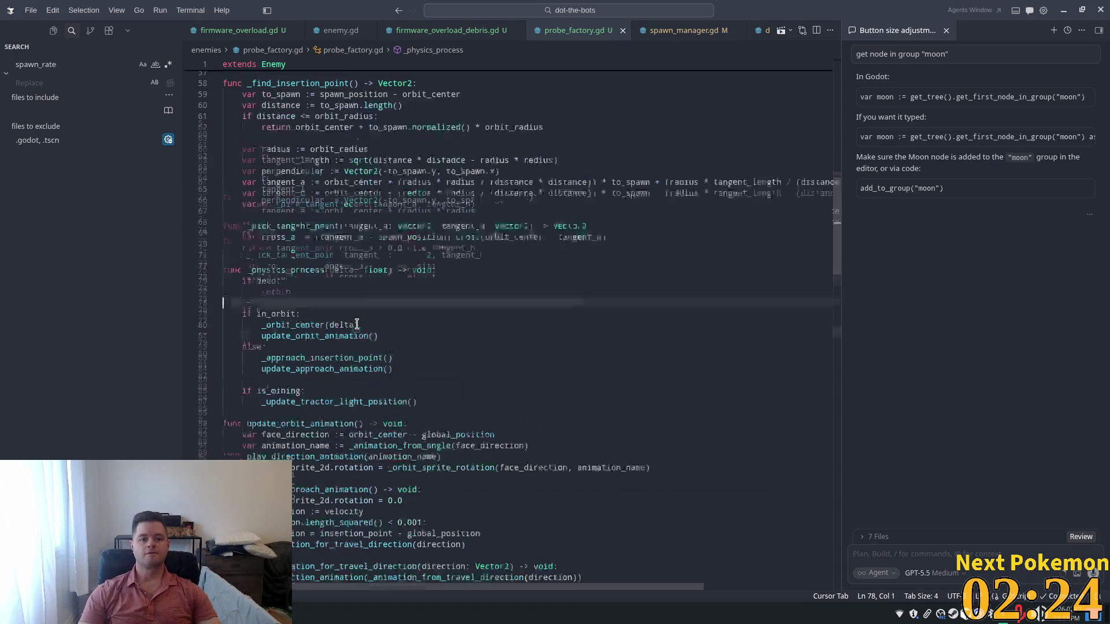
pyautogui.scroll(2, 354, 337)
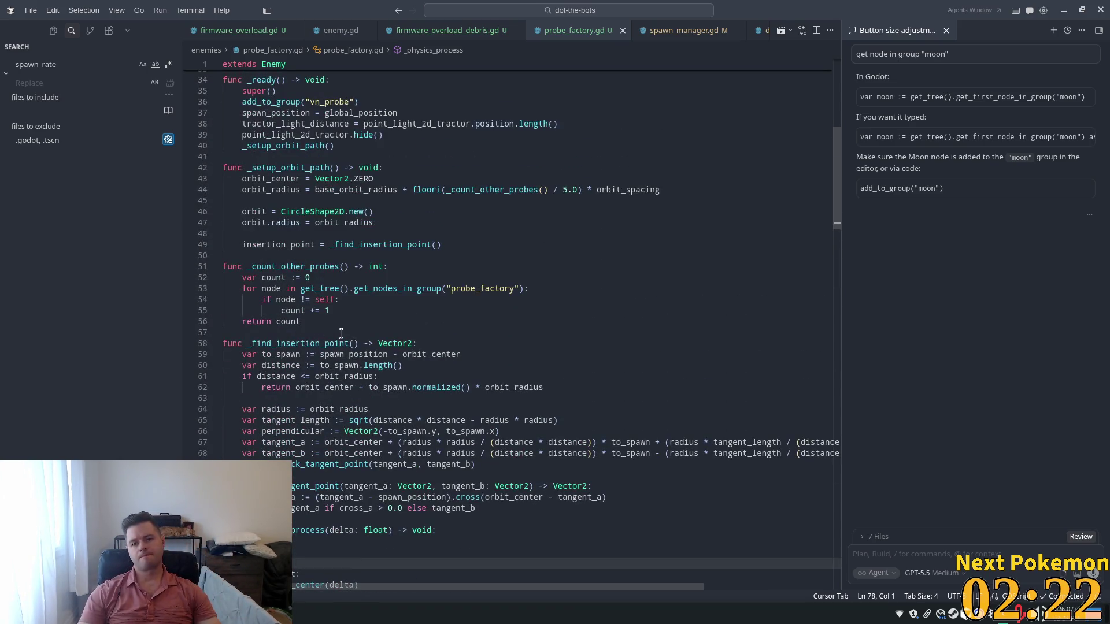
pyautogui.scroll(10, 454, 338)
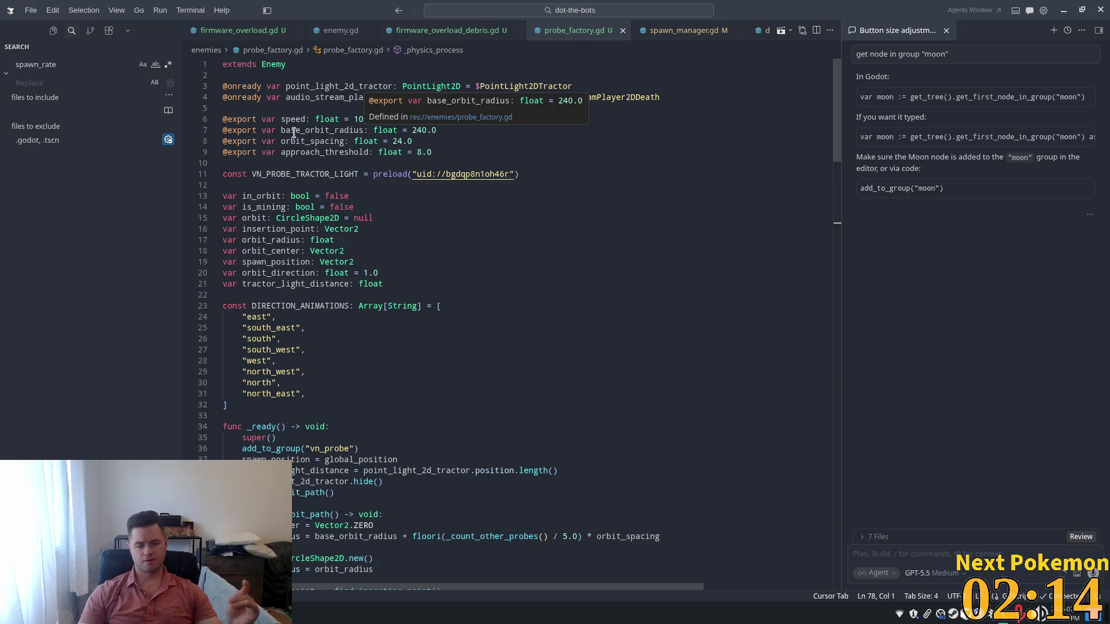
pyautogui.moveTo(353, 119)
pyautogui.mouseDown()
pyautogui.moveTo(373, 119)
pyautogui.moveTo(354, 119)
pyautogui.mouseUp()
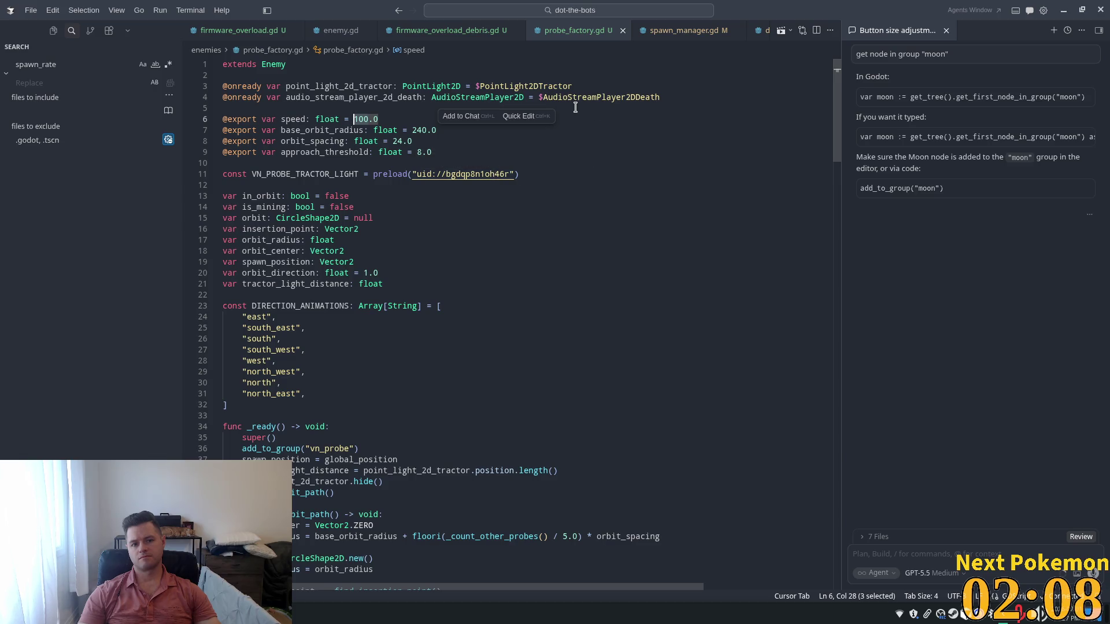
pyautogui.write('50')
pyautogui.click(451, 86)
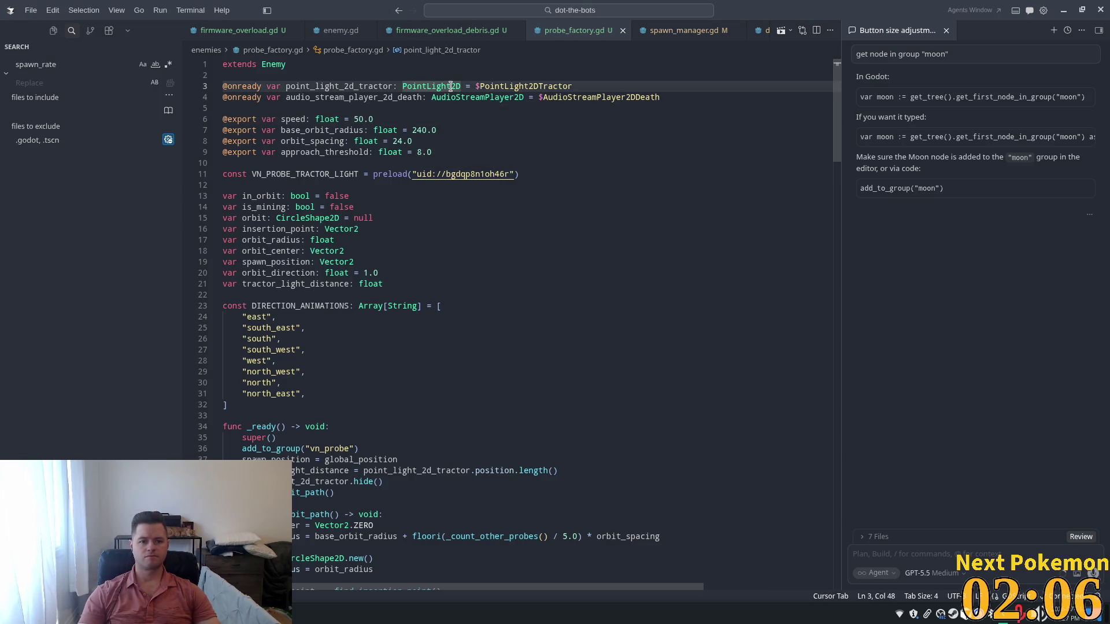
# Draft the unsent agent prompt 'can we make this orbit more elliptical' from the base_orbit_radius line, then return to Godot.
pyautogui.click(451, 150)
pyautogui.click(434, 132)
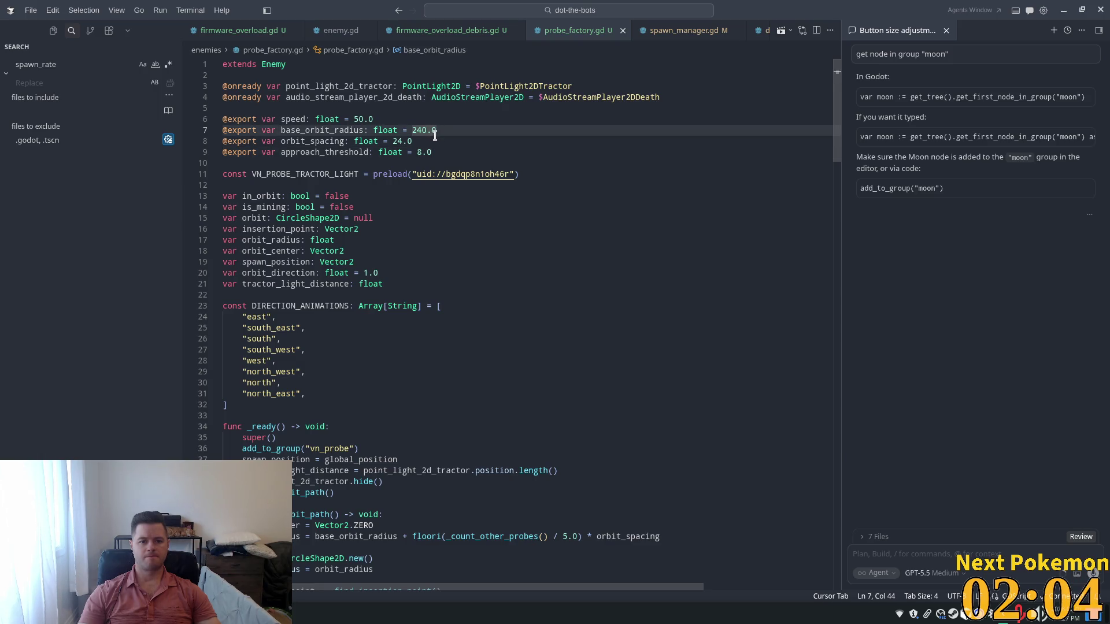
pyautogui.click(587, 133)
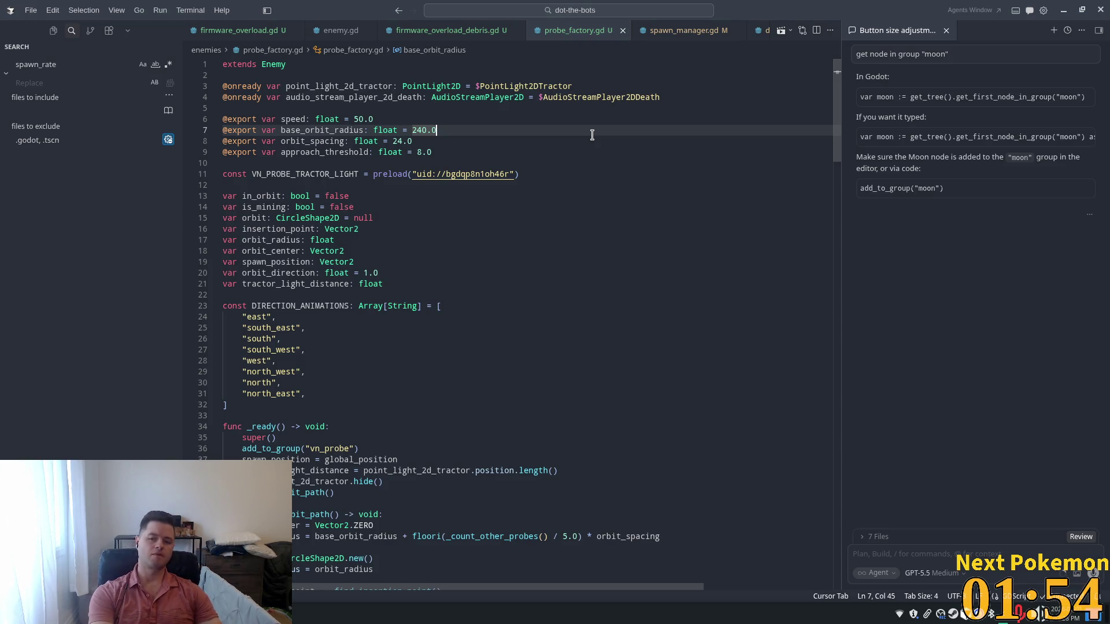
pyautogui.hotkey('ctrl', 'l')
pyautogui.write('can we')
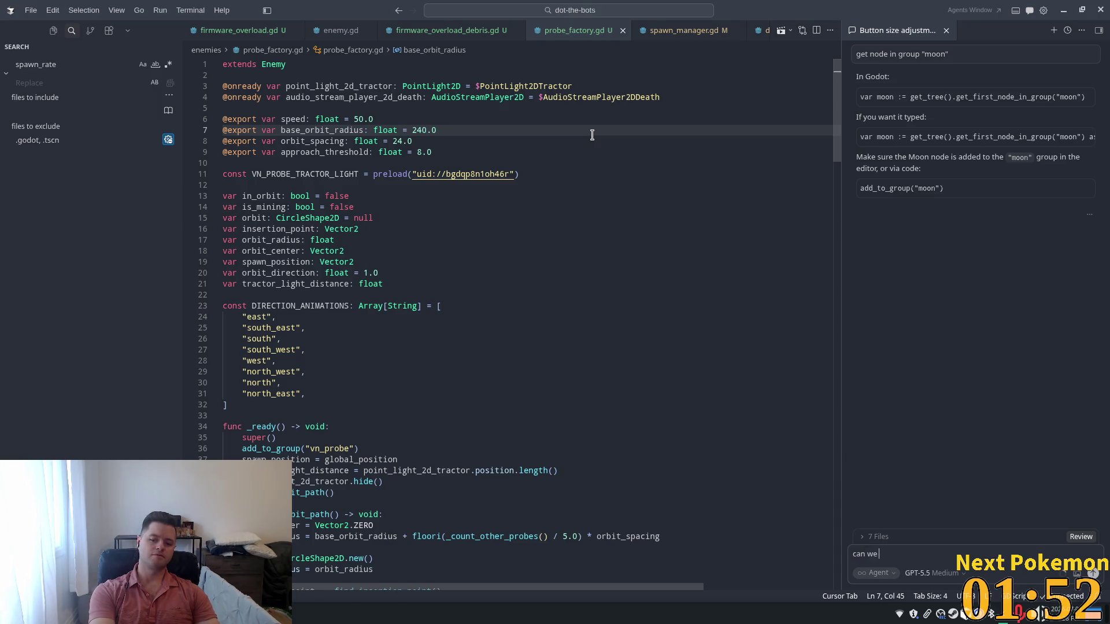
pyautogui.write(' make this orbi')
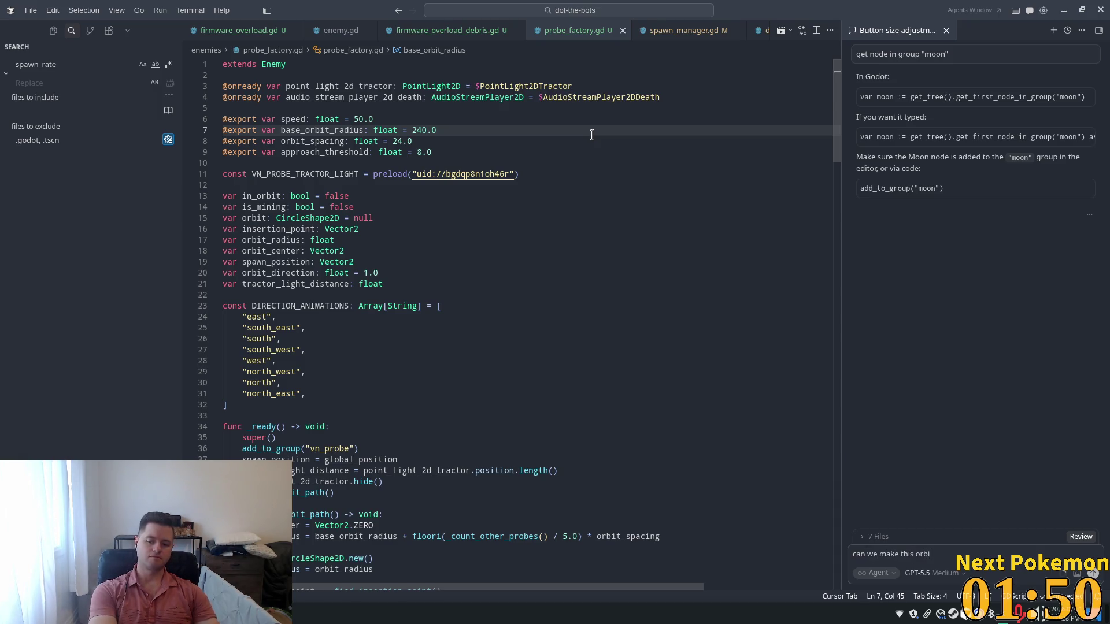
pyautogui.write('t more e')
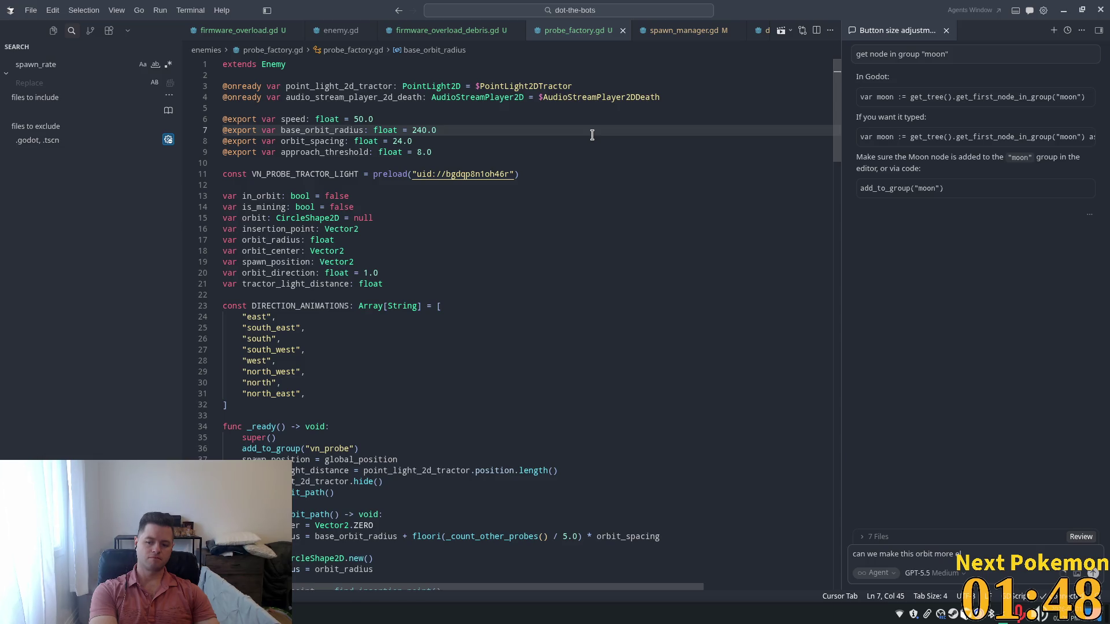
pyautogui.write('lipticaliptical')
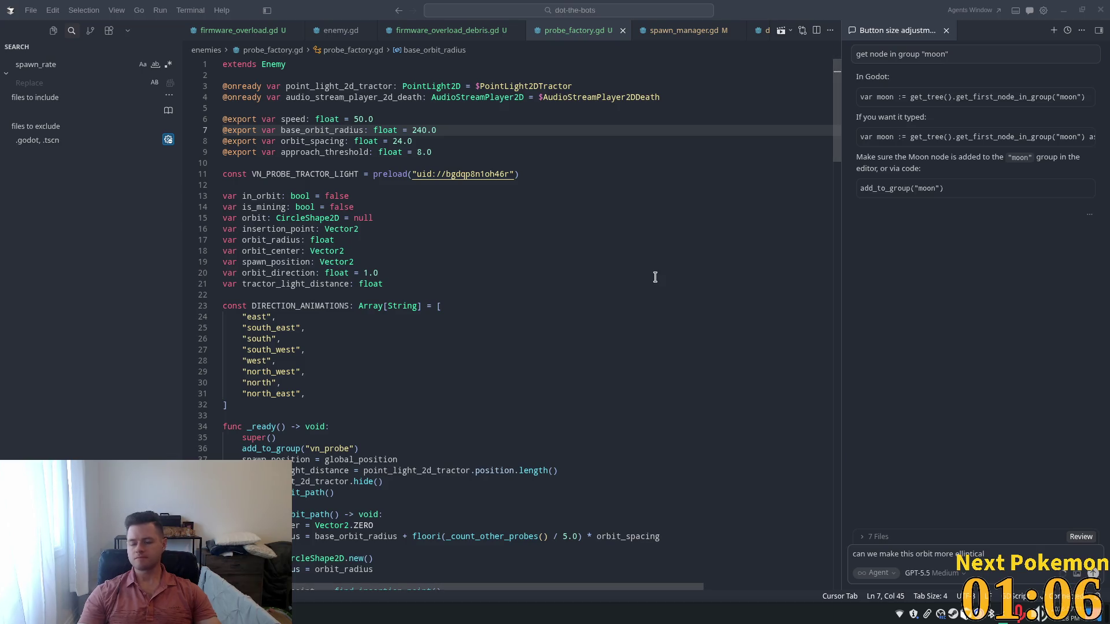
pyautogui.click(446, 289)
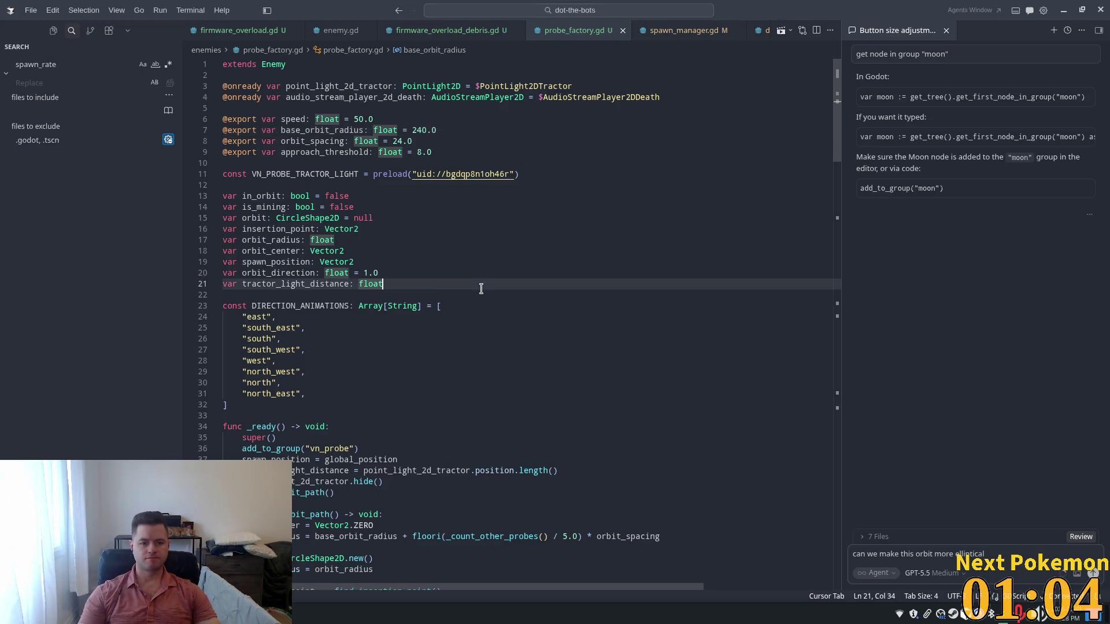
pyautogui.click(1012, 554)
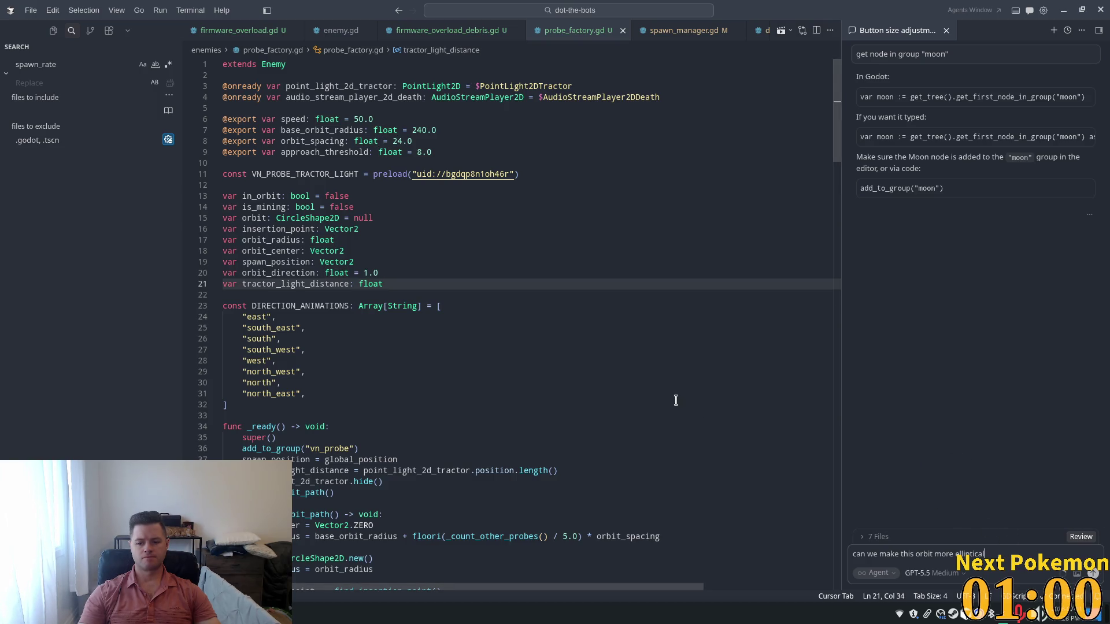
pyautogui.hotkey('alt', 'Tab')
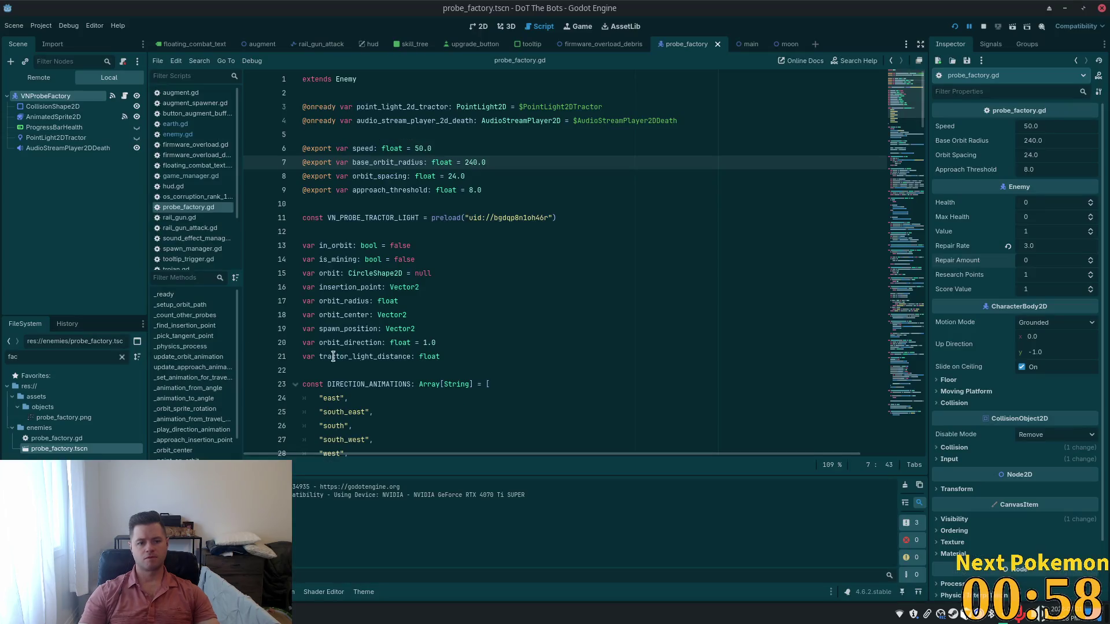
# Open the main.tscn scene in the 2D view.
pyautogui.click(479, 27)
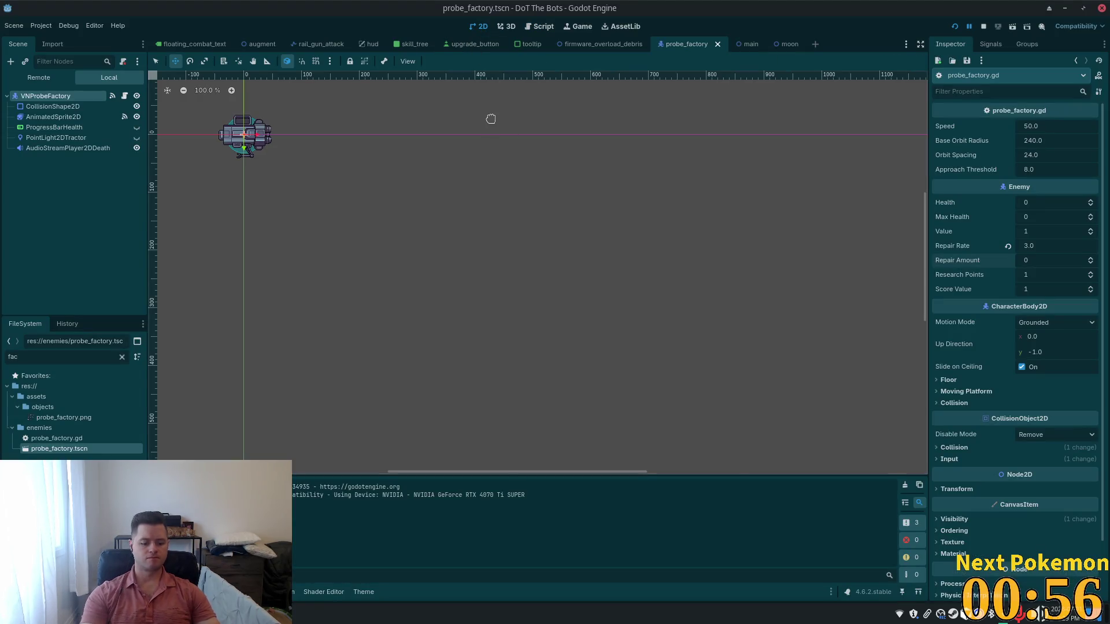
pyautogui.hotkey('ctrl', 'alt', 'o')
pyautogui.write('main')
pyautogui.press('Return')
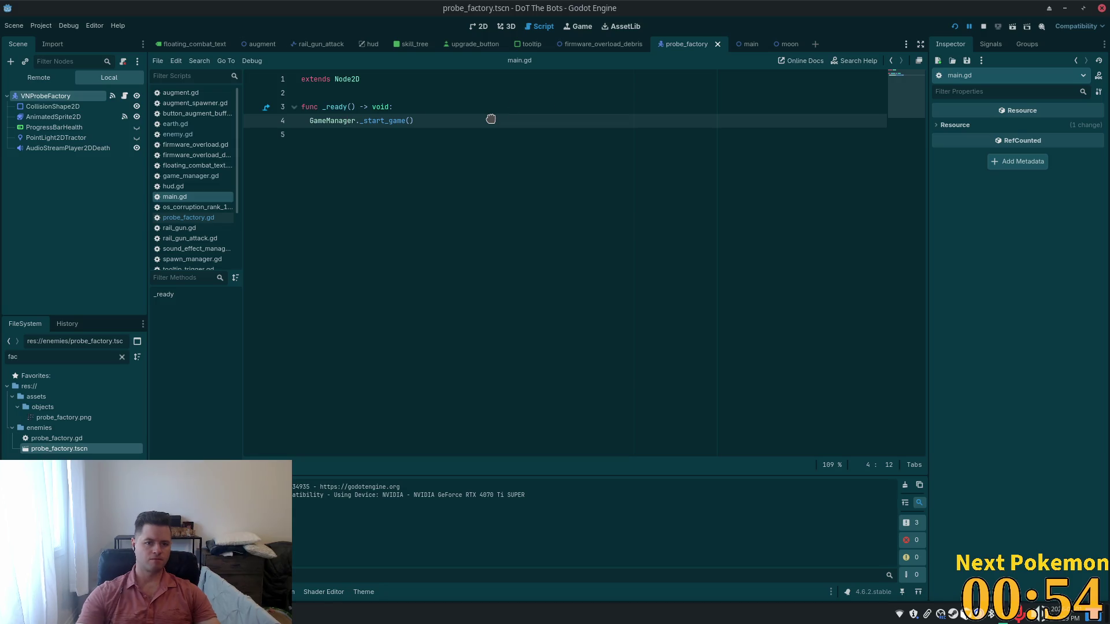
pyautogui.hotkey('shift', 'alt', 'o')
pyautogui.write('main')
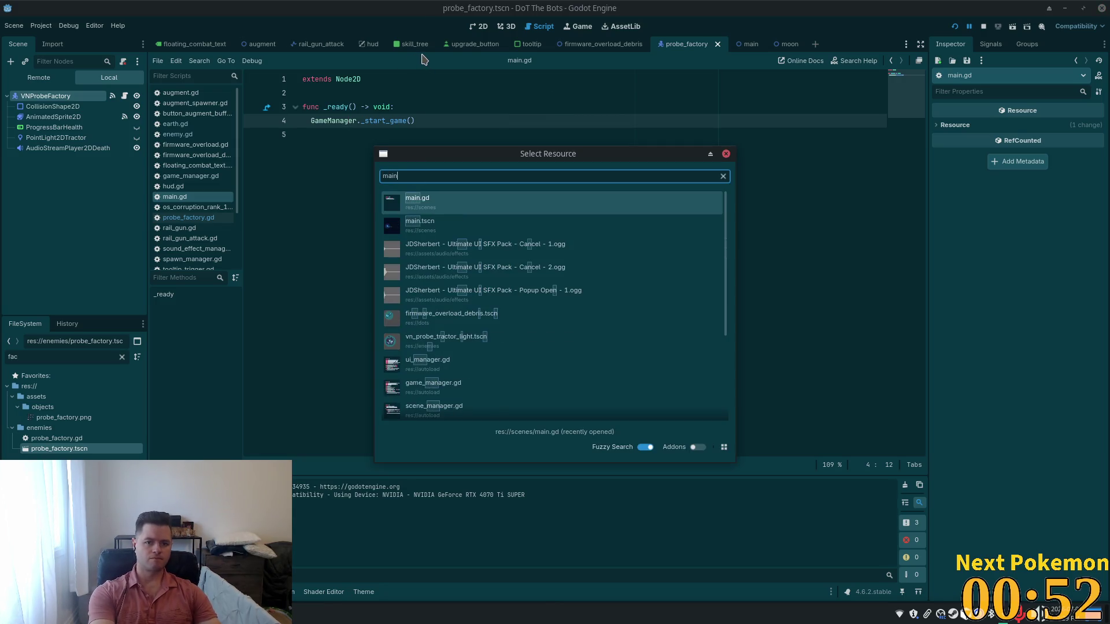
pyautogui.press('Down')
pyautogui.press('Return')
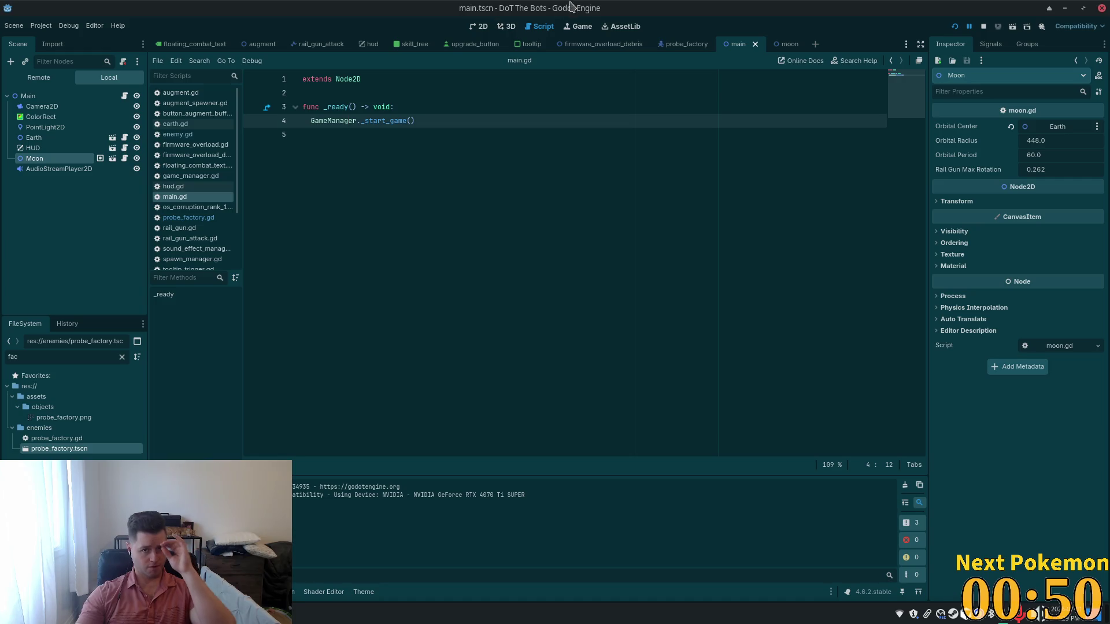
pyautogui.click(478, 26)
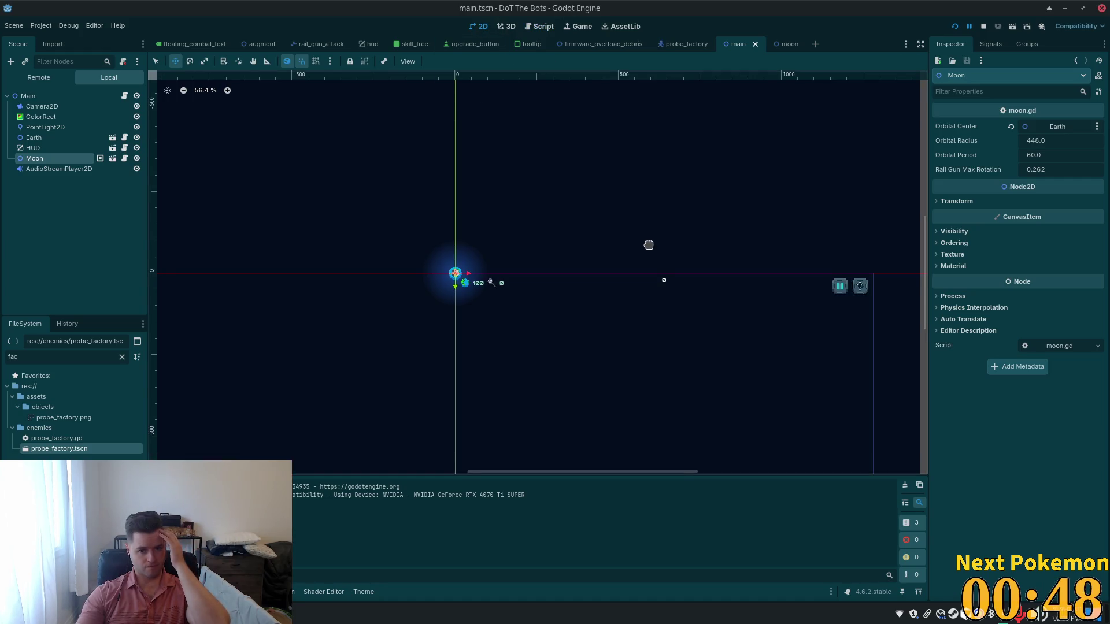
# Zoom and pan to frame the full scene rectangle around Earth.
pyautogui.scroll(-2, 649, 245)
pyautogui.moveTo(609, 210); pyautogui.dragTo(596, 168)
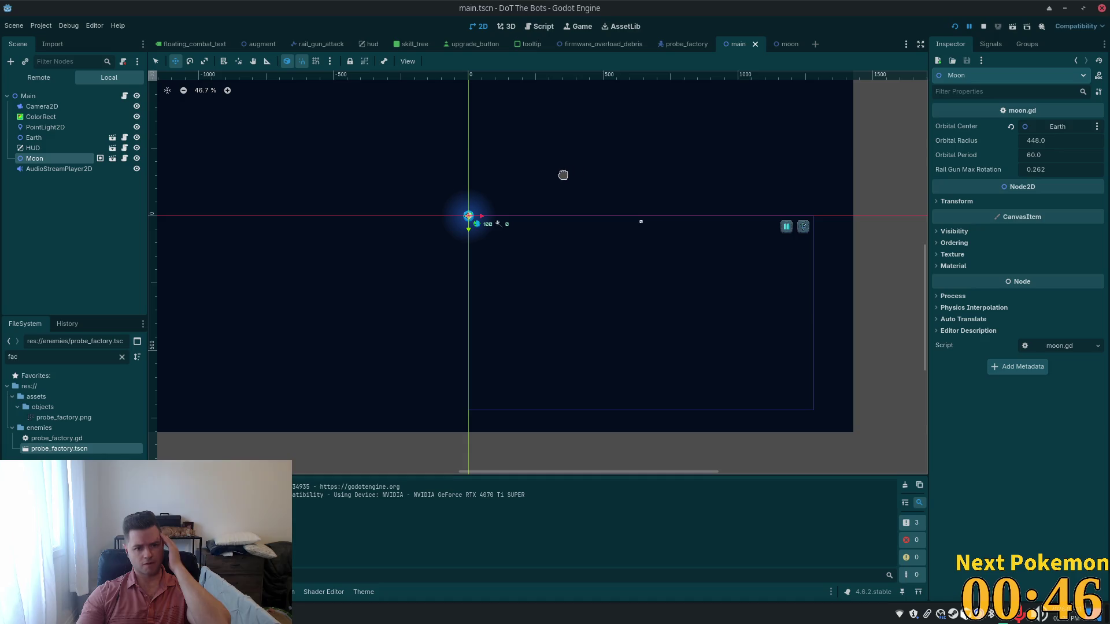
pyautogui.scroll(3, 449, 193)
pyautogui.scroll(3, 417, 262)
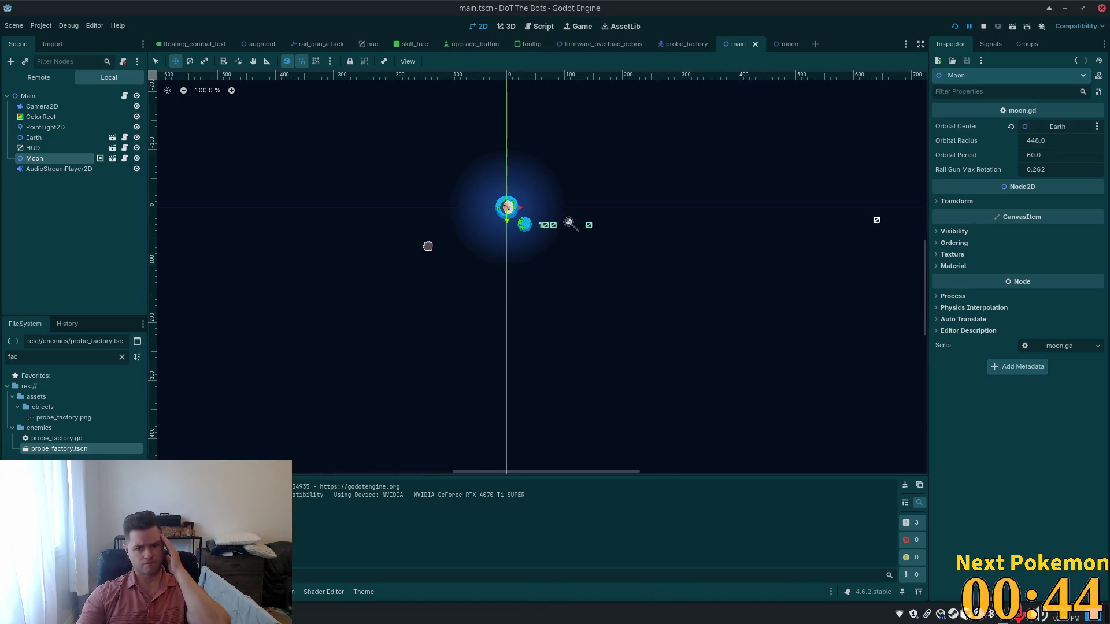
pyautogui.scroll(-3, 428, 245)
pyautogui.moveTo(433, 248)
pyautogui.mouseDown()
pyautogui.moveTo(473, 151)
pyautogui.moveTo(404, 176)
pyautogui.moveTo(416, 189)
pyautogui.mouseUp()
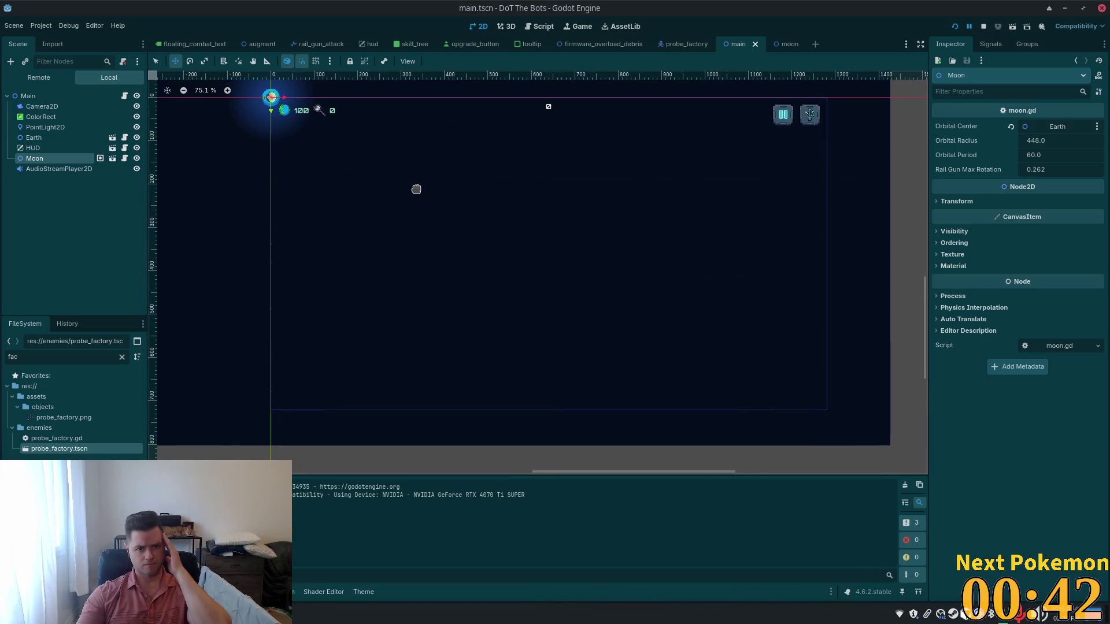
pyautogui.scroll(2, 415, 187)
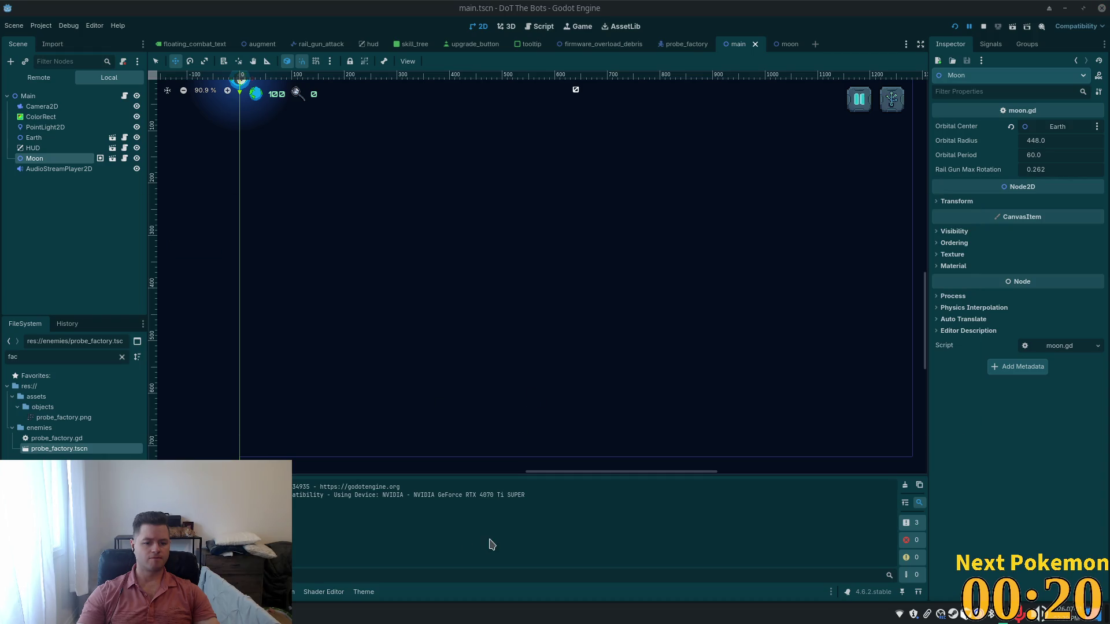
pyautogui.moveTo(579, 303); pyautogui.dragTo(505, 295)
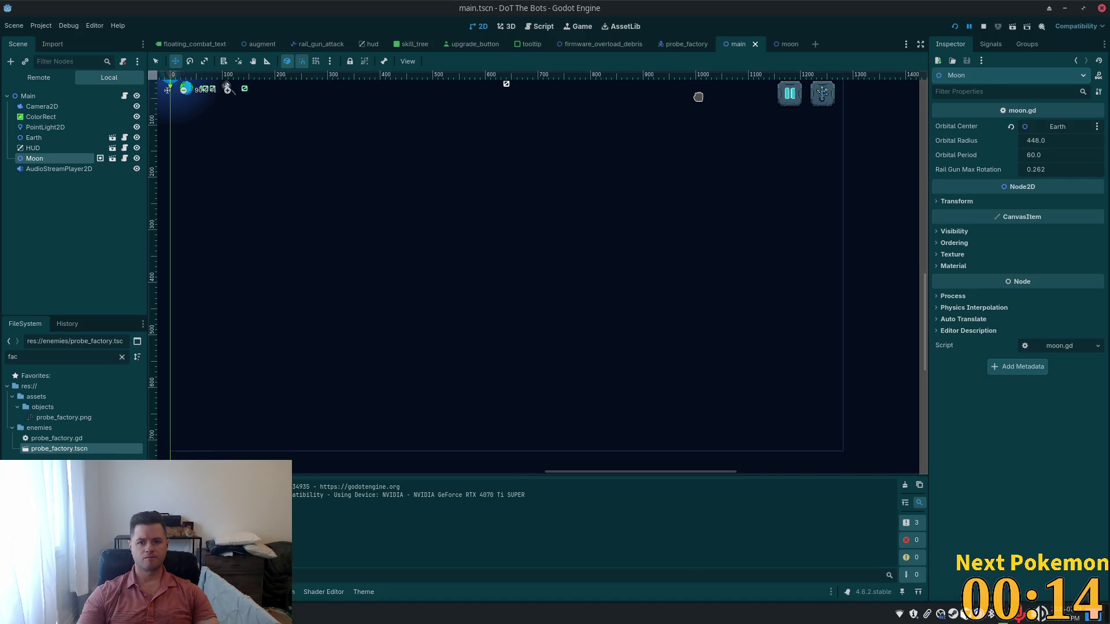
pyautogui.hotkey('alt', 'Tab')
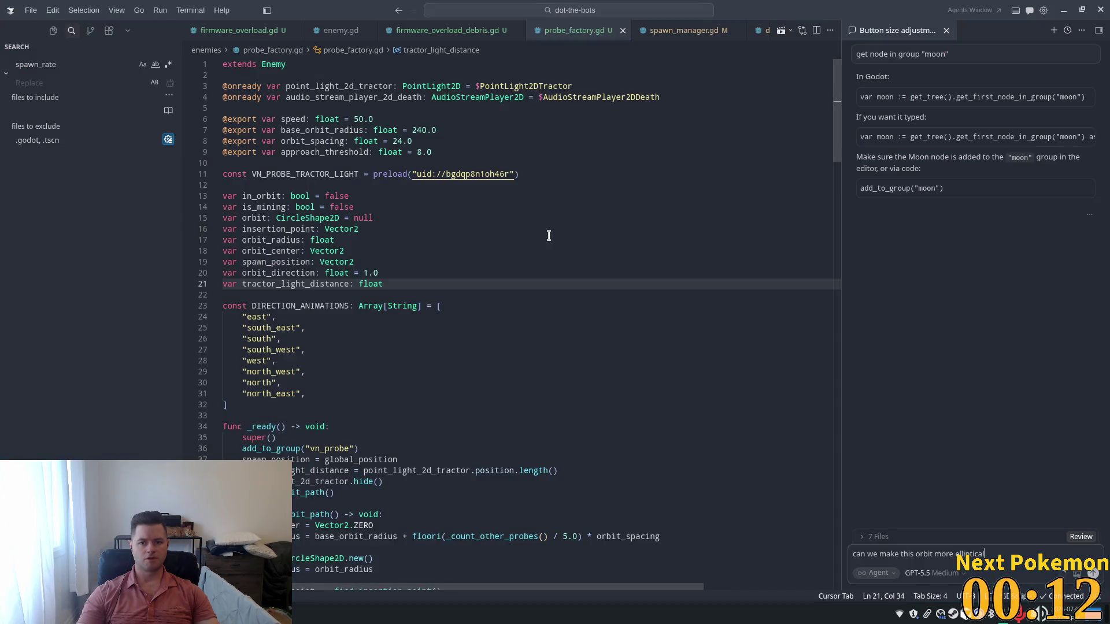
# Complete the prompt with a 600 vertical, 1000 horizontal diameter and send it to the agent.
pyautogui.write('with a')
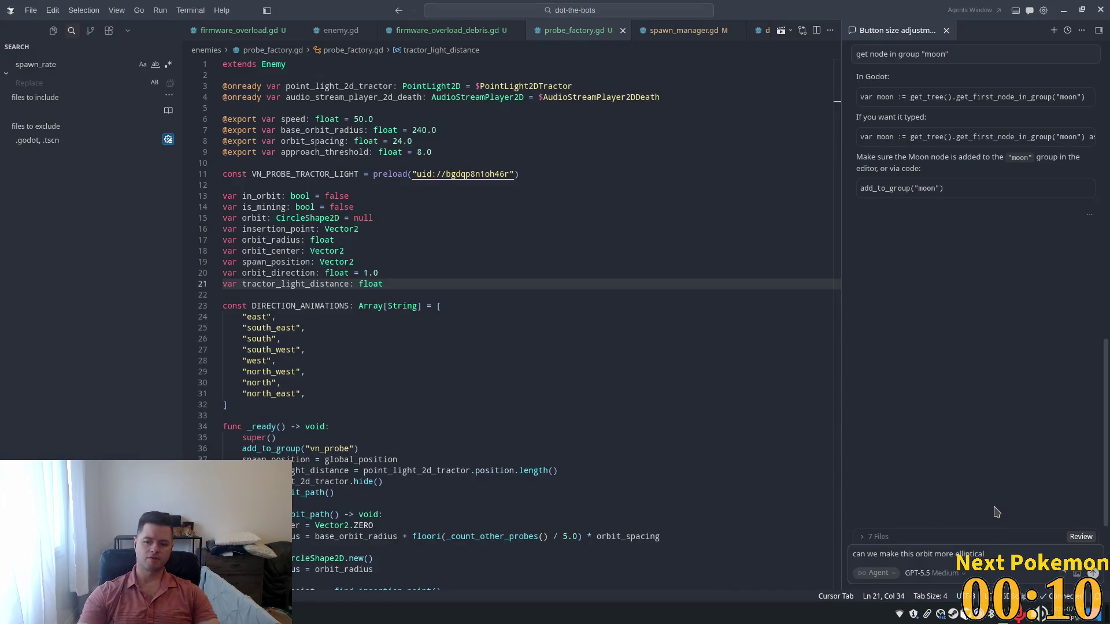
pyautogui.write(' vertic')
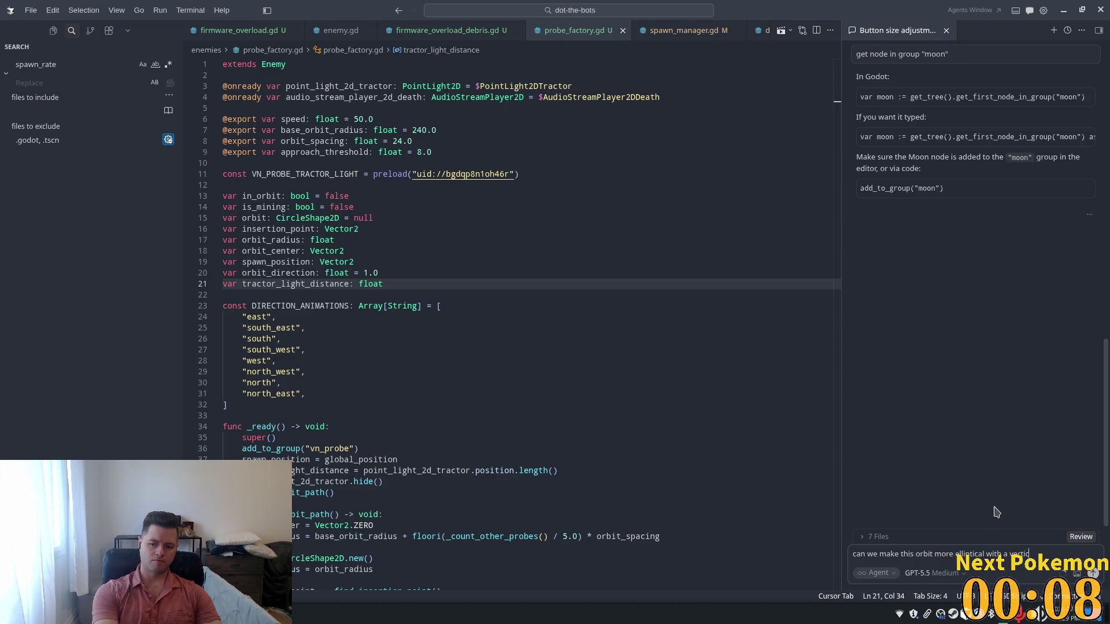
pyautogui.write('le')
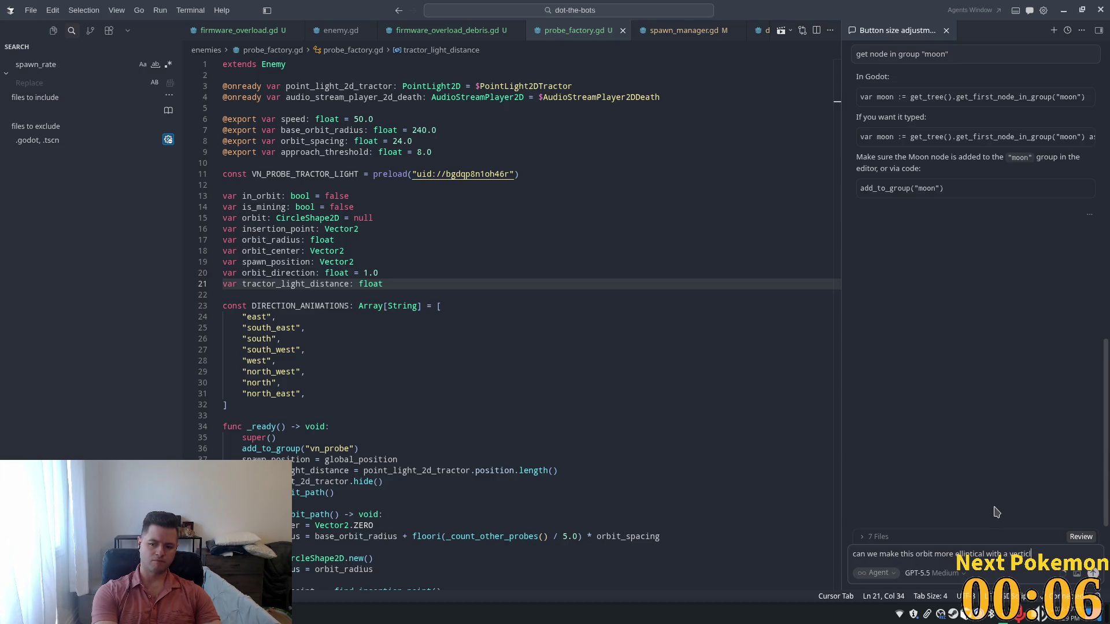
pyautogui.press('BackSpace')
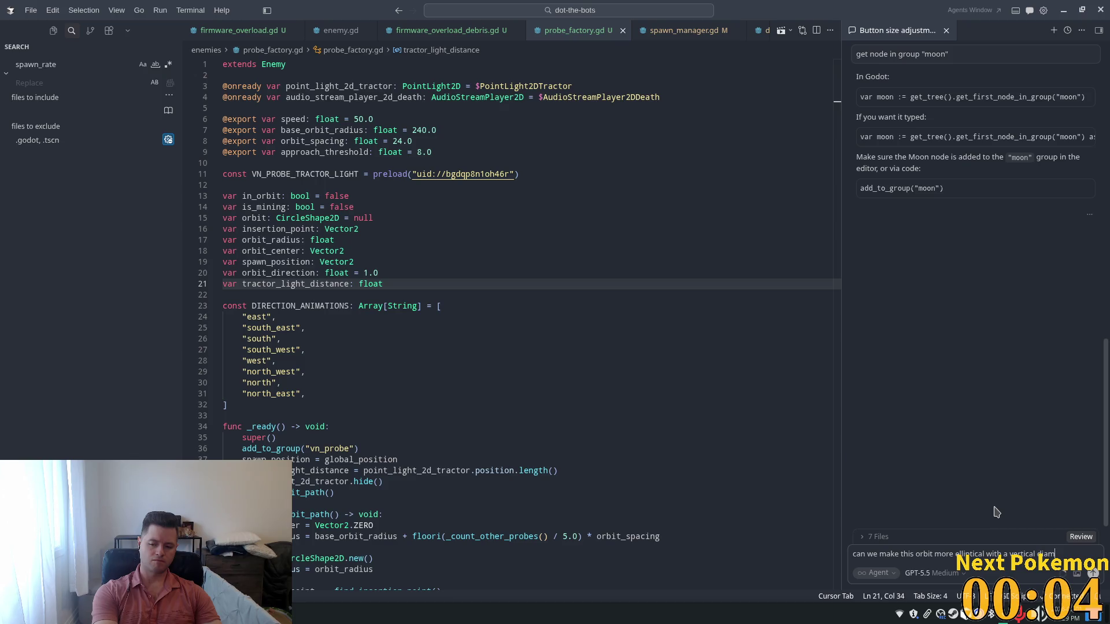
pyautogui.write('eter of')
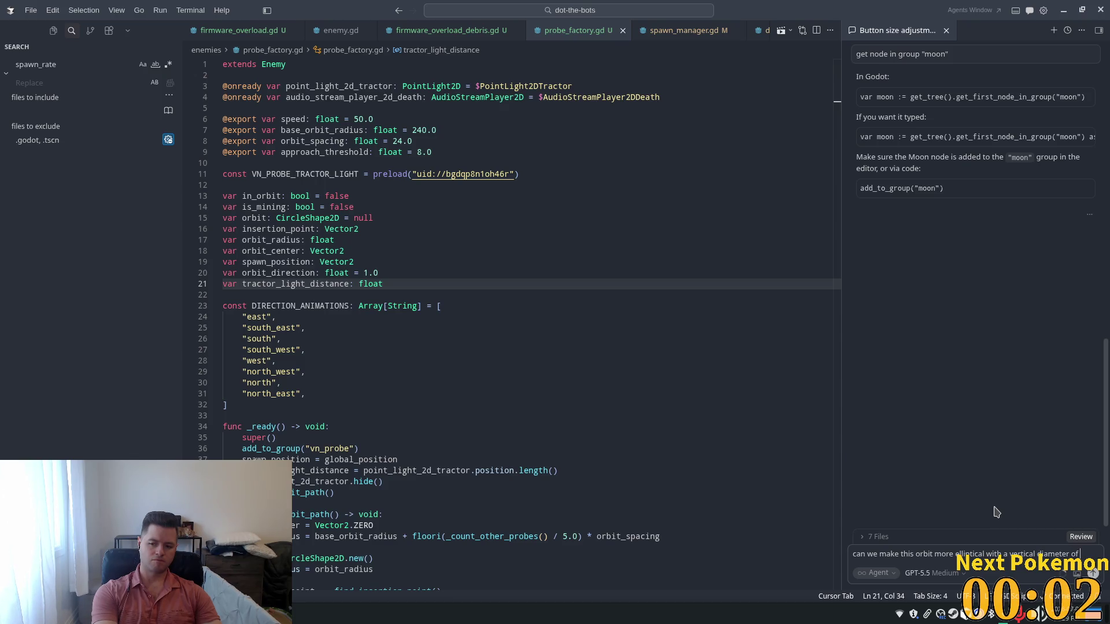
pyautogui.write('600 a')
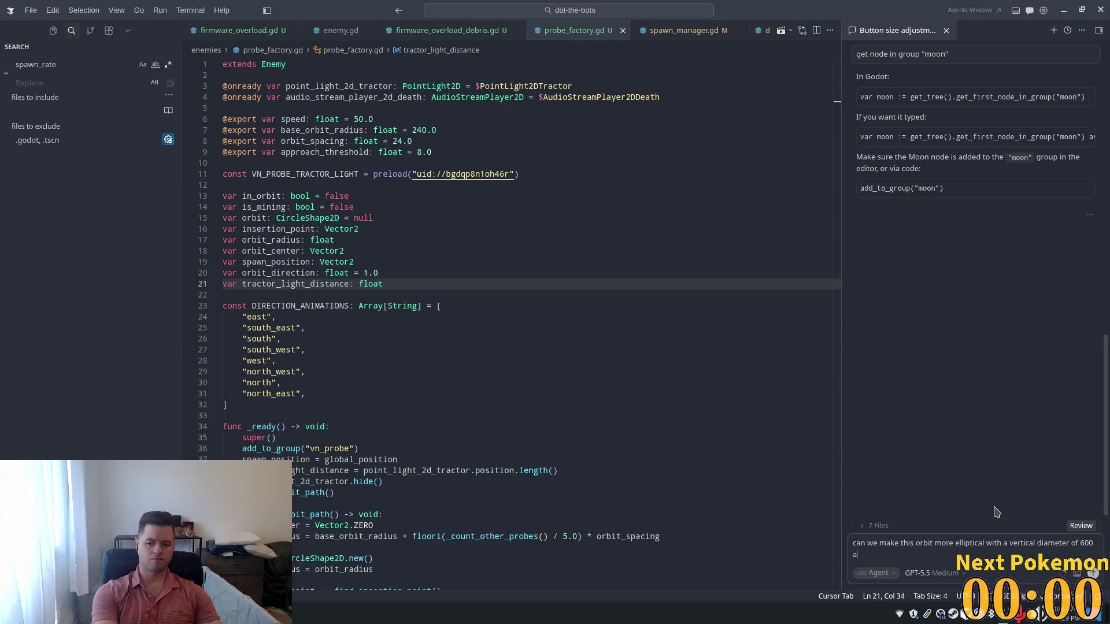
pyautogui.write('orix')
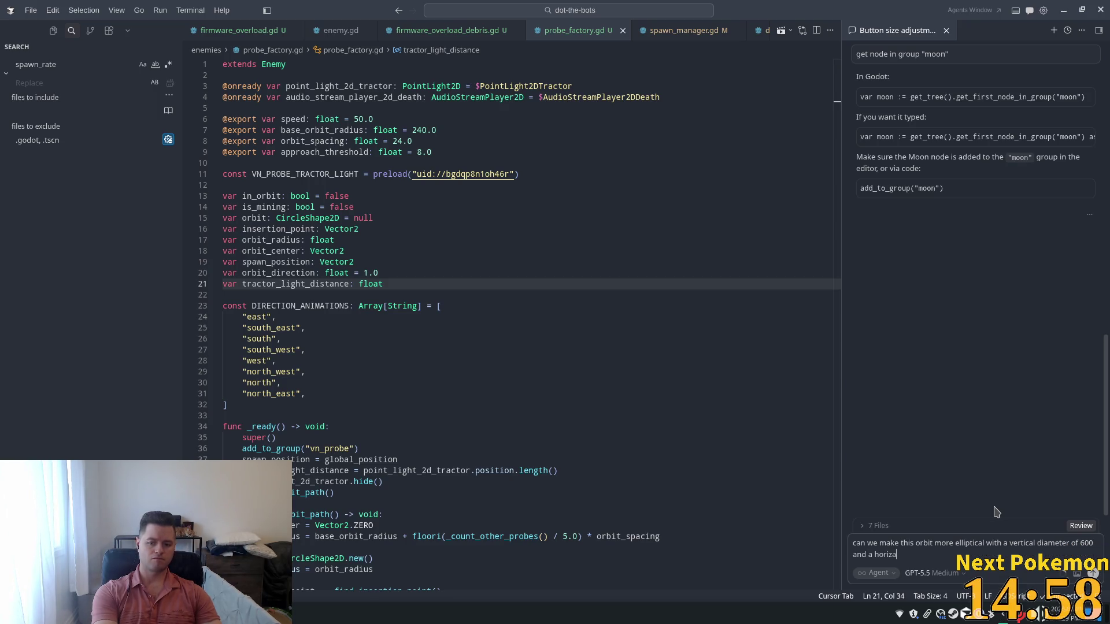
pyautogui.write('ntal diamete')
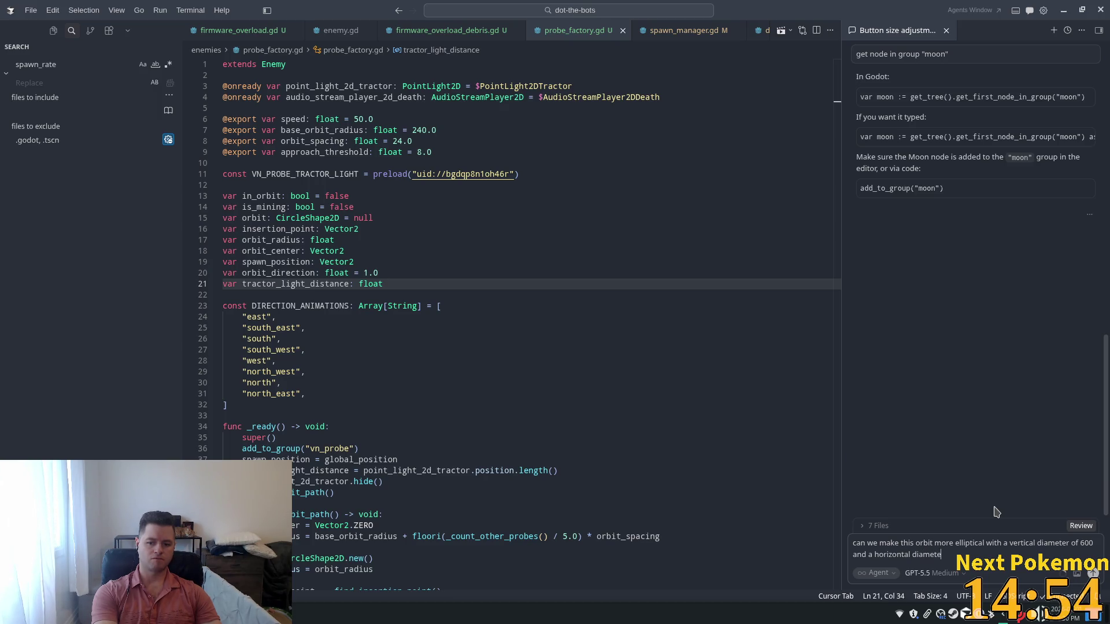
pyautogui.write('r of')
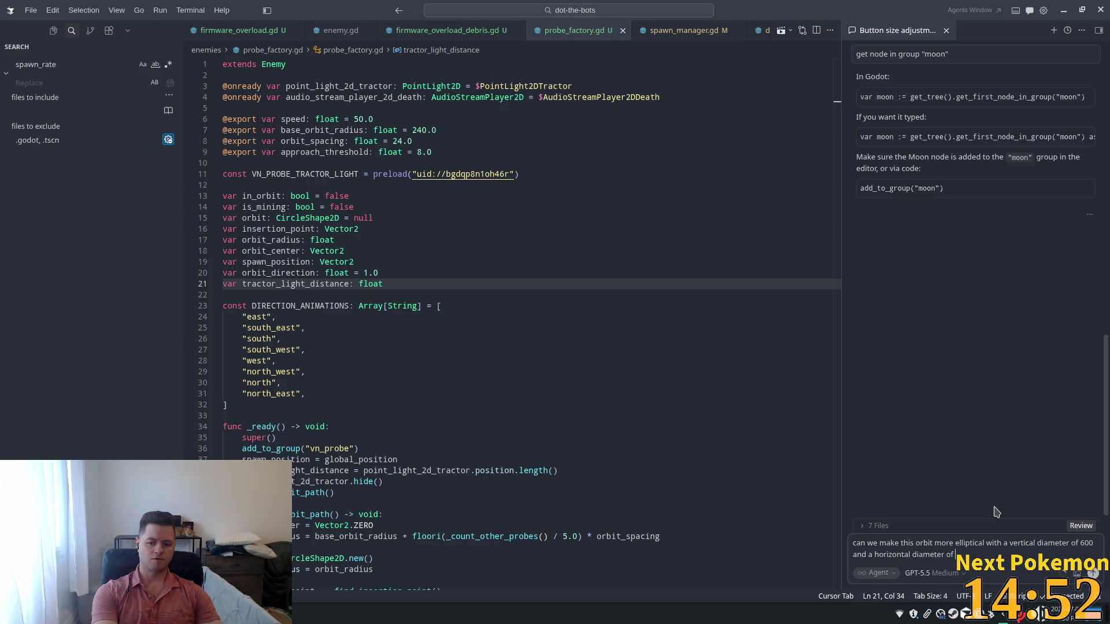
pyautogui.hotkey('alt', 'Tab')
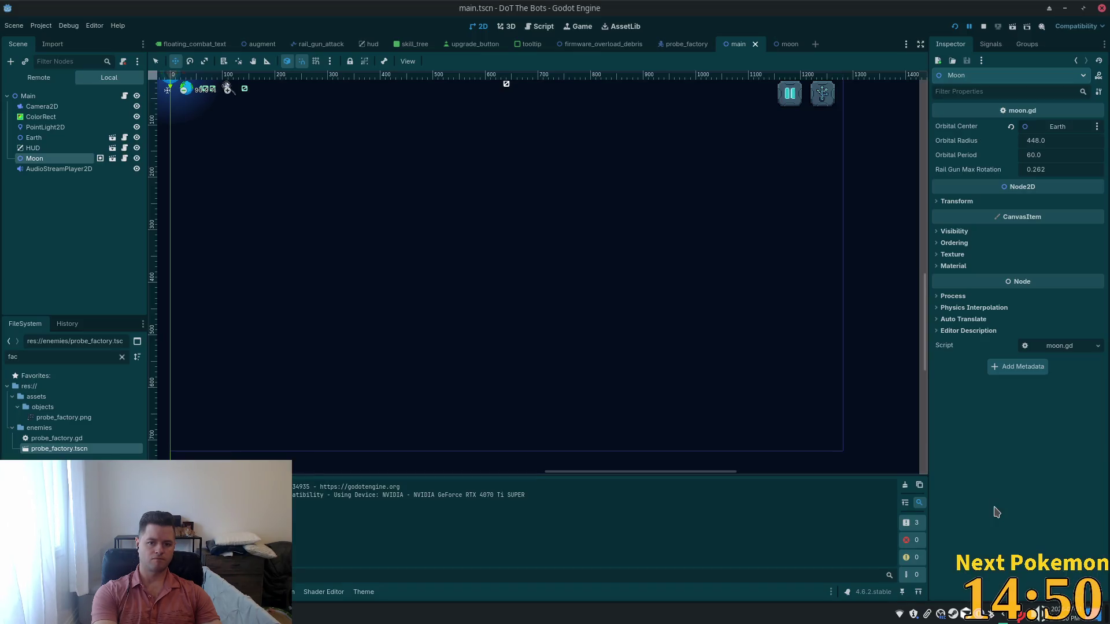
pyautogui.hotkey('alt', 'Tab')
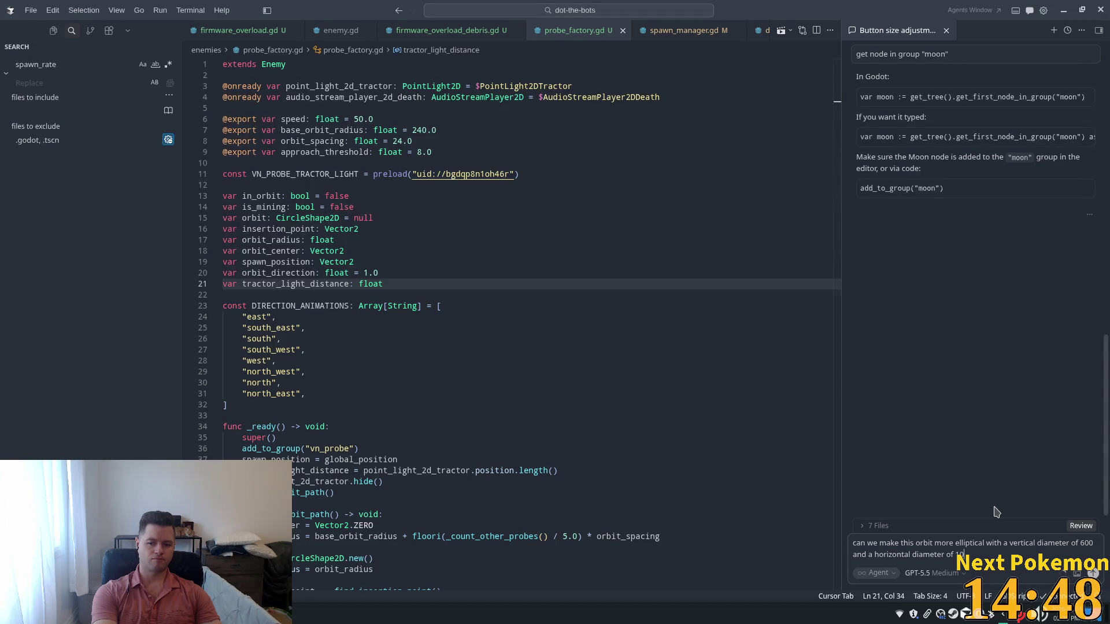
pyautogui.write('00')
pyautogui.press('Return')
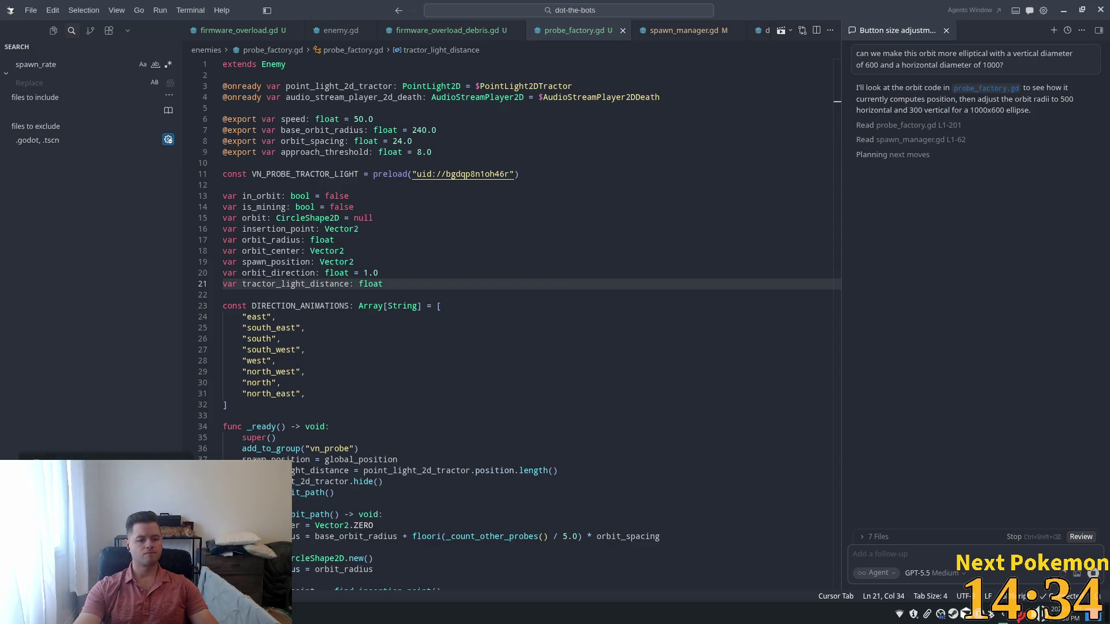
pyautogui.hotkey('alt', 'Tab')
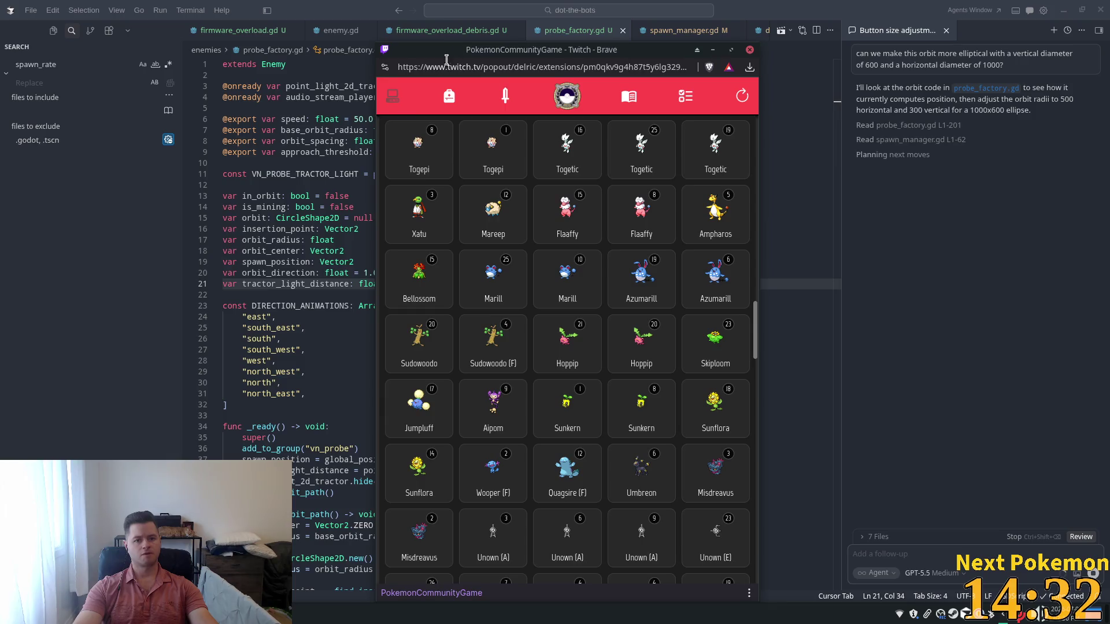
# Search the Pokémon collection for 'hands' to find Iron Hands, then dismiss the popup.
pyautogui.scroll(10, 463, 174)
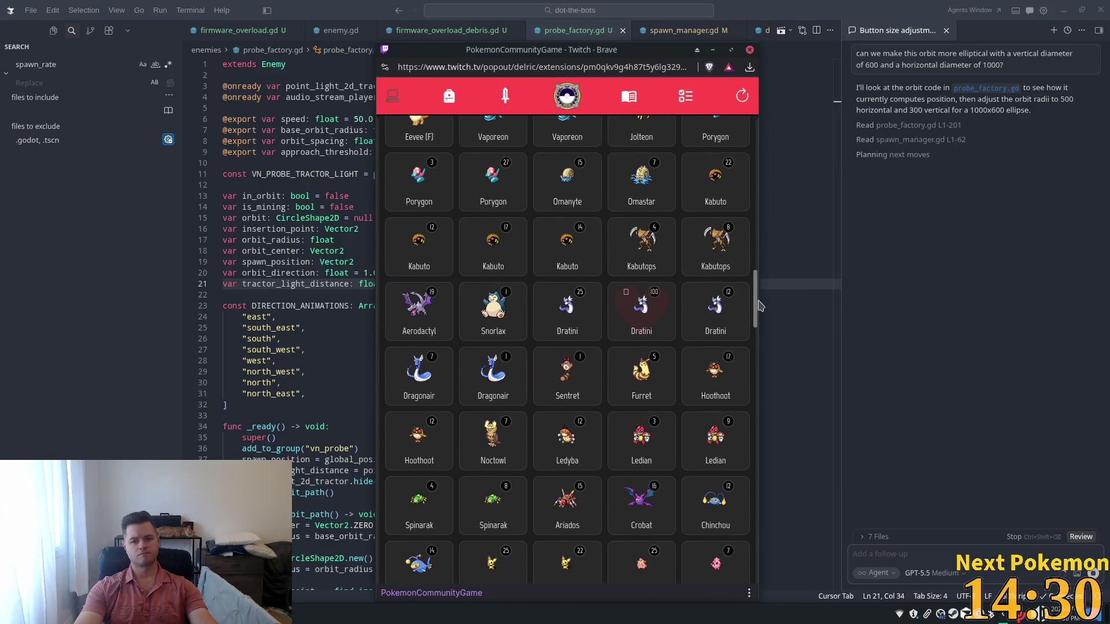
pyautogui.moveTo(757, 286); pyautogui.dragTo(750, 110)
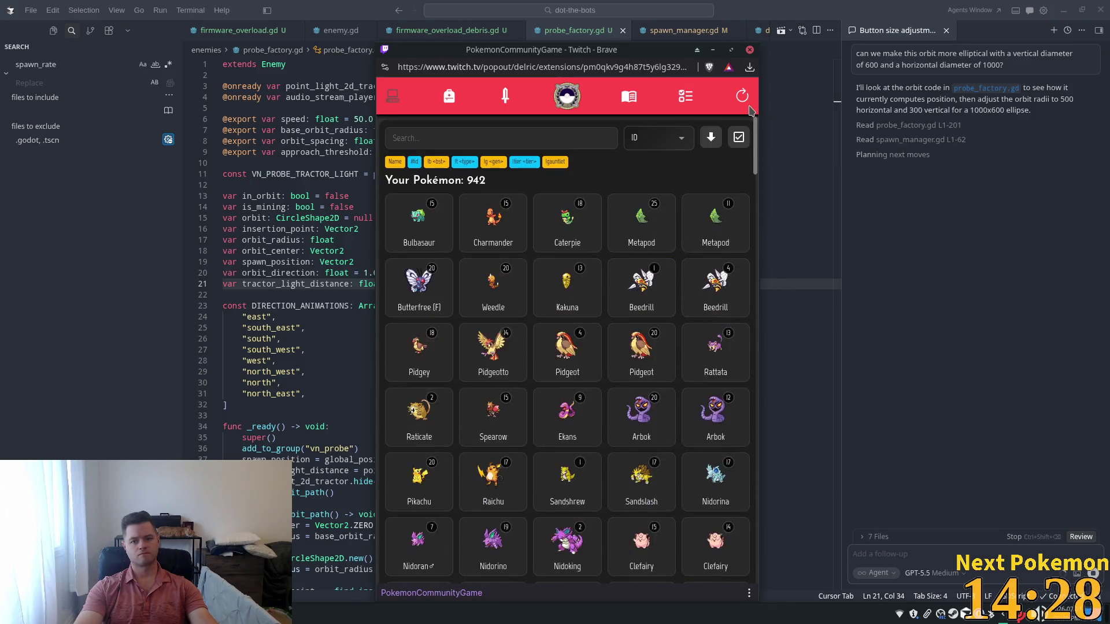
pyautogui.click(471, 136)
pyautogui.write('iron')
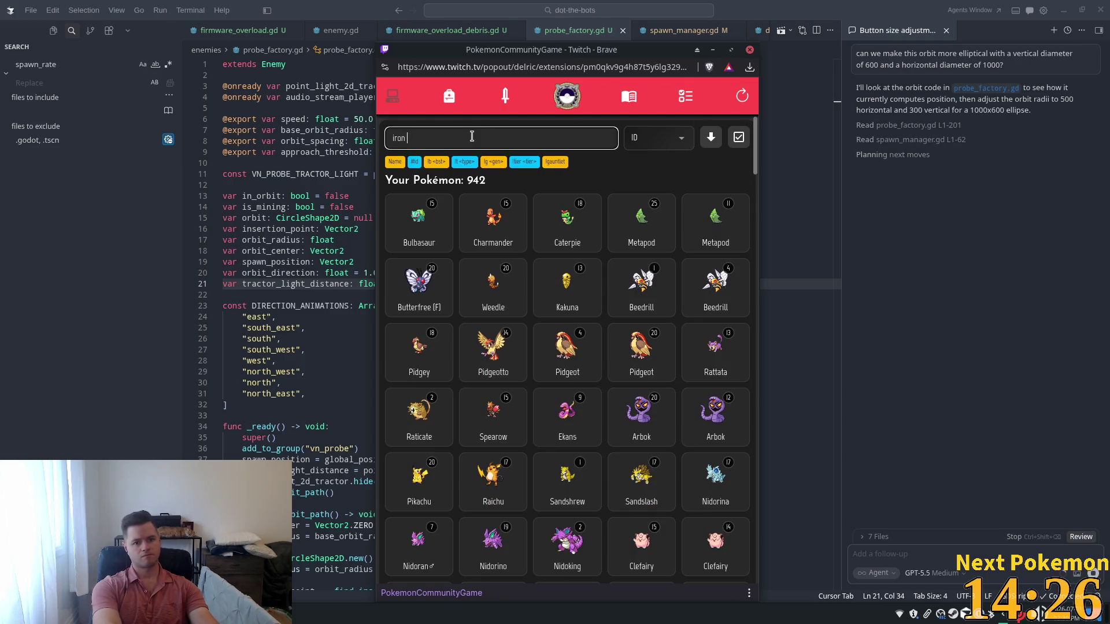
pyautogui.write('hands')
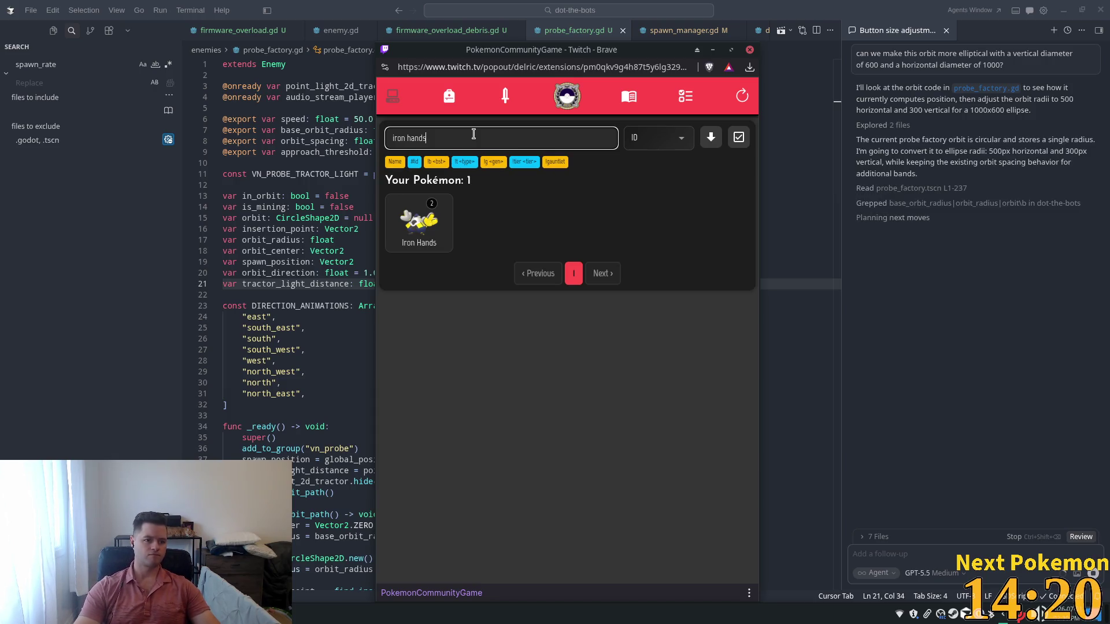
pyautogui.click(870, 6)
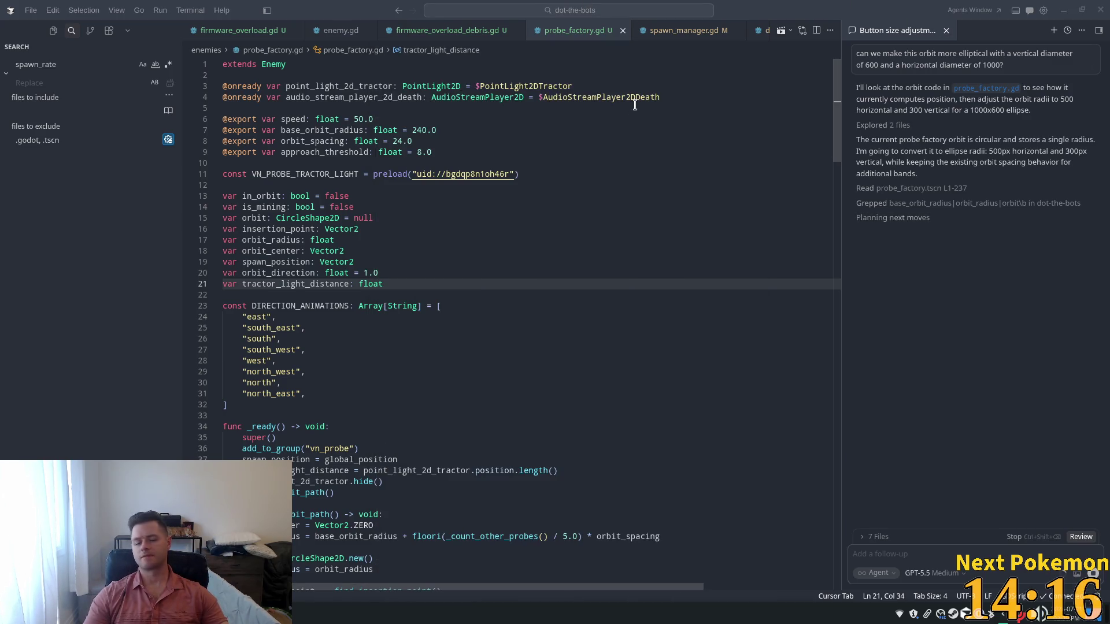
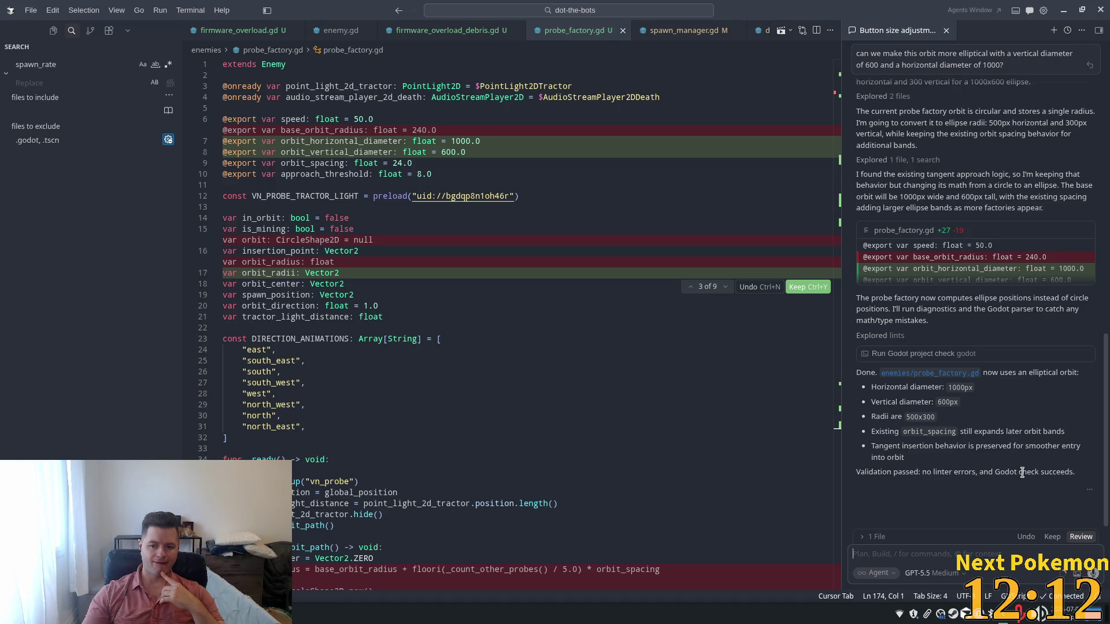
# Accept the 1000×600 elliptical-orbit edits to probe_factory.gd and launch the game in Godot.
pyautogui.click(1052, 536)
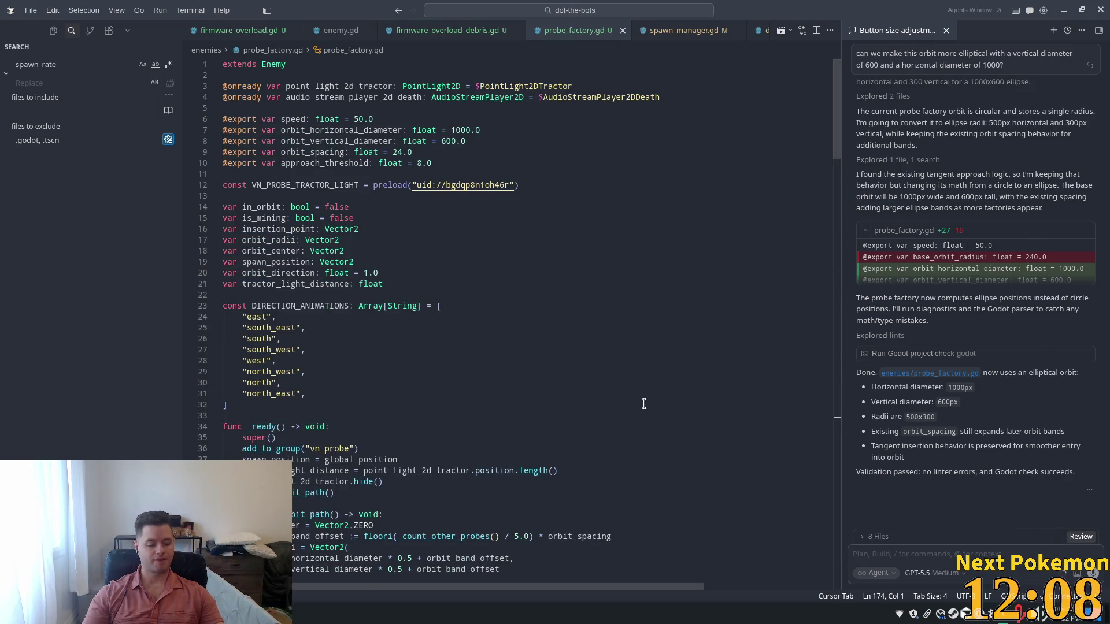
pyautogui.hotkey('alt', 'Tab')
pyautogui.click(955, 26)
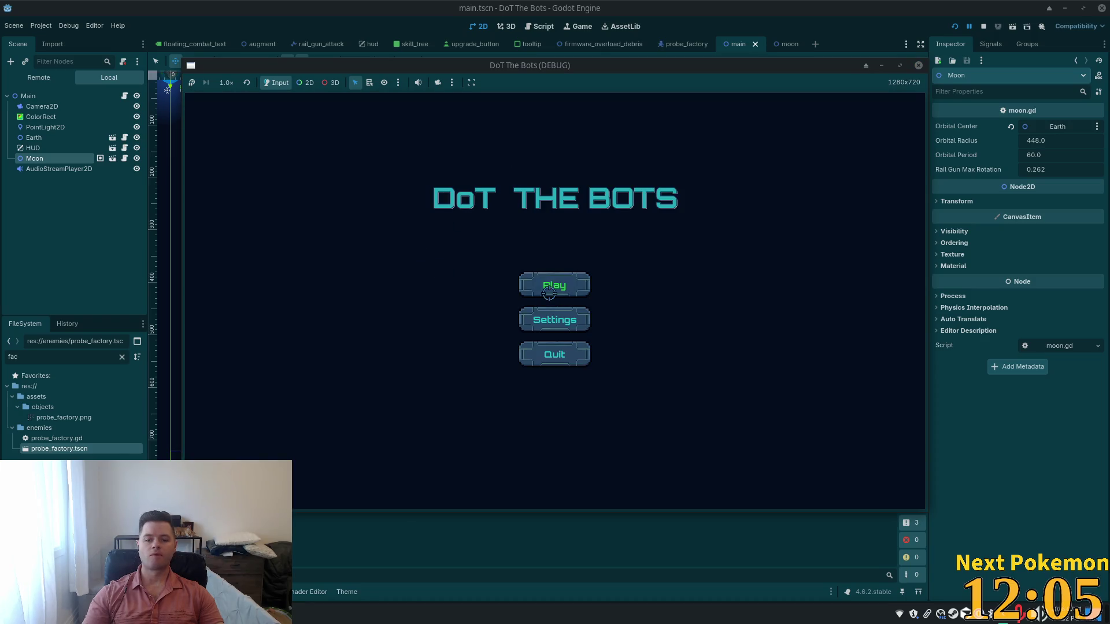
# Play a full round of DoT The Bots until Game Over, then go back to the main menu.
pyautogui.click(525, 290)
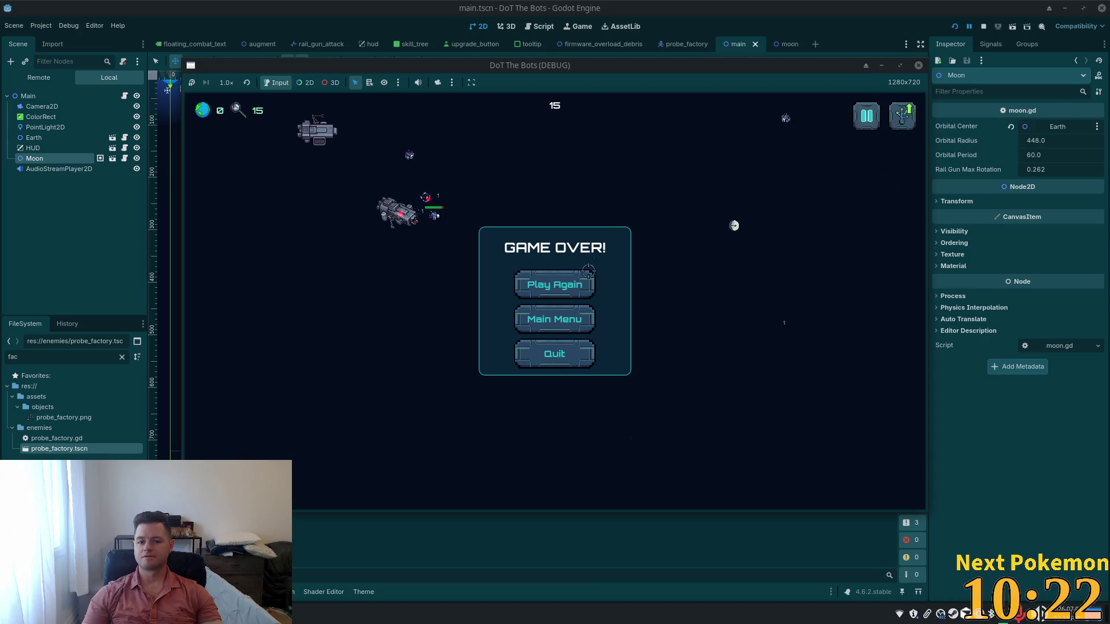
pyautogui.click(552, 321)
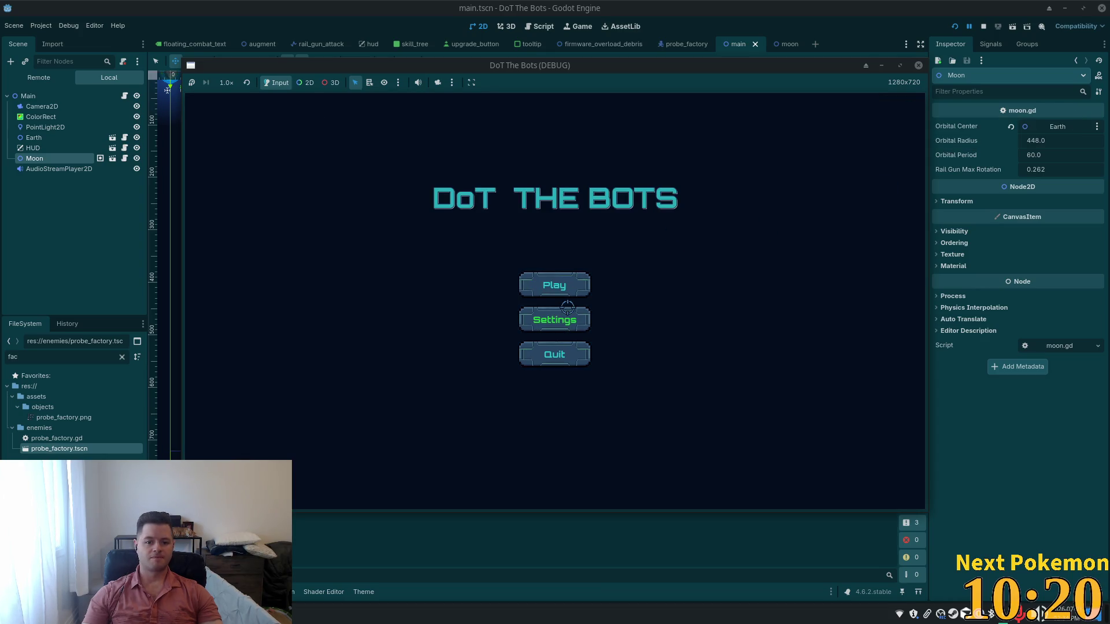
# Start a new run and check the pause menu and its volume settings panel.
pyautogui.click(555, 286)
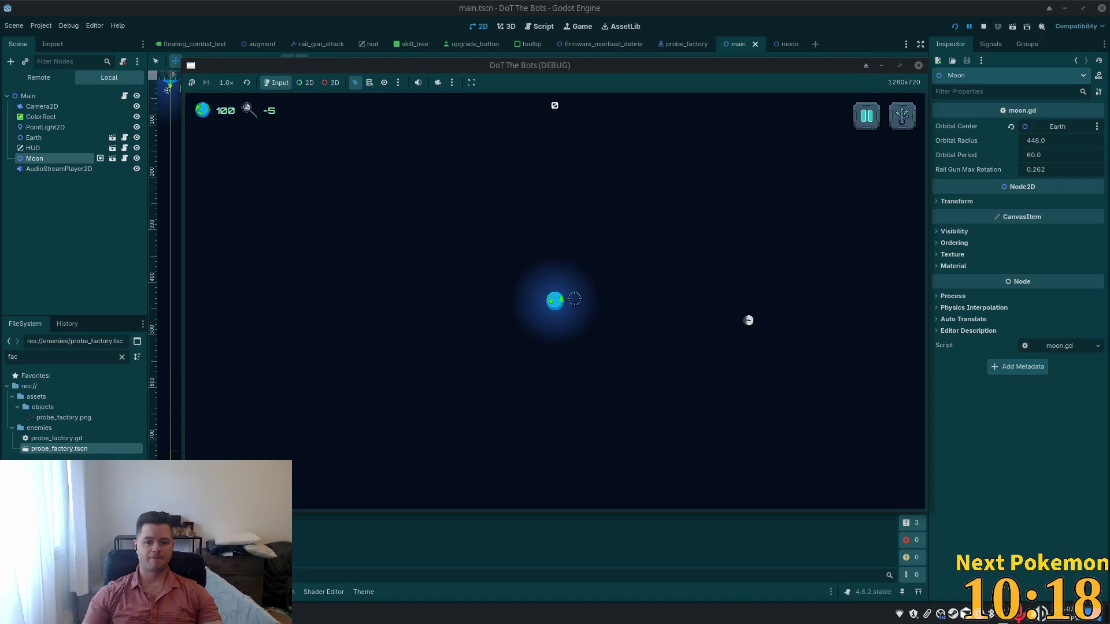
pyautogui.press('Escape')
pyautogui.click(564, 304)
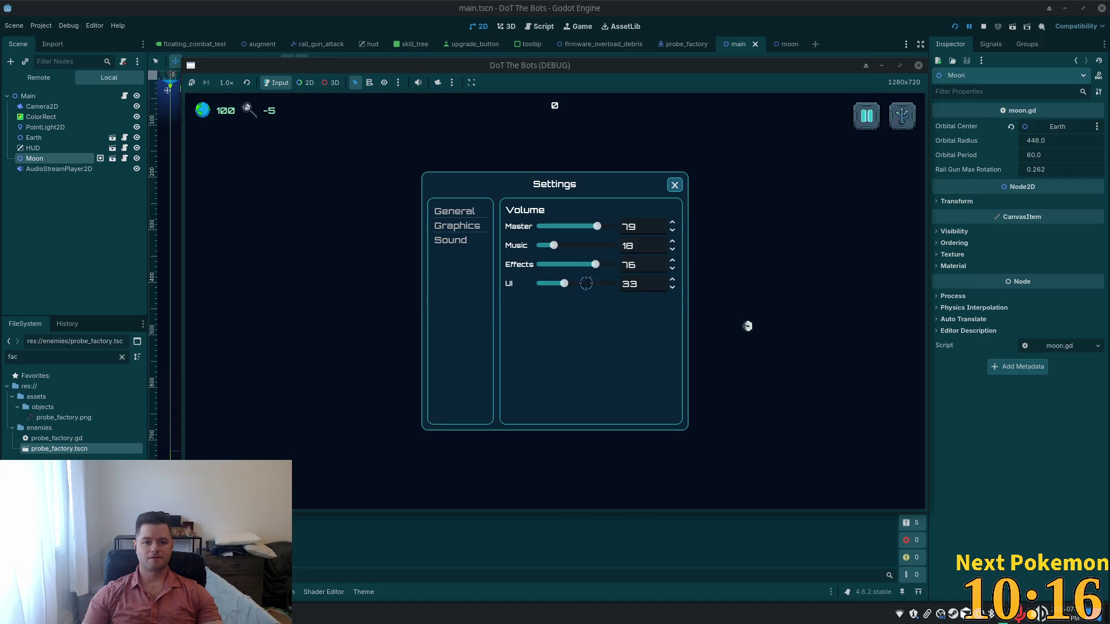
pyautogui.click(672, 181)
pyautogui.click(555, 269)
pyautogui.press('Escape')
pyautogui.click(546, 312)
pyautogui.press('Escape')
# Check the skill-tree upgrade panel and title-screen settings, then quit the game.
pyautogui.click(865, 114)
pyautogui.press('Escape')
pyautogui.press('Escape')
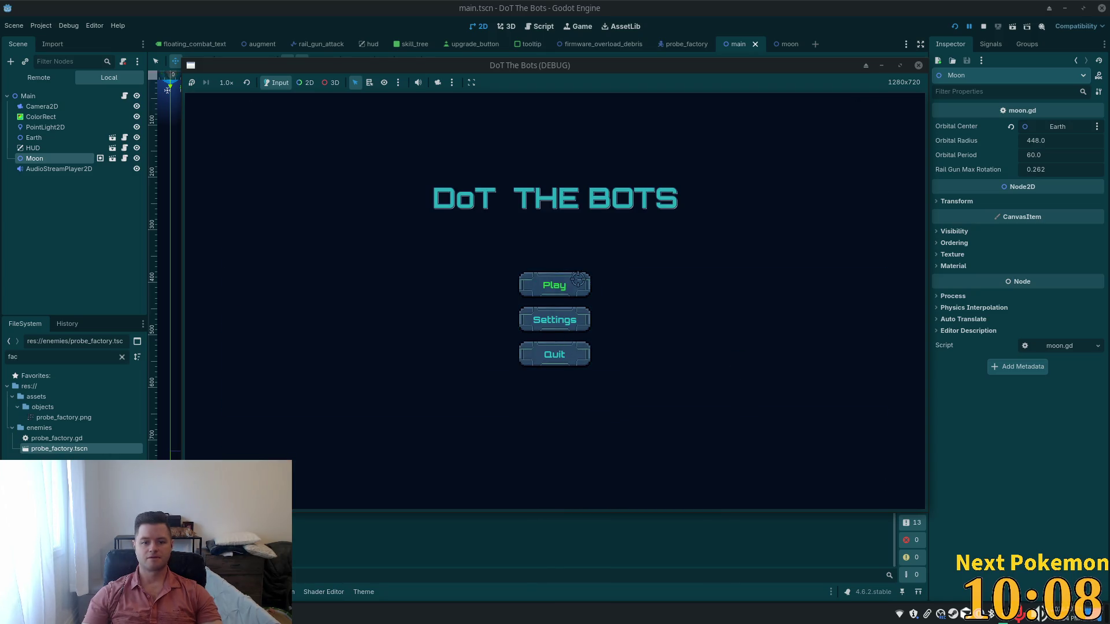
pyautogui.click(584, 330)
pyautogui.click(674, 184)
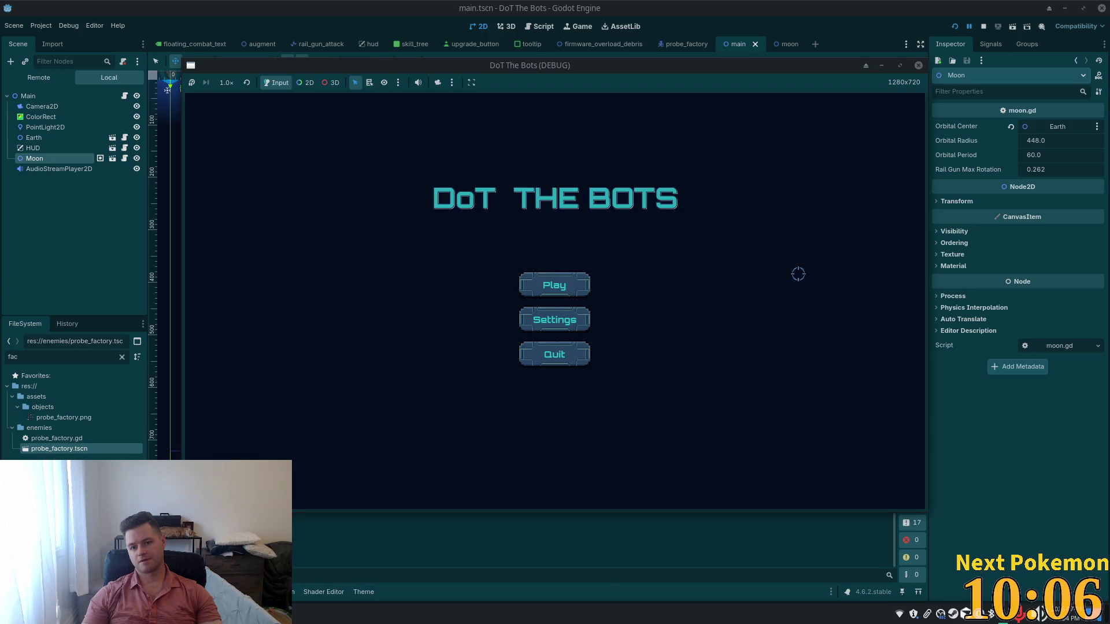
pyautogui.click(567, 359)
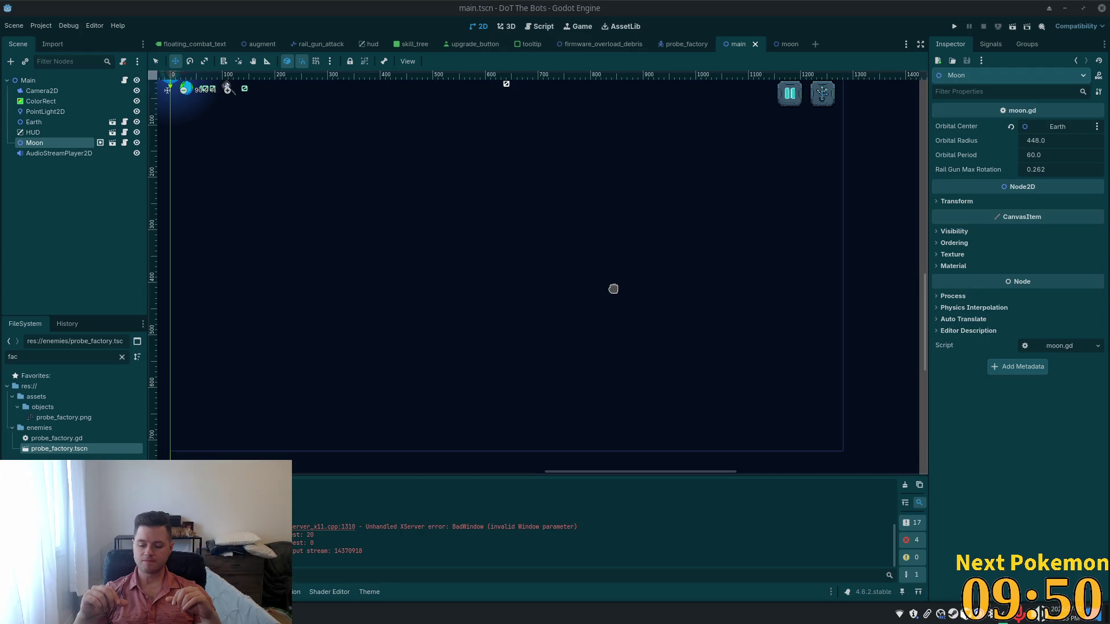
# Open spawn_manager.gd in Cursor through the quick file finder.
pyautogui.hotkey('alt', 'Tab')
pyautogui.click(558, 121)
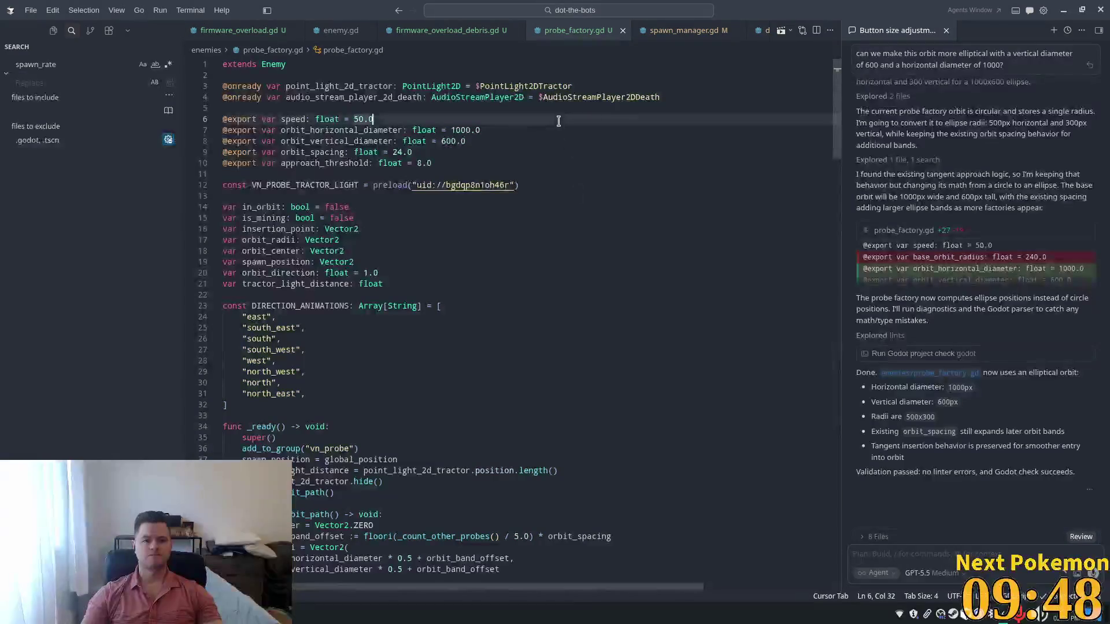
pyautogui.hotkey('ctrl', 'p')
pyautogui.write('g')
pyautogui.press('BackSpace')
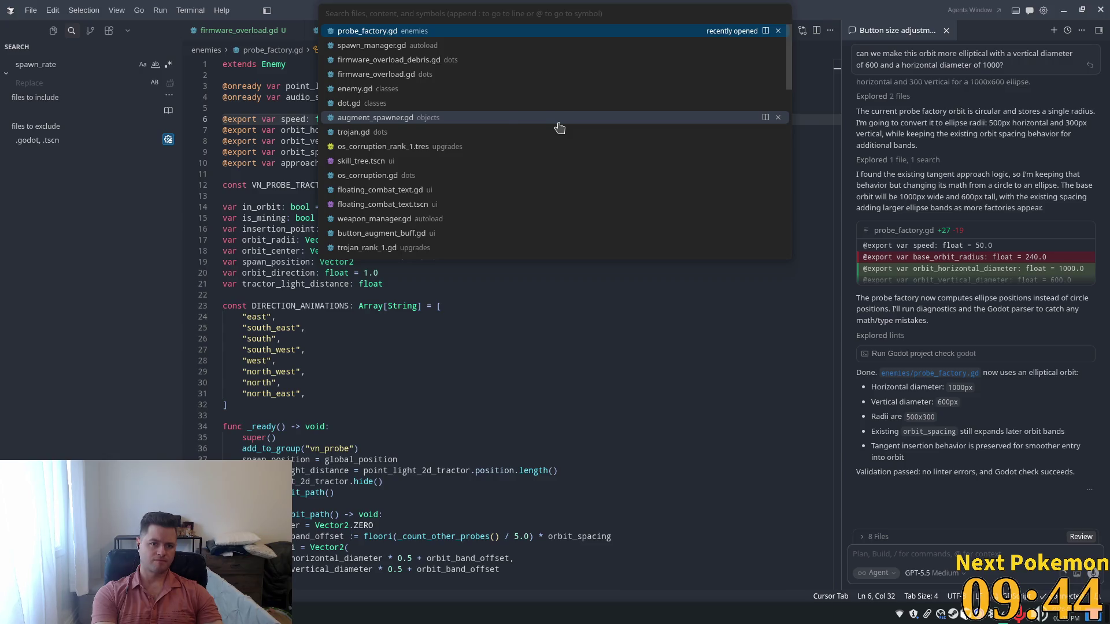
pyautogui.write('spawn')
pyautogui.press('Return')
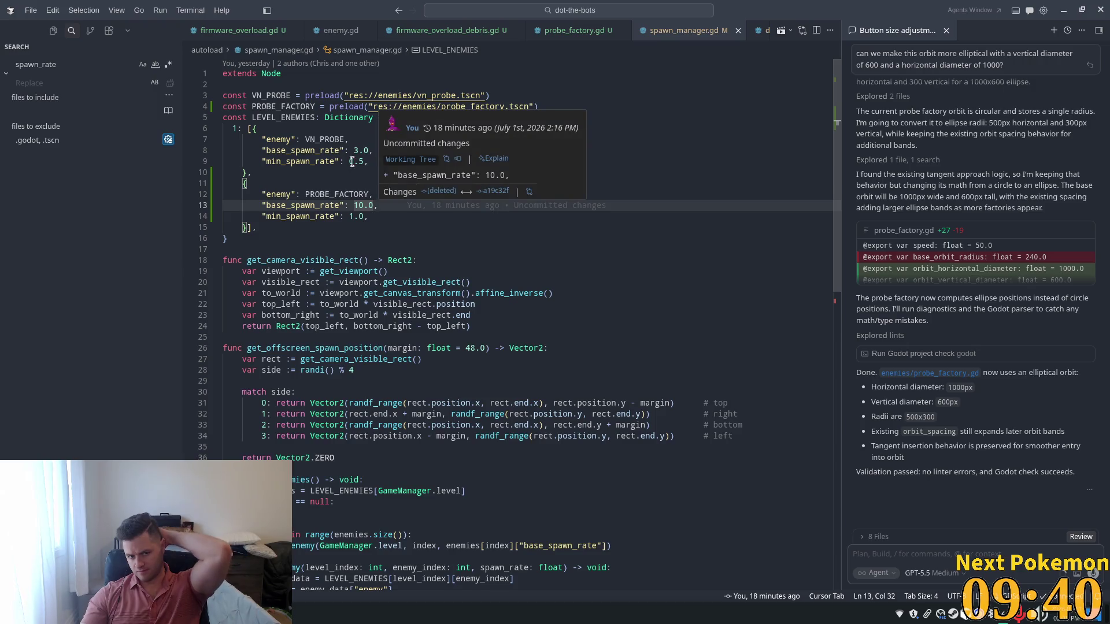
# Review the LEVEL_ENEMIES table, including PROBE_FACTORY's spawn rates of 10.0 and 1.0.
pyautogui.doubleClick(284, 117)
pyautogui.scroll(-2, 497, 240)
pyautogui.scroll(-1, 496, 240)
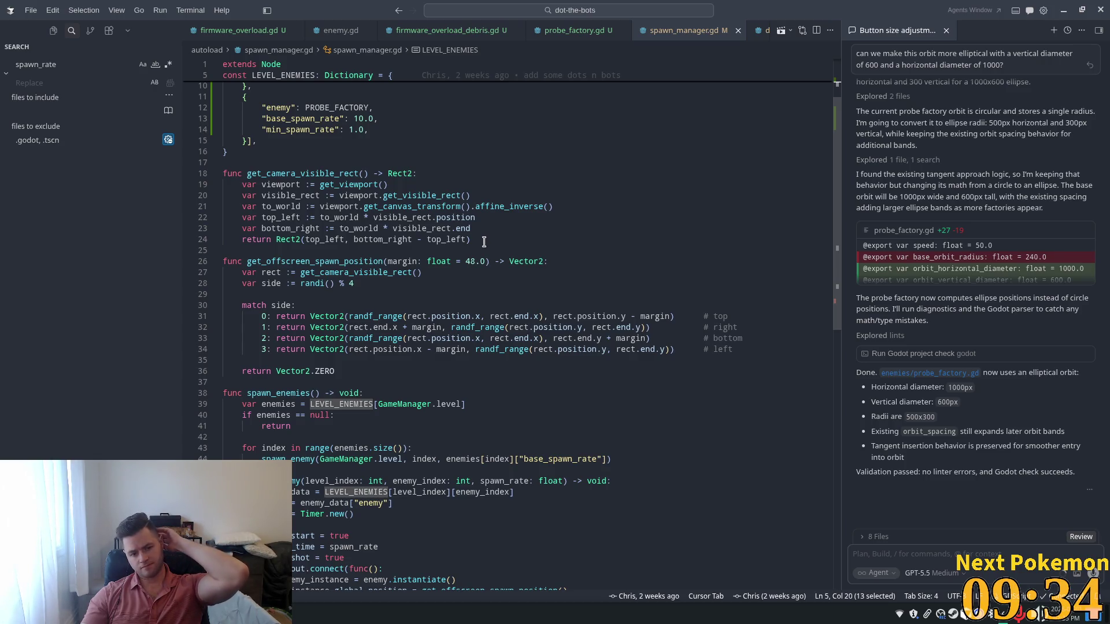
pyautogui.scroll(-1, 479, 246)
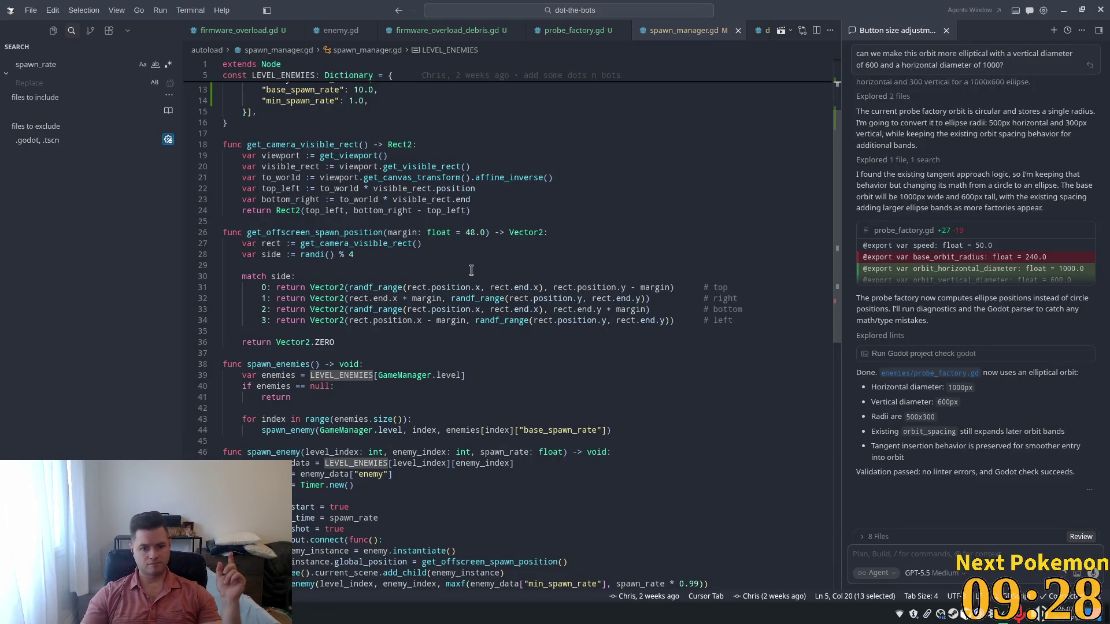
pyautogui.scroll(3, 466, 275)
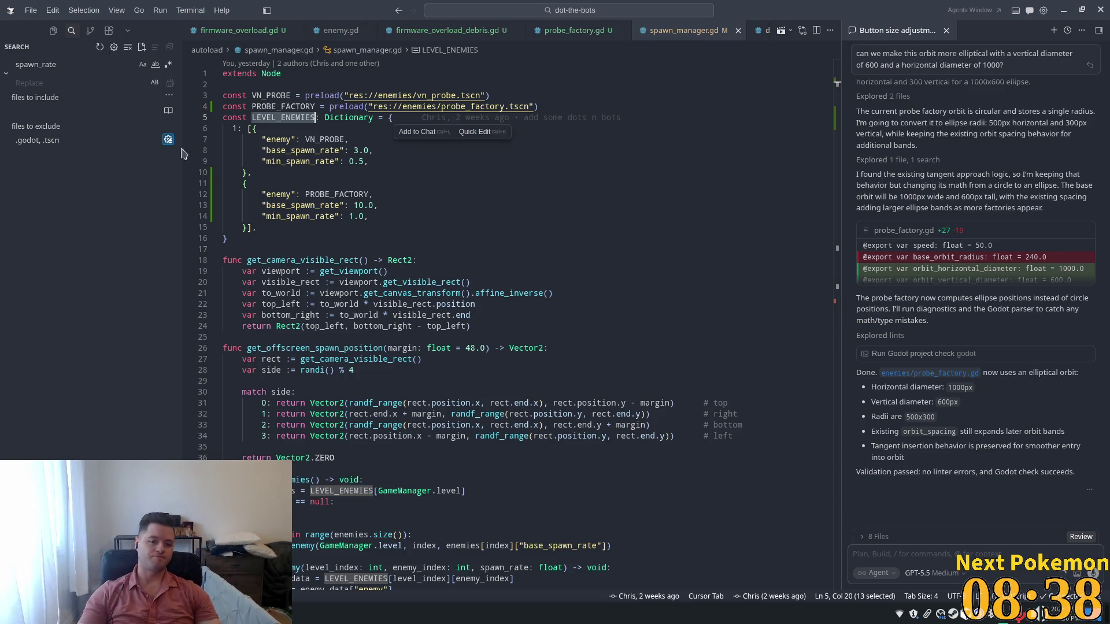
# Remove the PROBE_FACTORY dictionary from level 1 of LEVEL_ENEMIES.
pyautogui.click(248, 227)
pyautogui.keyDown('shift'); pyautogui.click(243, 183); pyautogui.keyUp('shift')
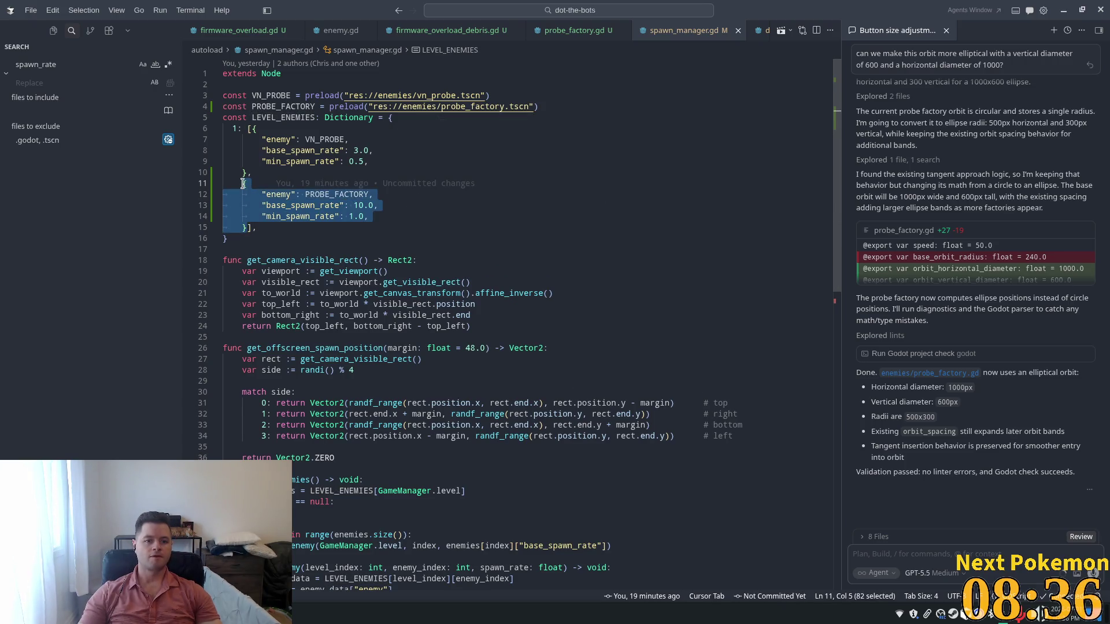
pyautogui.press('BackSpace')
pyautogui.press('BackSpace')
pyautogui.press('BackSpace')
pyautogui.press('BackSpace')
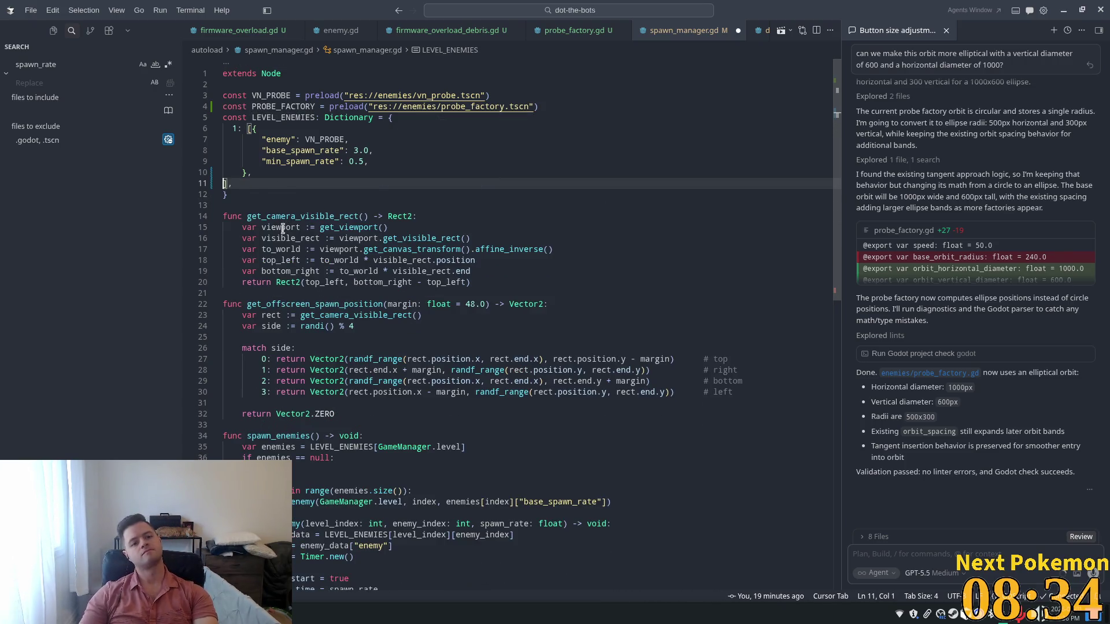
# Add a level 2 entry holding PROBE_FACTORY and align the level key indentation.
pyautogui.click(282, 178)
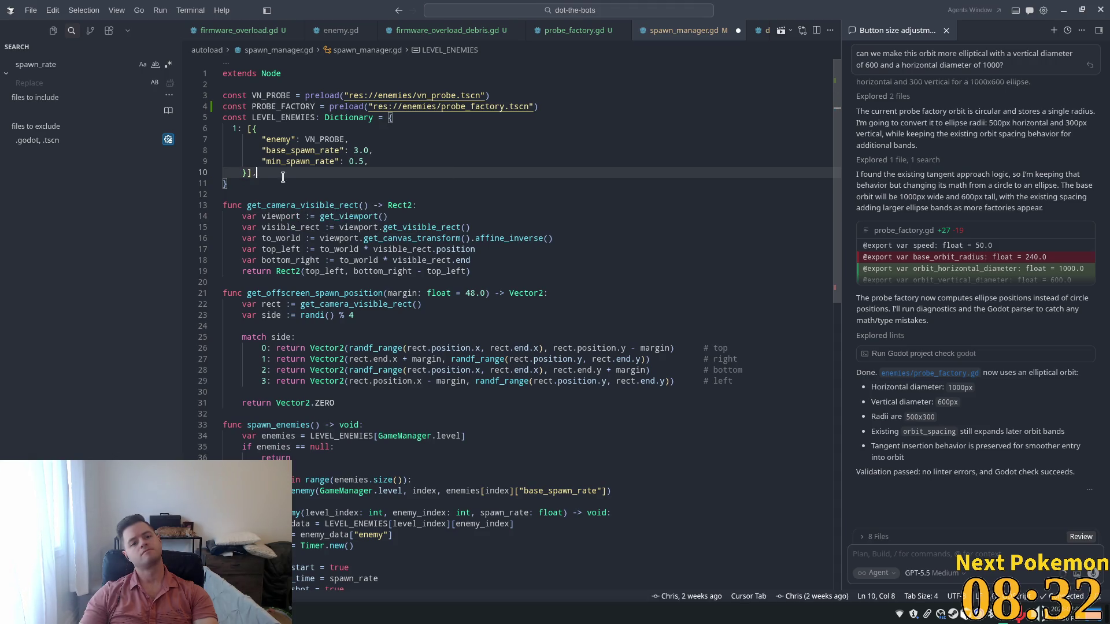
pyautogui.press('Return')
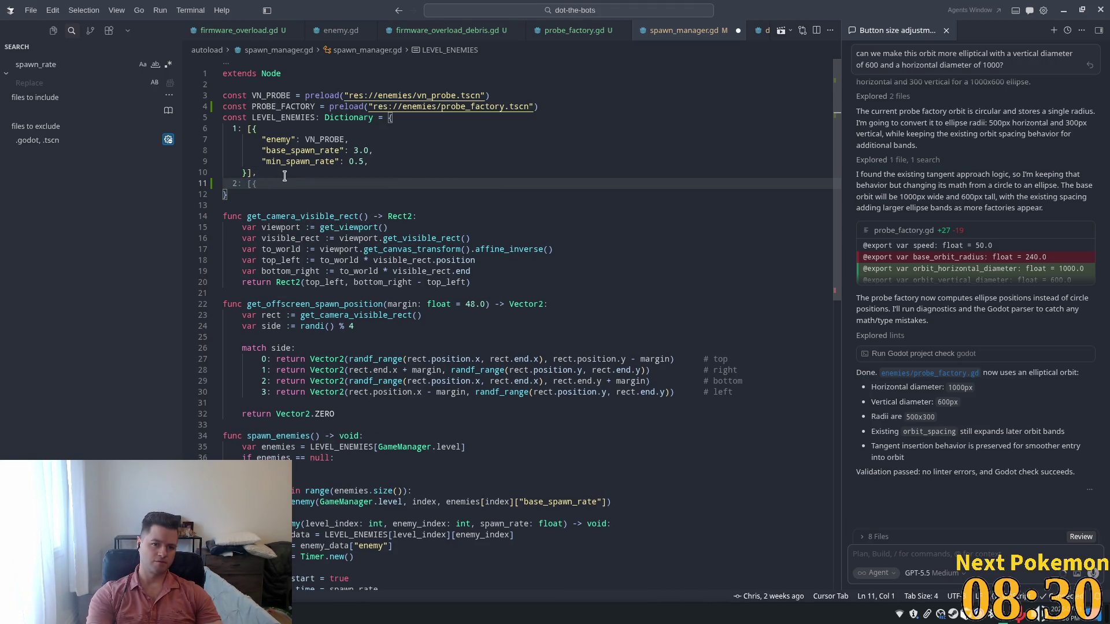
pyautogui.press('Tab')
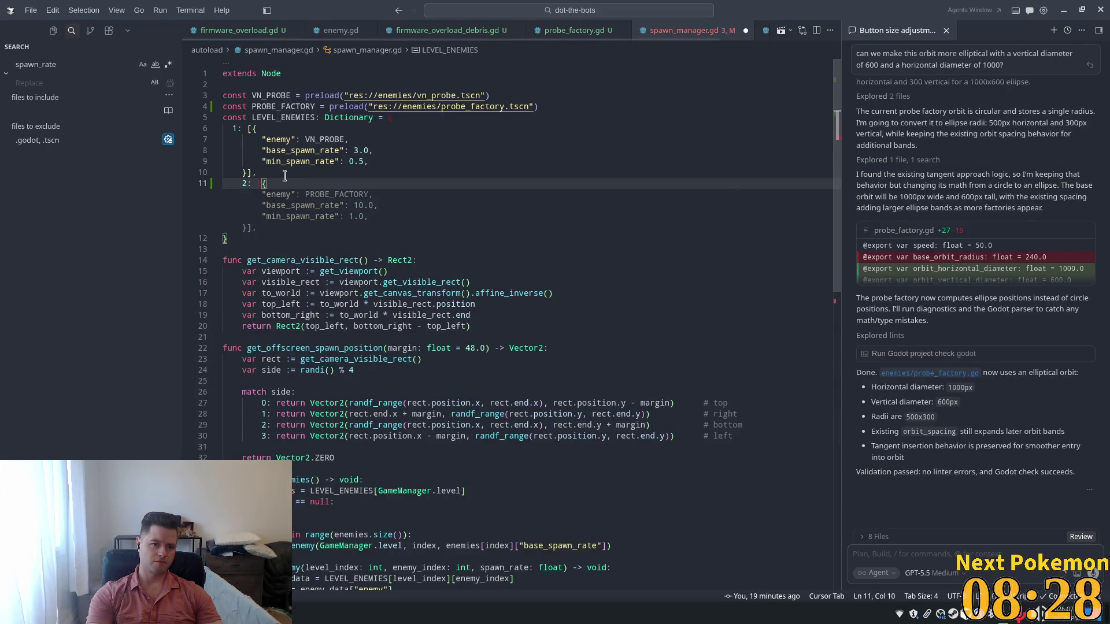
pyautogui.press('Left')
pyautogui.press('Tab')
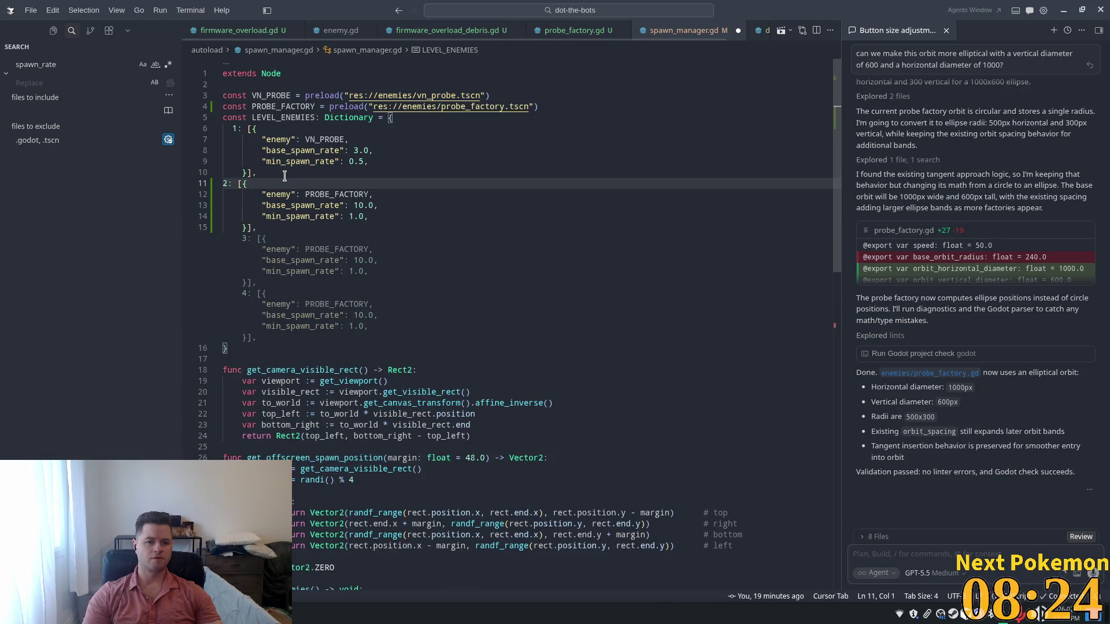
pyautogui.press('Right')
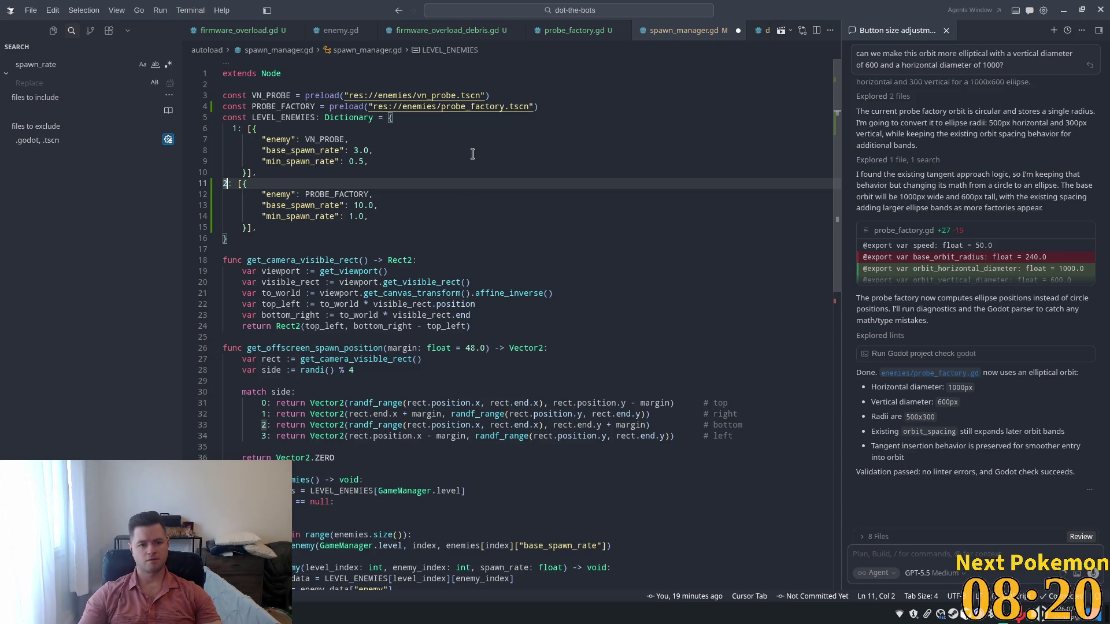
pyautogui.press('Tab')
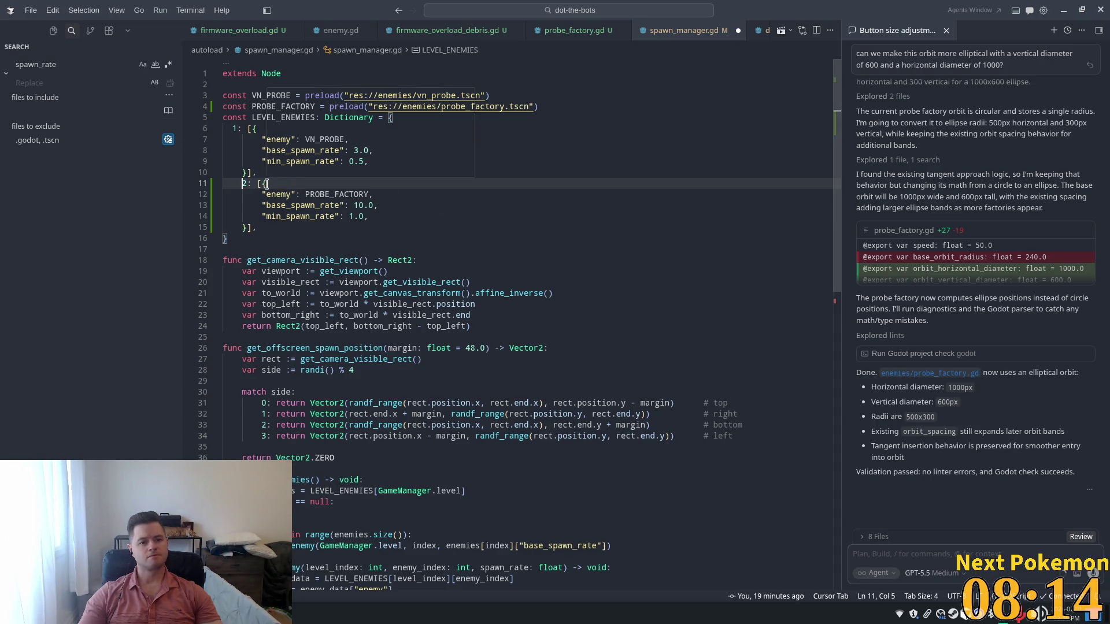
pyautogui.click(231, 129)
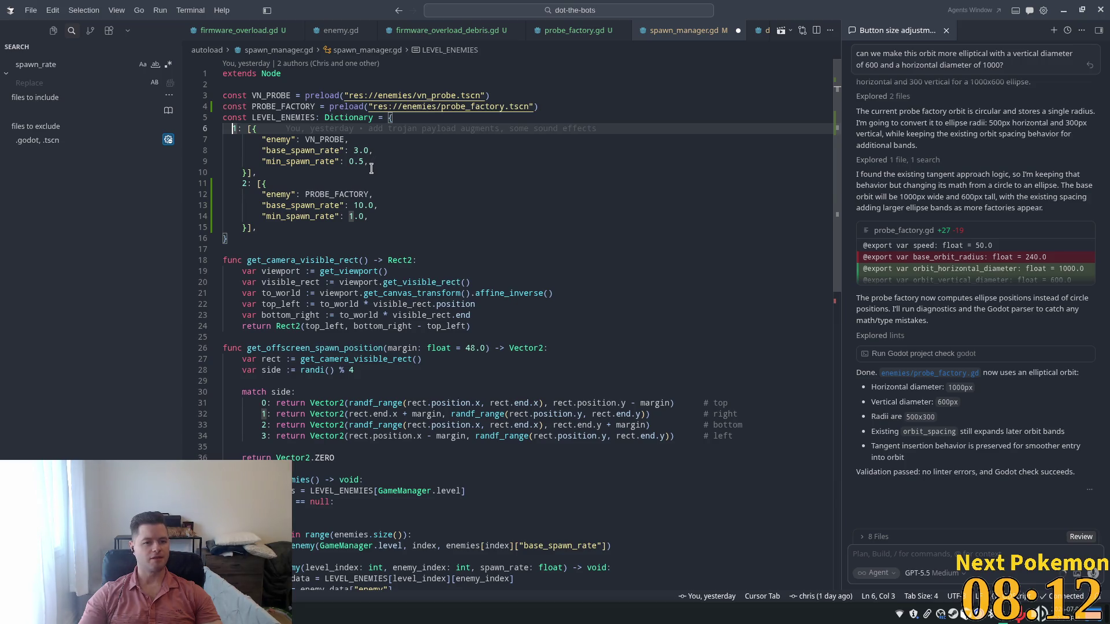
pyautogui.press('Tab')
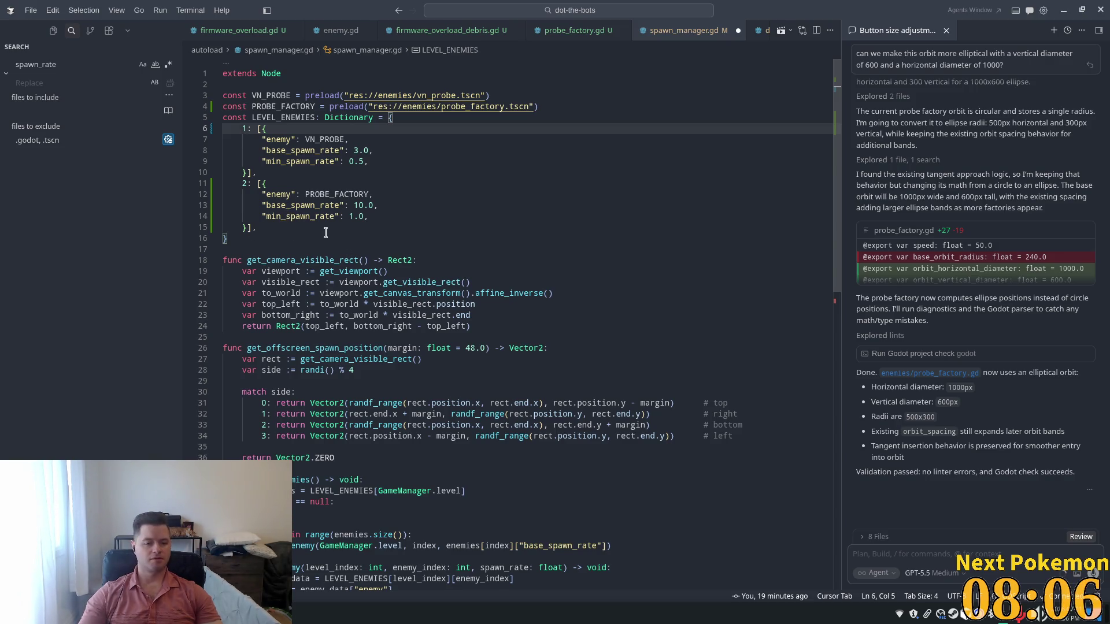
pyautogui.click(295, 162)
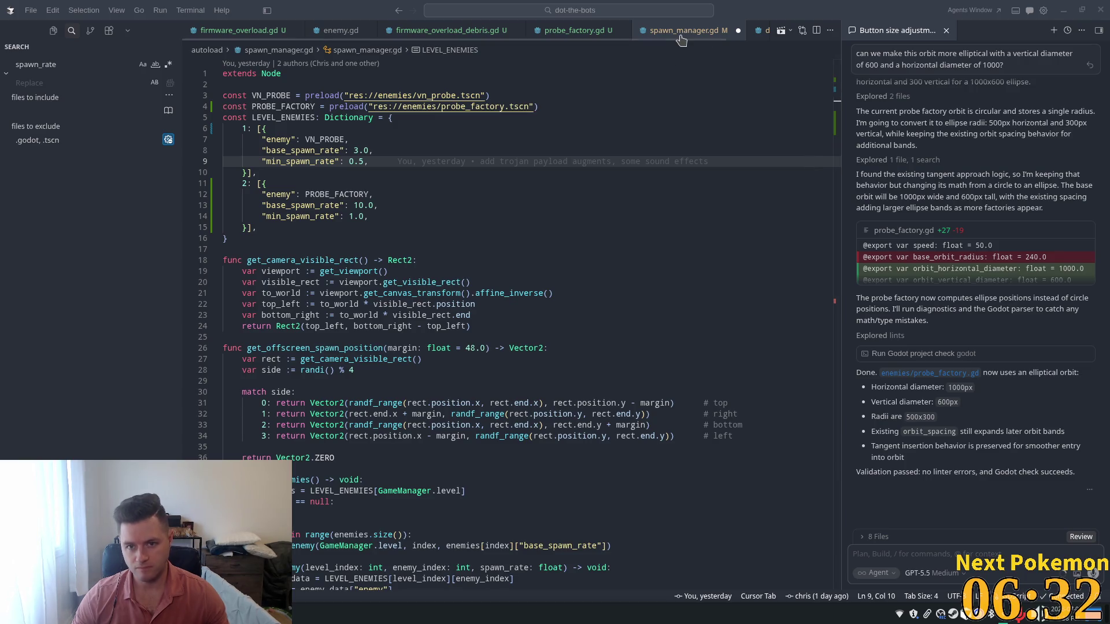
# Save spawn_manager.gd and narrow the side panel to widen the code area.
pyautogui.click(658, 113)
pyautogui.hotkey('ctrl', 's')
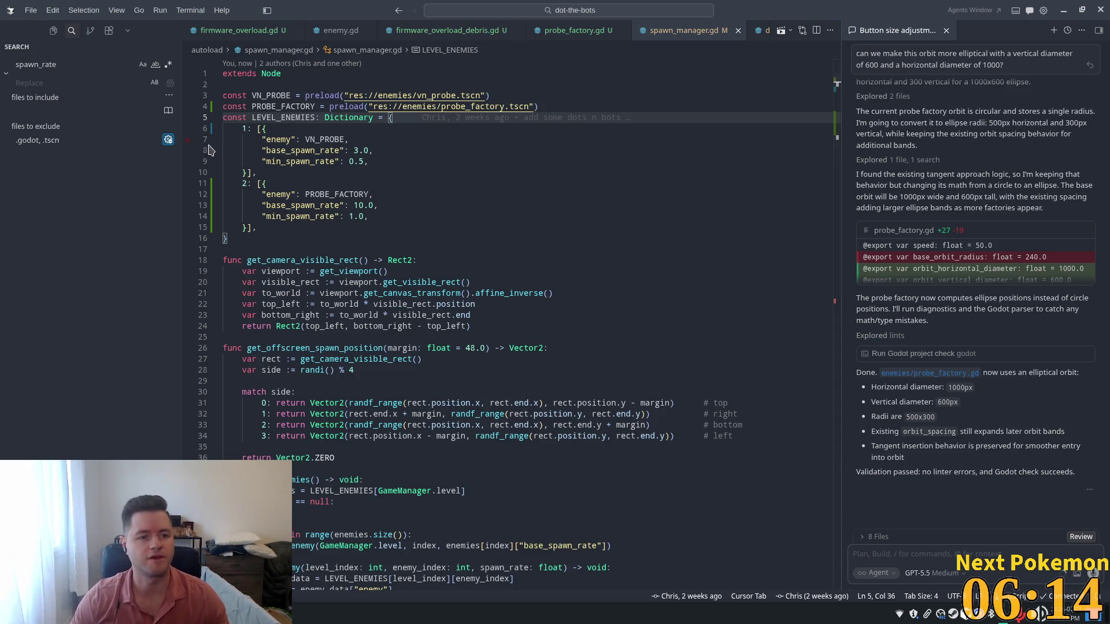
pyautogui.moveTo(182, 127); pyautogui.dragTo(171, 127)
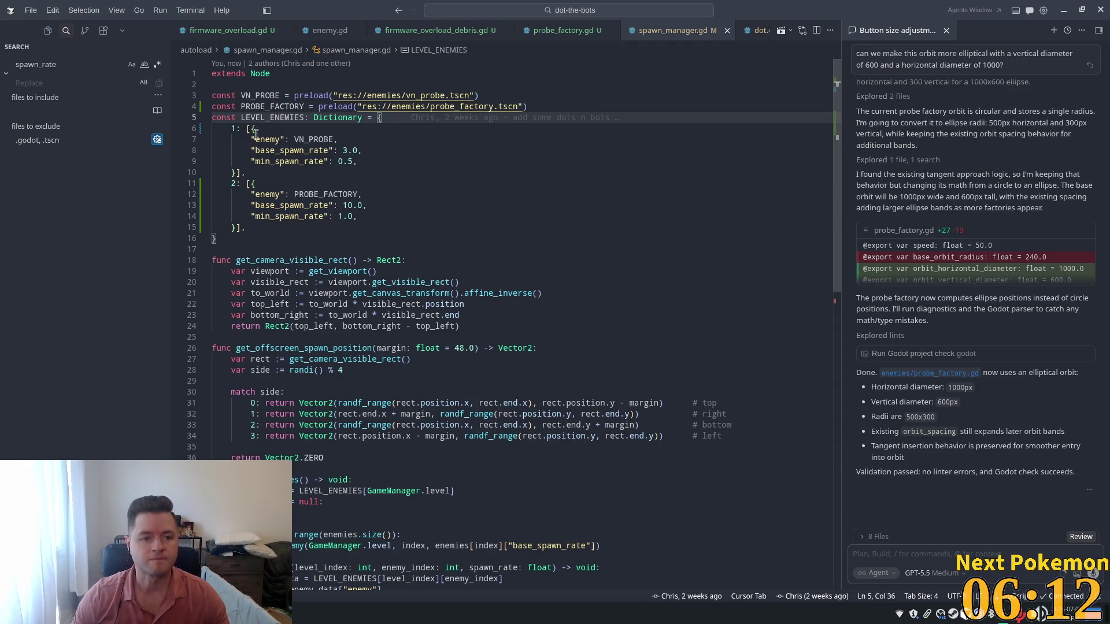
pyautogui.hotkey('ctrl', 'p')
# Open game_manager.gd and inspect the add_research_points and add_score functions.
pyautogui.write('game_')
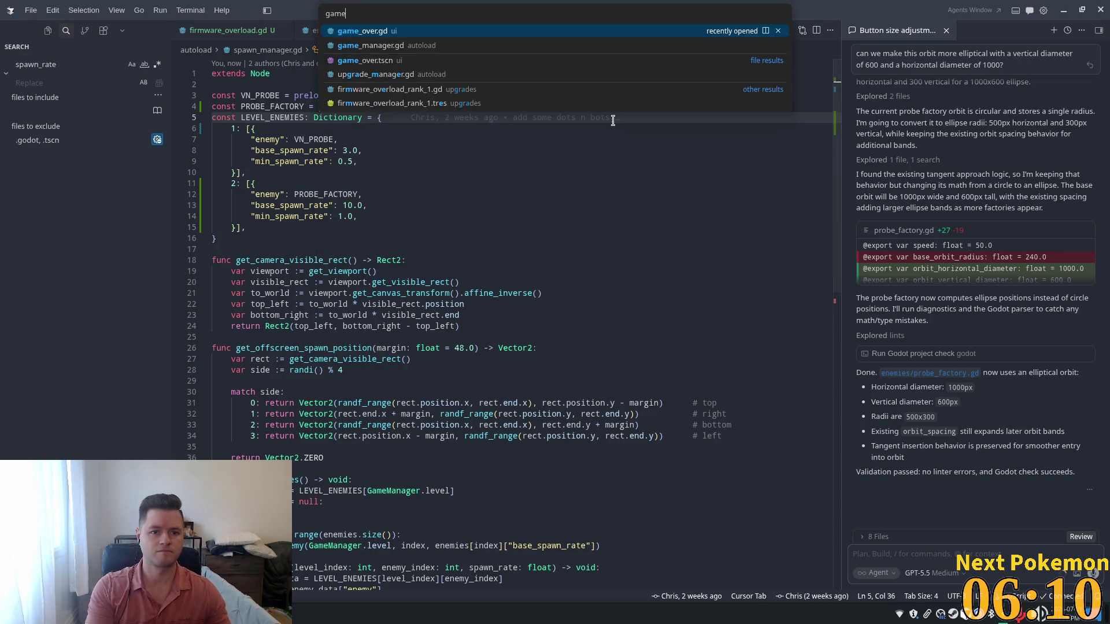
pyautogui.press('Down')
pyautogui.press('Return')
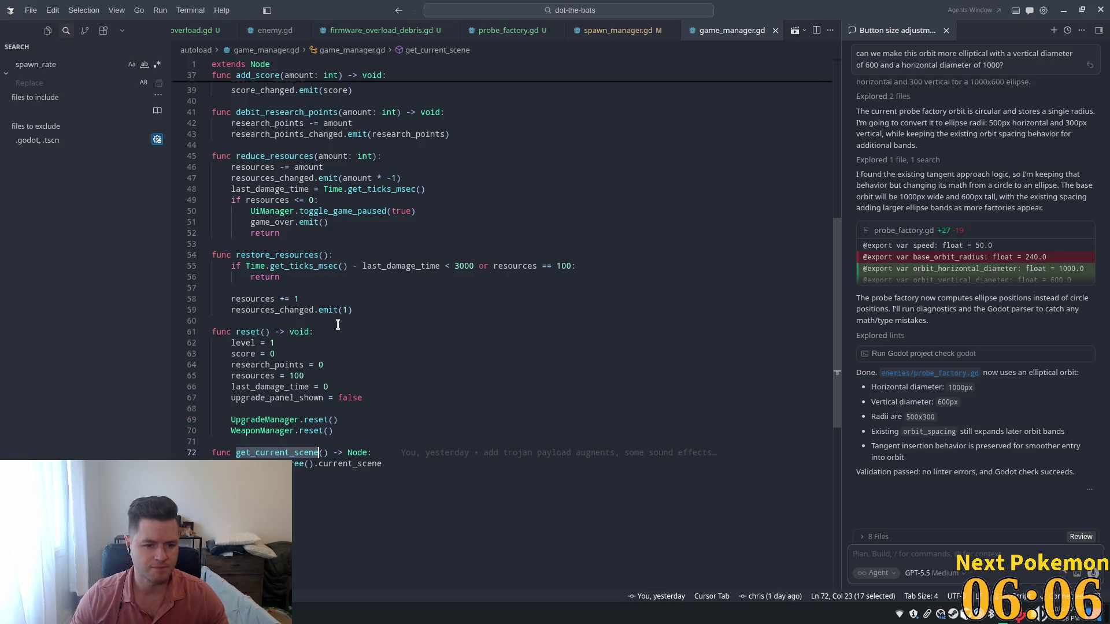
pyautogui.scroll(5, 338, 323)
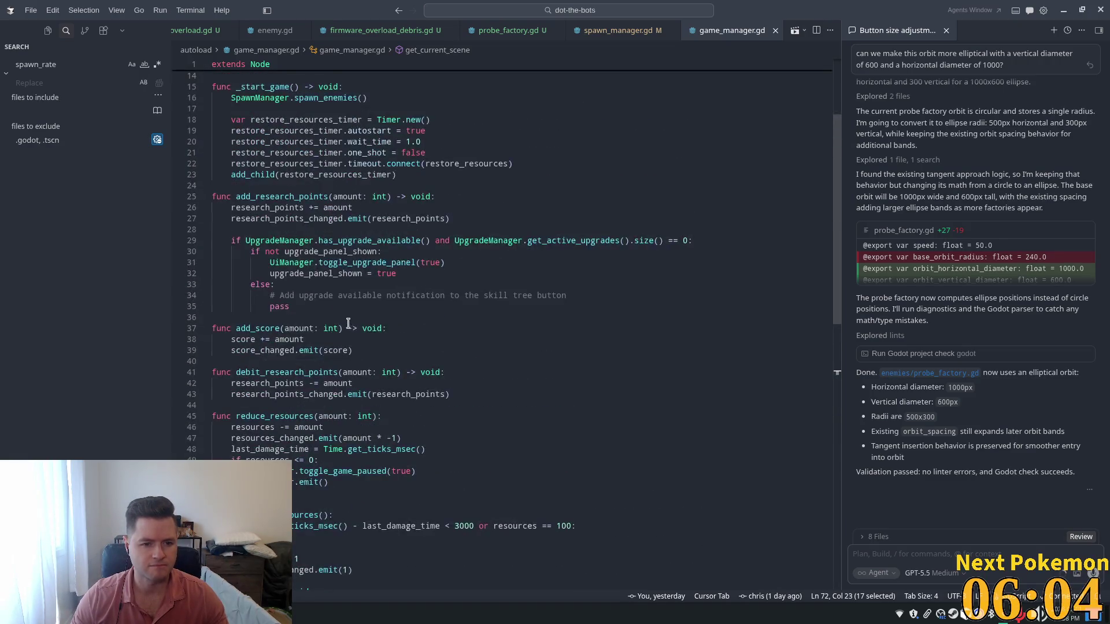
pyautogui.scroll(3, 337, 322)
pyautogui.click(304, 324)
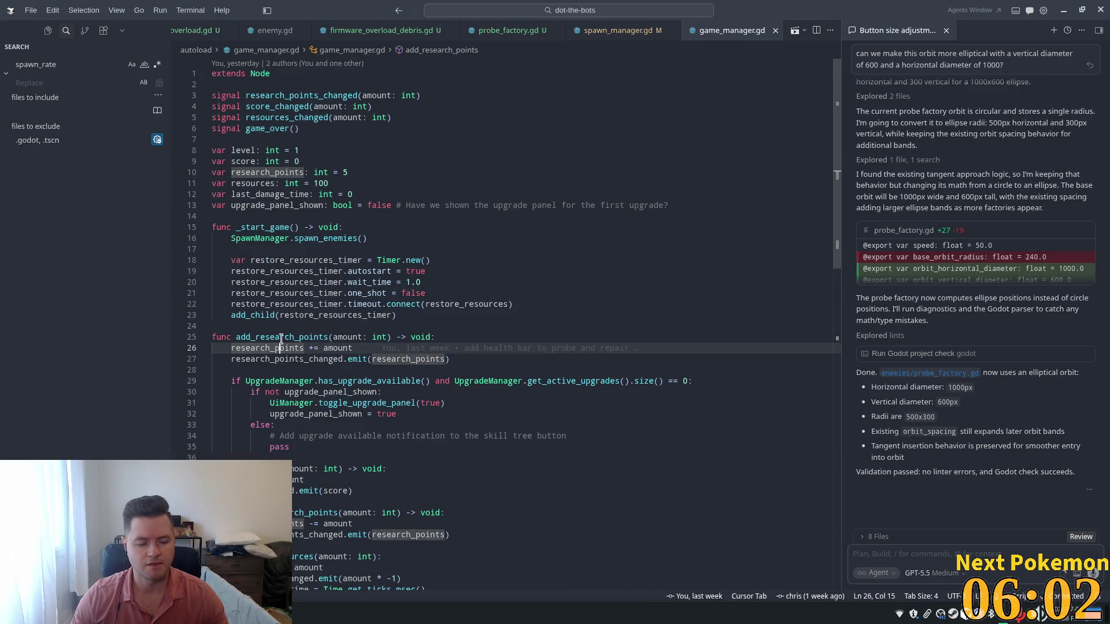
pyautogui.doubleClick(292, 337)
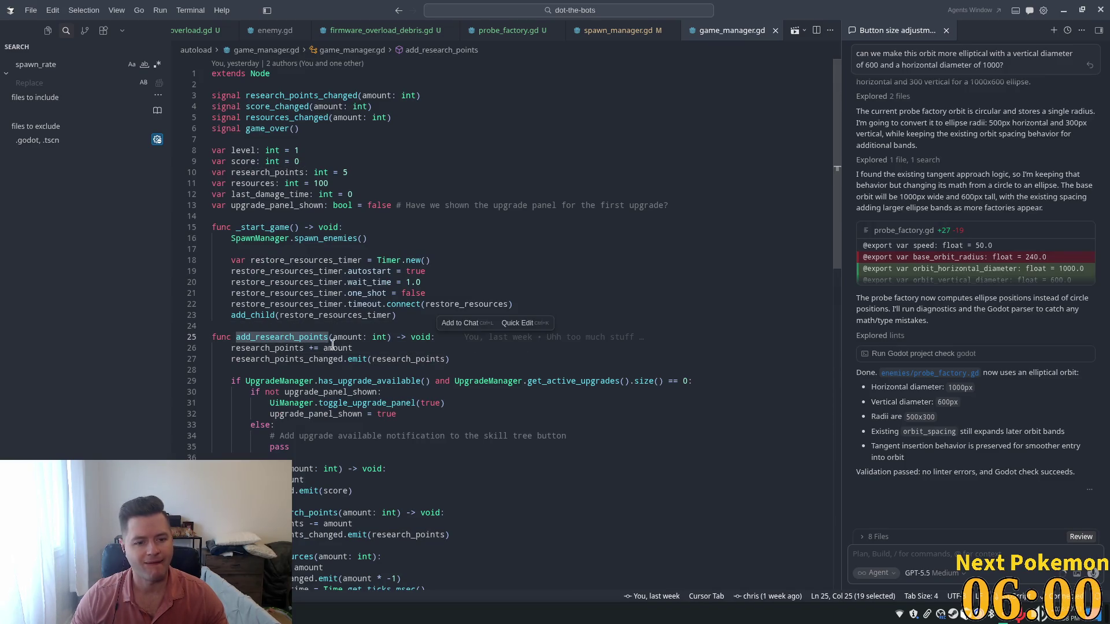
pyautogui.doubleClick(257, 358)
pyautogui.doubleClick(275, 461)
pyautogui.scroll(-3, 327, 388)
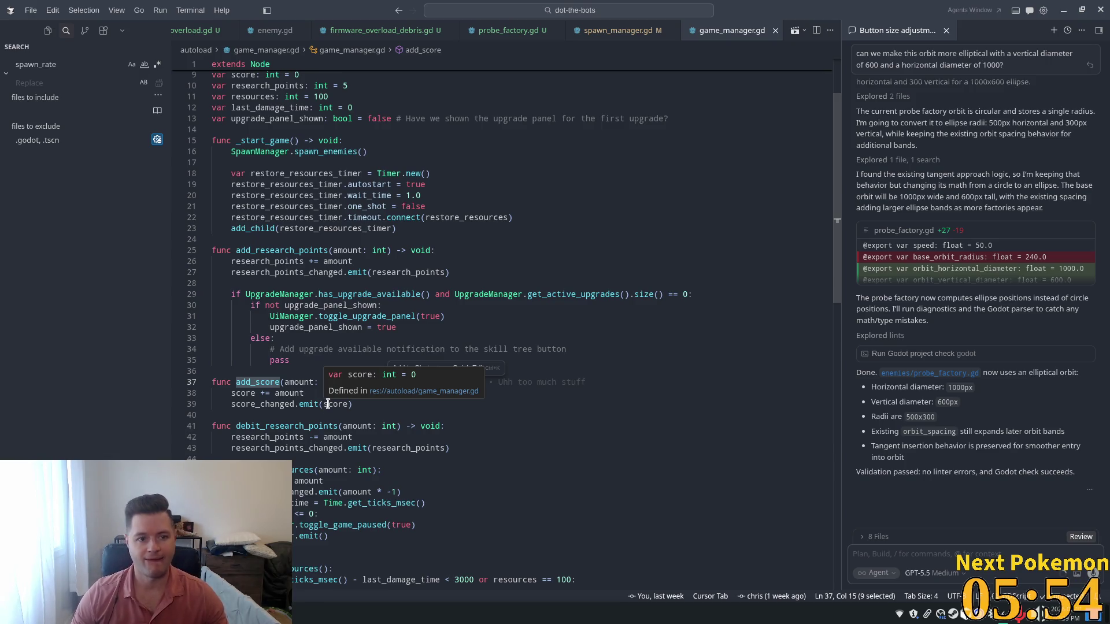
pyautogui.scroll(2, 348, 361)
pyautogui.scroll(-2, 333, 379)
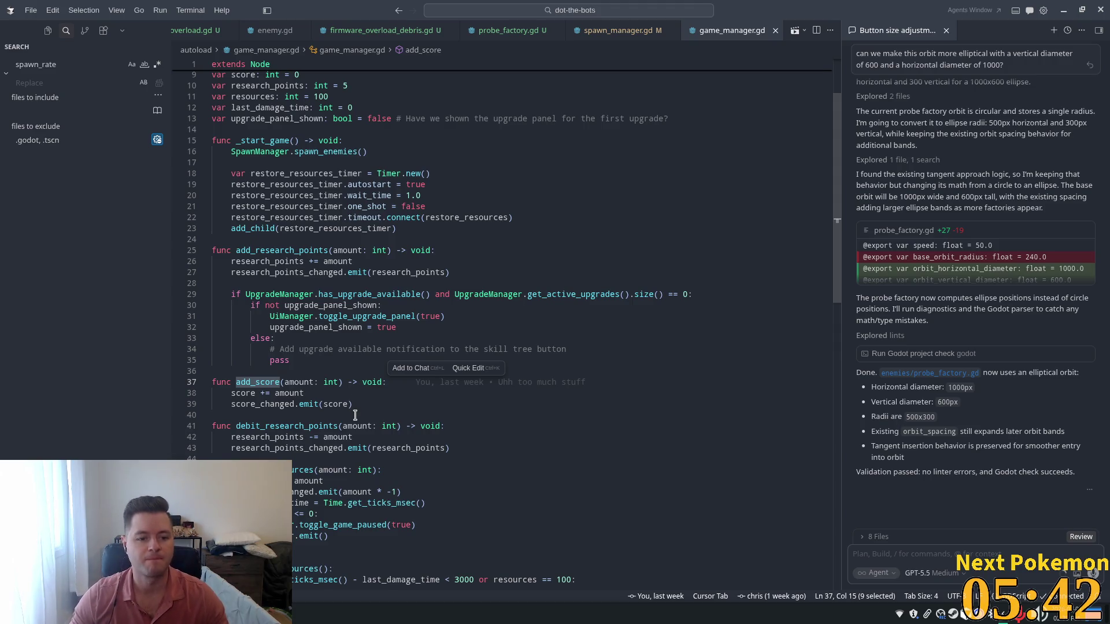
# Add lines after add_score, then undo to leave a fresh line below the declarations.
pyautogui.click(365, 405)
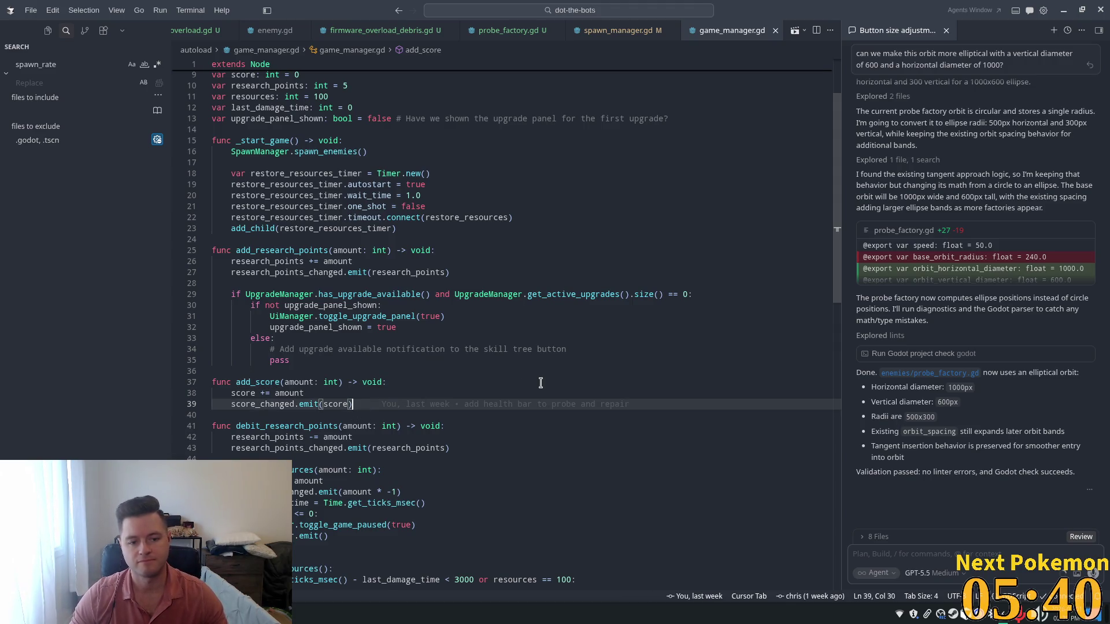
pyautogui.press('Return')
pyautogui.press('Return')
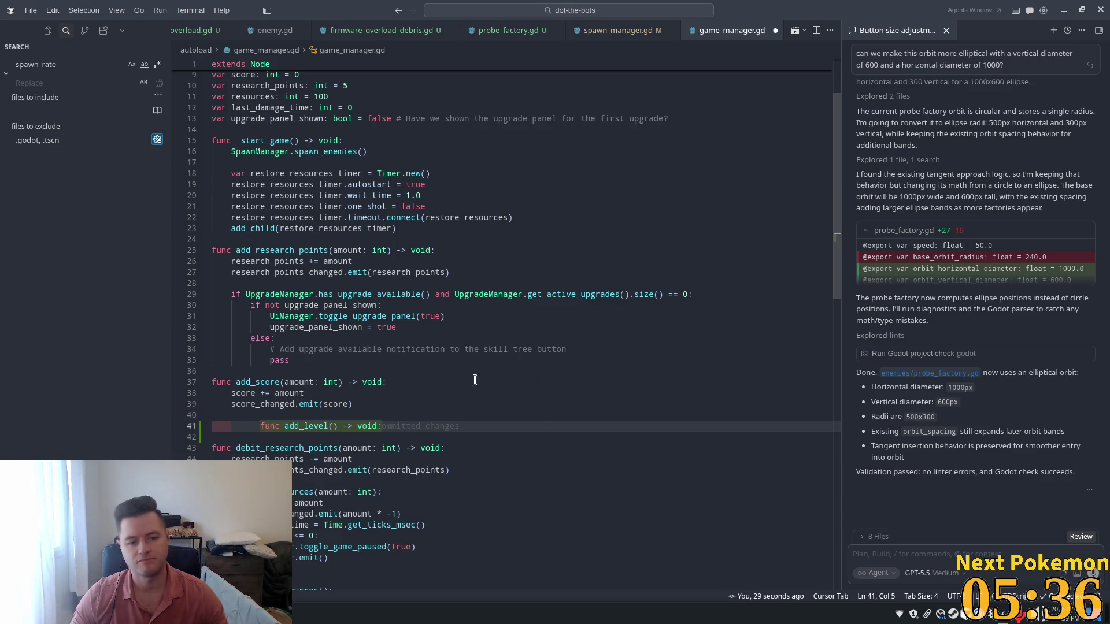
pyautogui.scroll(3, 388, 333)
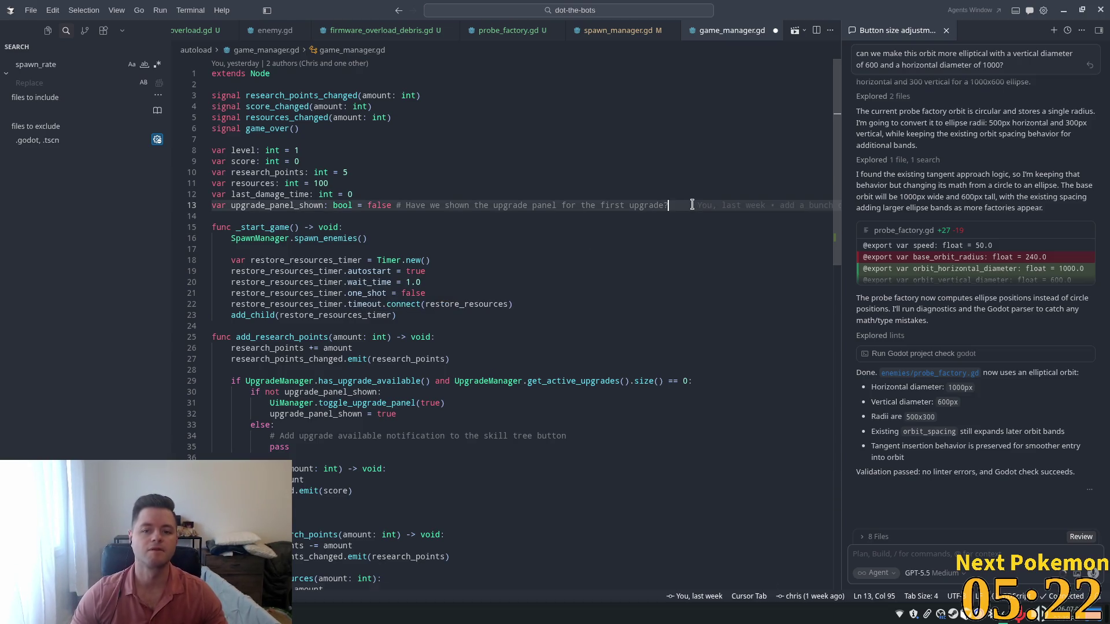
pyautogui.hotkey('ctrl', 'z')
# Write a level_points Dictionary mapping level 1 to 0 and level 2 to 50.
pyautogui.write('var ')
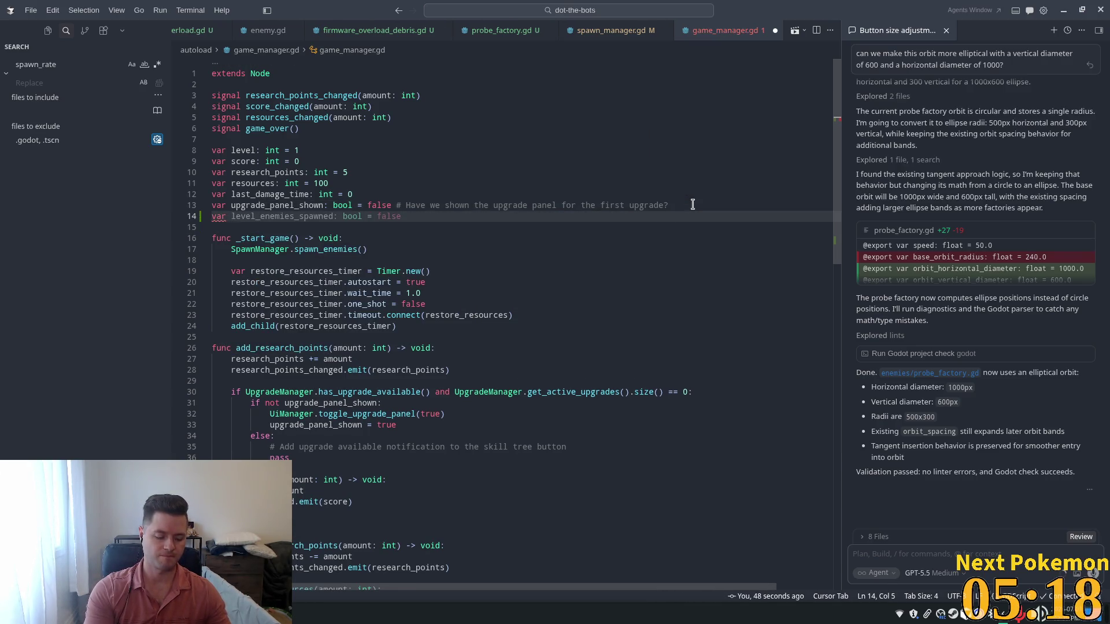
pyautogui.write('lel')
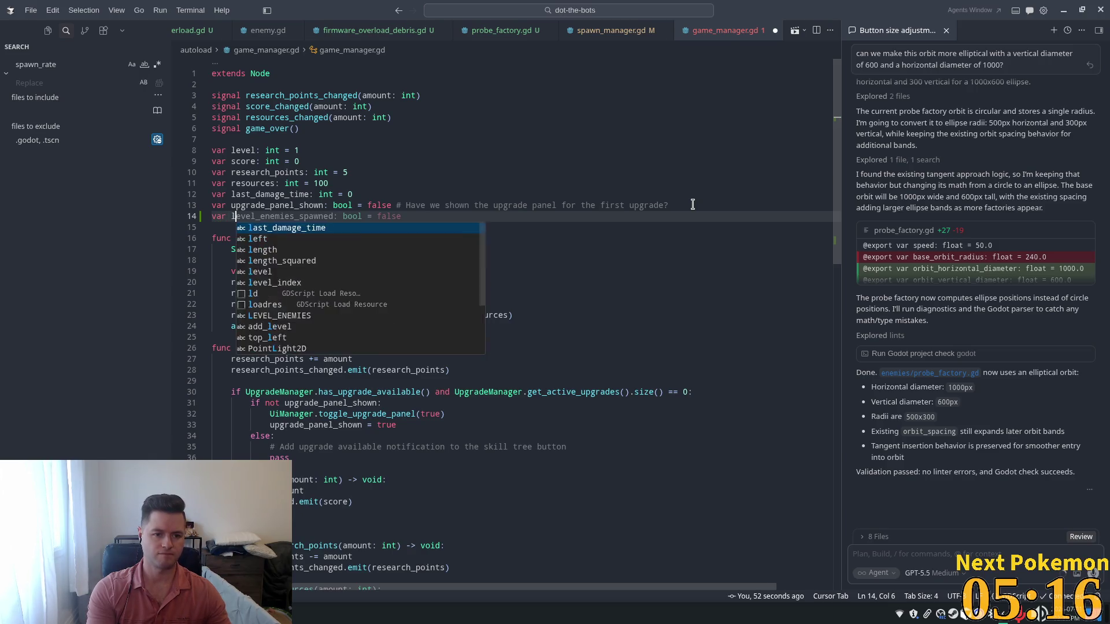
pyautogui.press('BackSpace')
pyautogui.write('vel_points:')
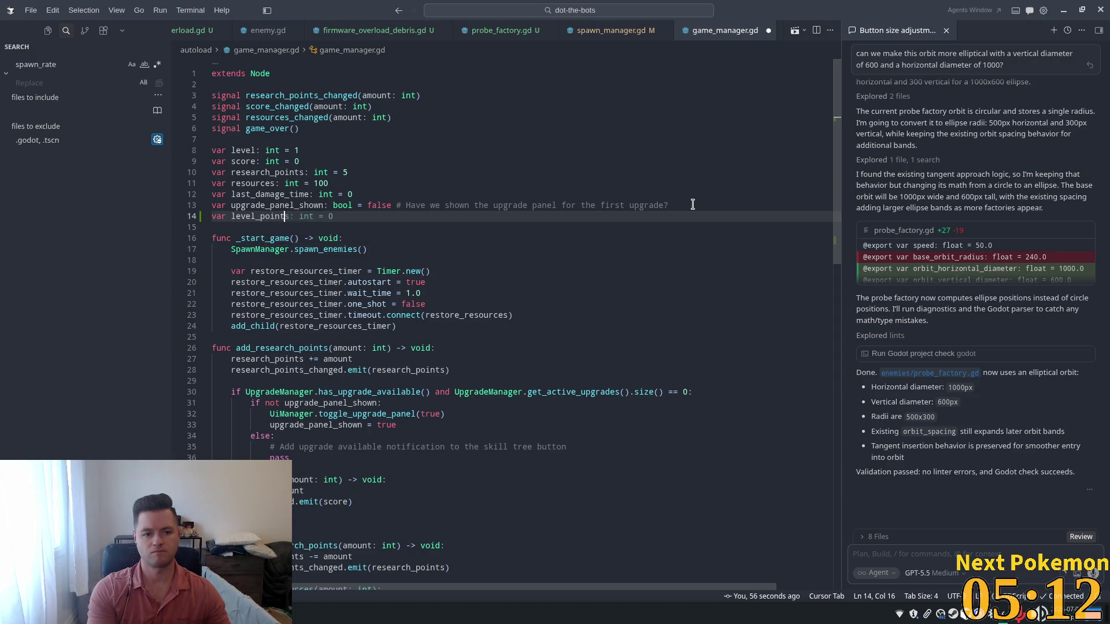
pyautogui.write(' D')
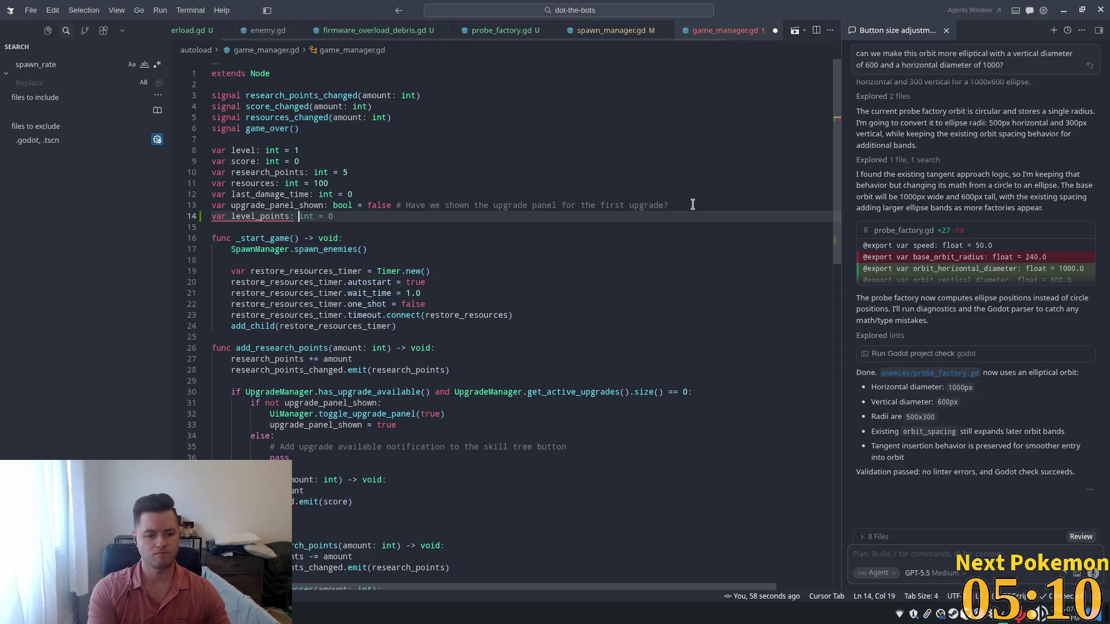
pyautogui.write('ictionary = {')
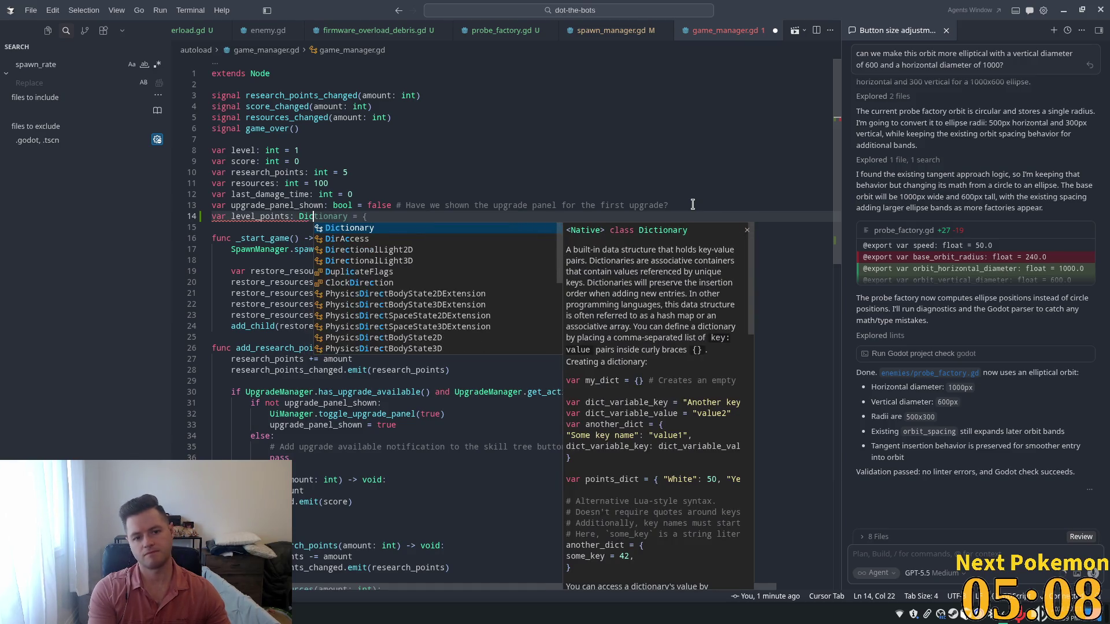
pyautogui.press('Tab')
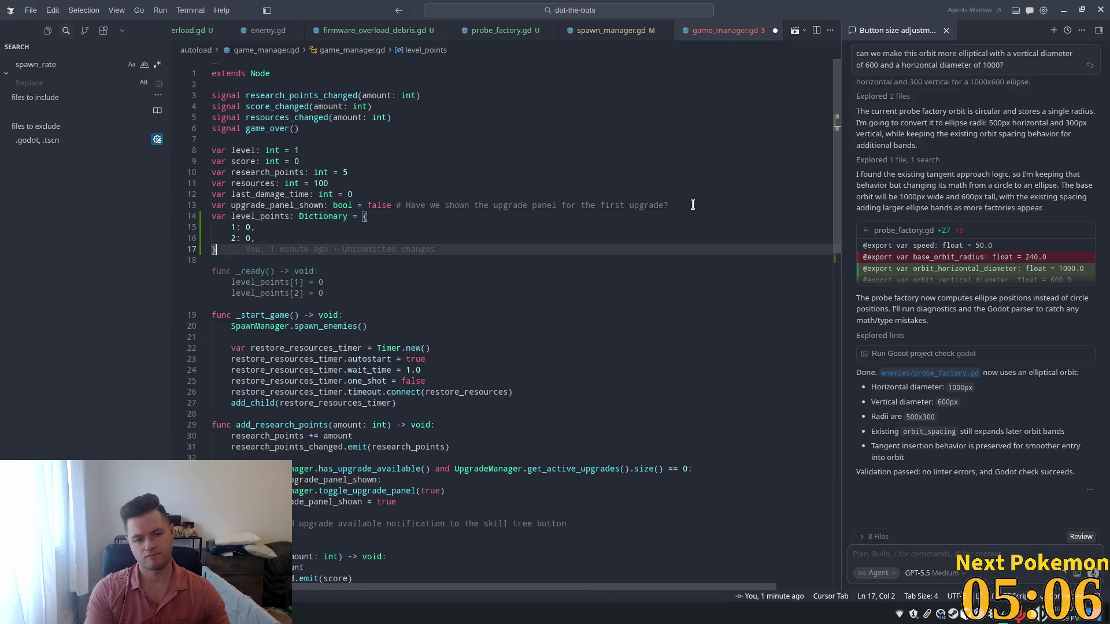
pyautogui.click(348, 195)
pyautogui.click(253, 237)
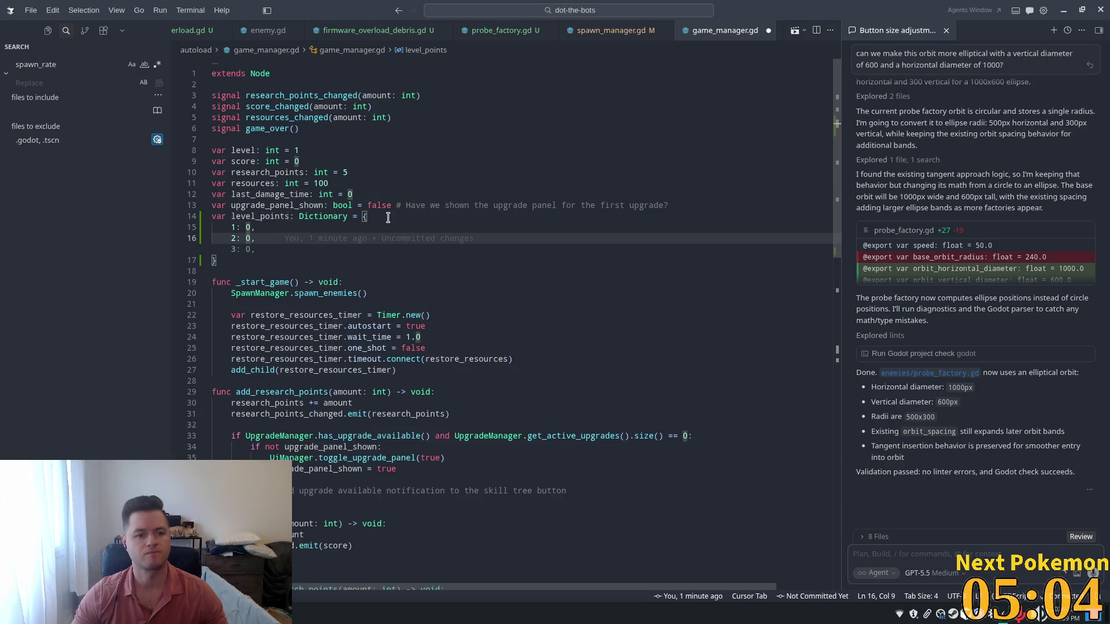
pyautogui.write('5')
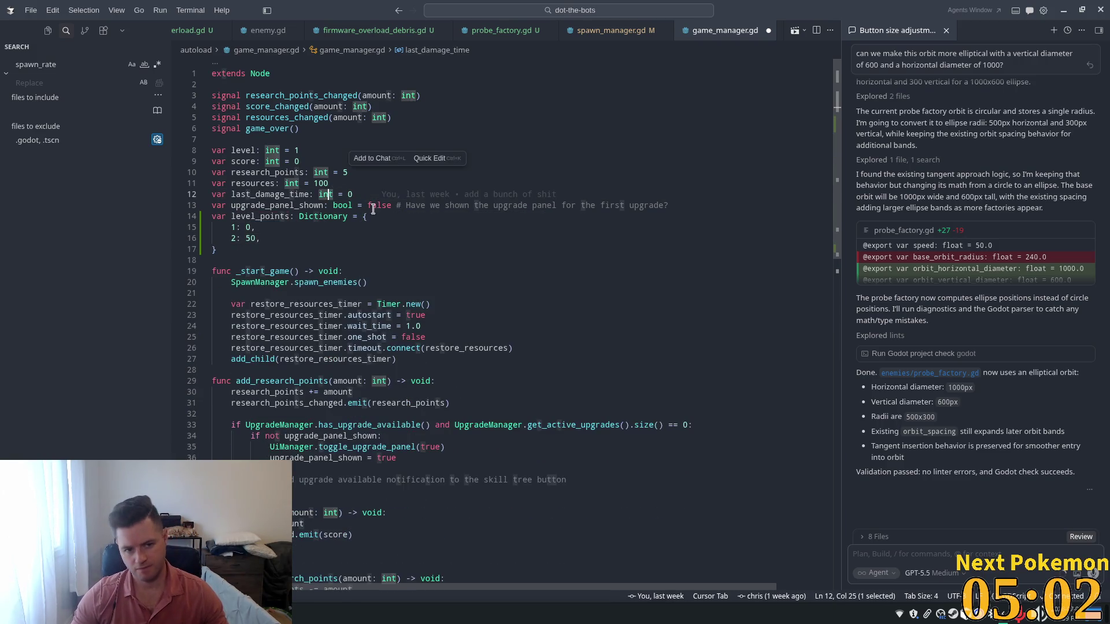
# Delete the whole level_points dictionary again, leaving _start_game at line 15.
pyautogui.click(537, 281)
pyautogui.moveTo(533, 277)
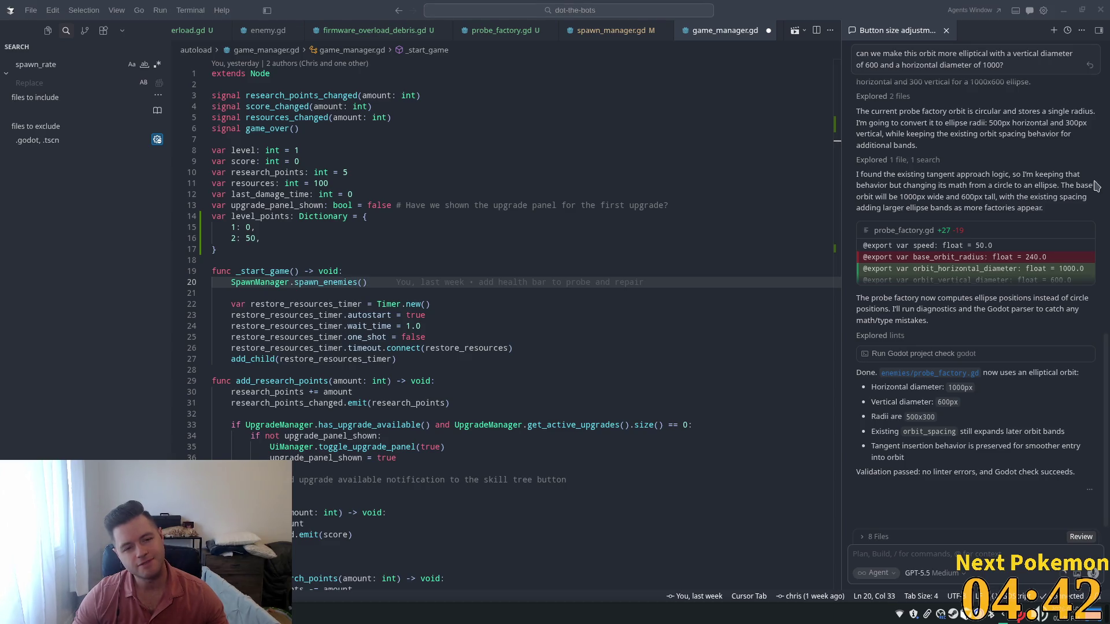
pyautogui.moveTo(247, 249); pyautogui.dragTo(212, 216)
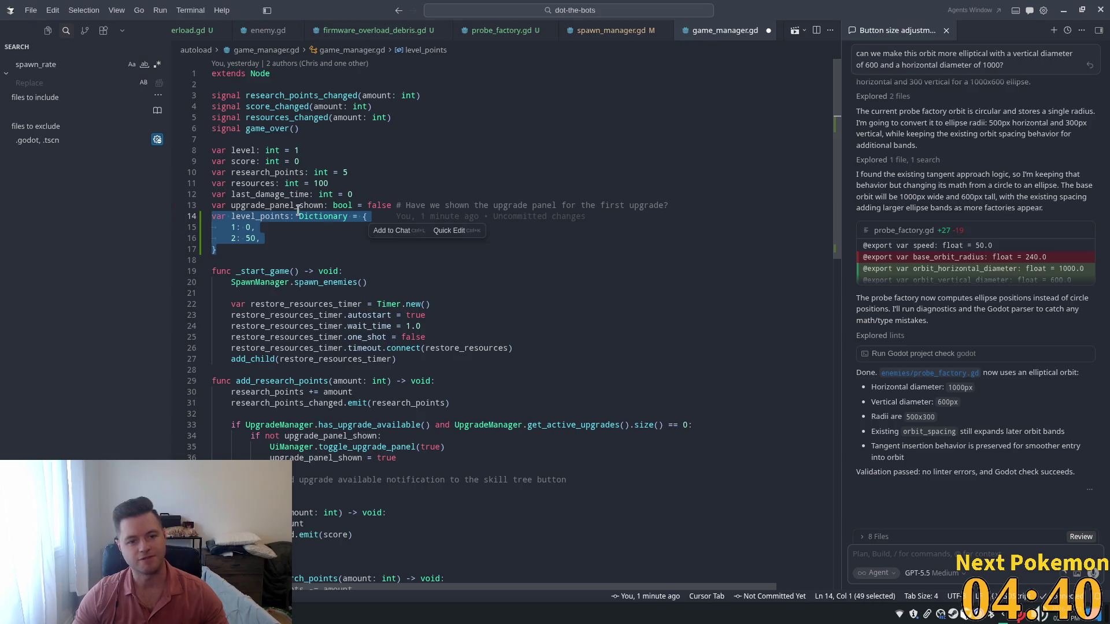
pyautogui.press('BackSpace')
pyautogui.press('BackSpace')
# Replace the next_level header after add_score with a match score block for 50.
pyautogui.scroll(-6, 520, 255)
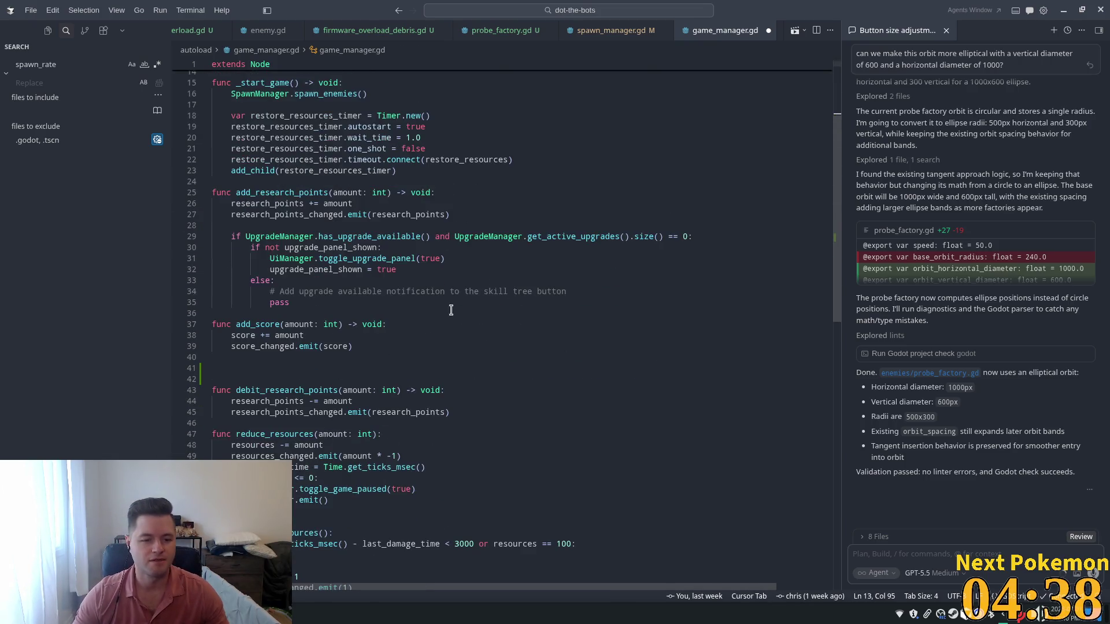
pyautogui.click(484, 312)
pyautogui.write('func next_level() -> void:')
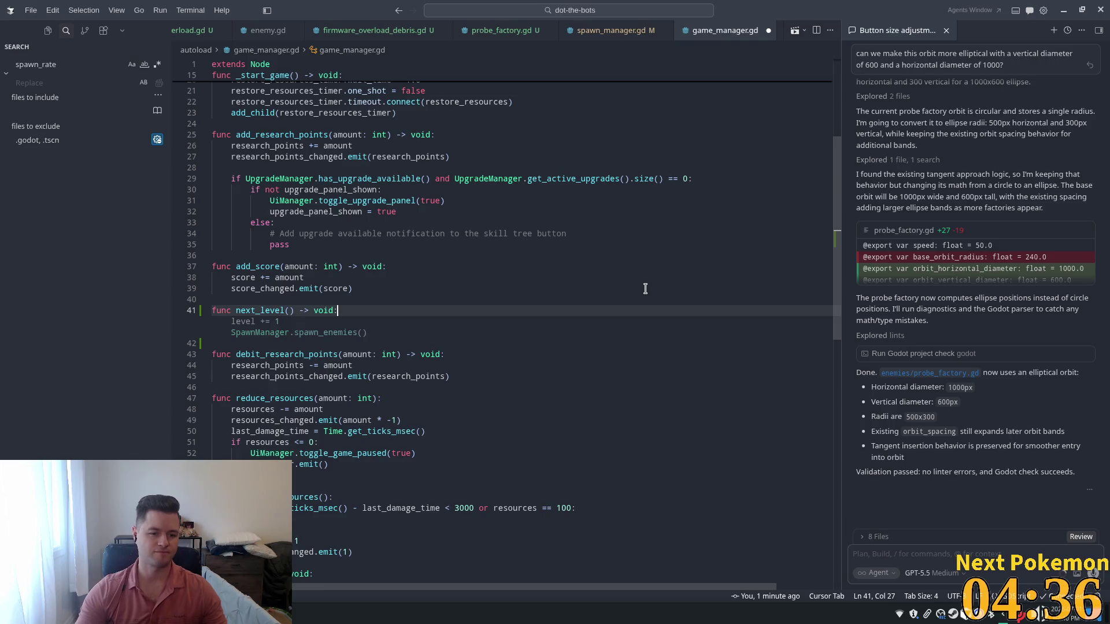
pyautogui.press('BackSpace')
pyautogui.press('BackSpace')
pyautogui.press('BackSpace')
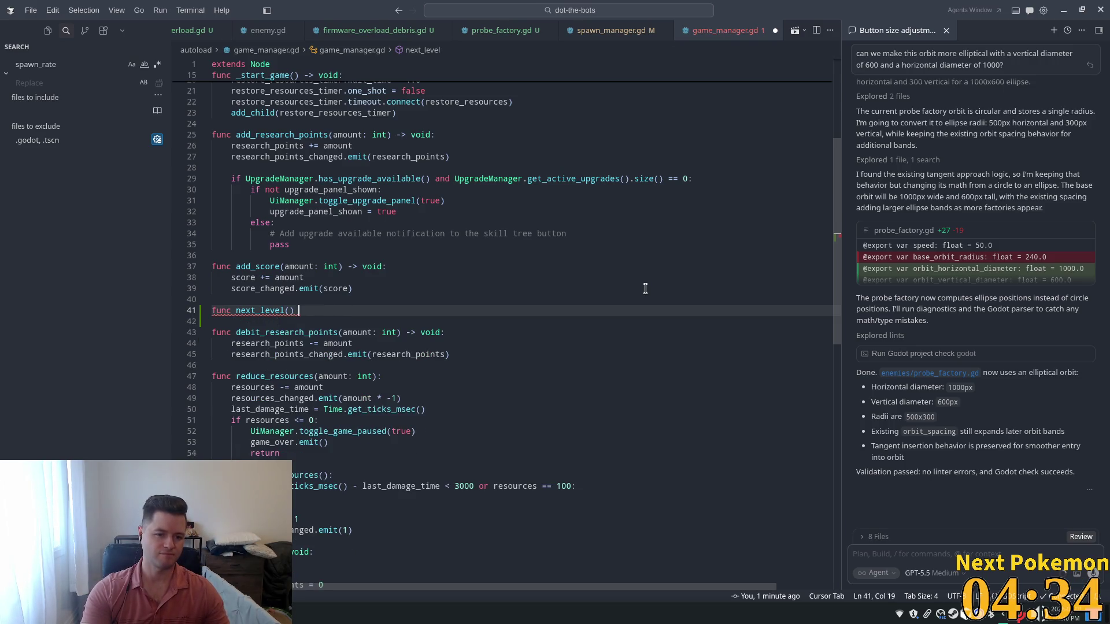
pyautogui.press('BackSpace')
pyautogui.press('BackSpace')
pyautogui.press('BackSpace')
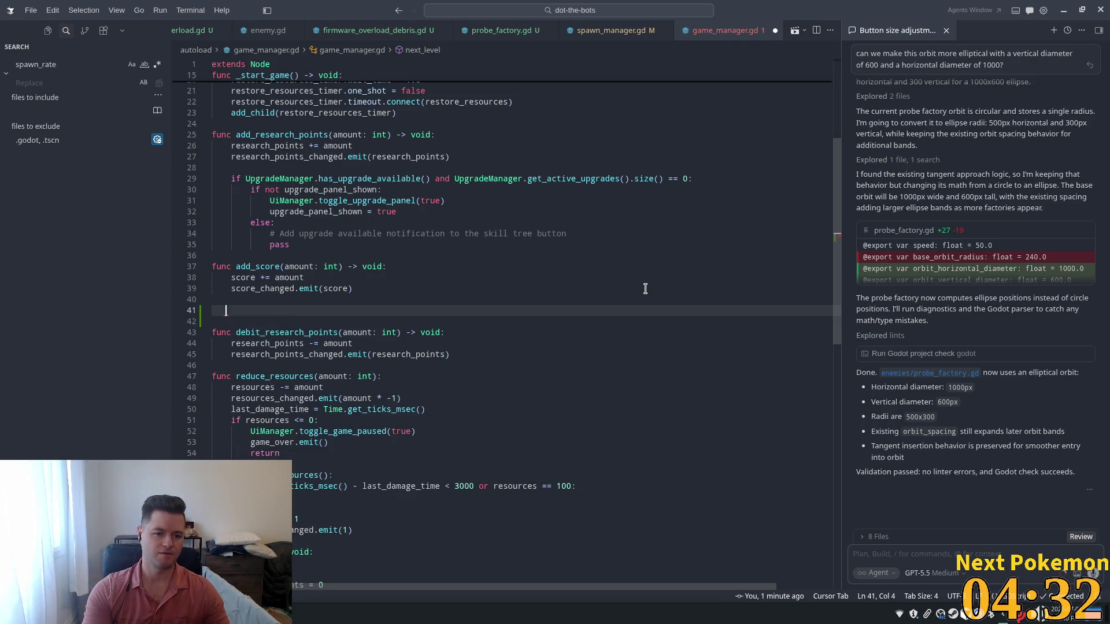
pyautogui.write('match ')
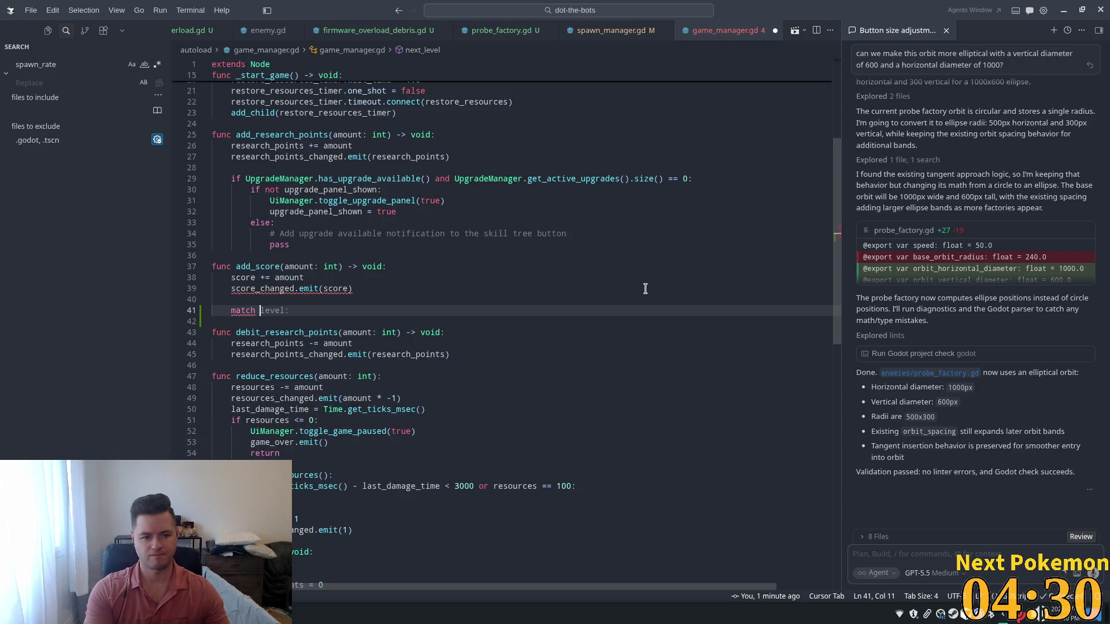
pyautogui.write('sco')
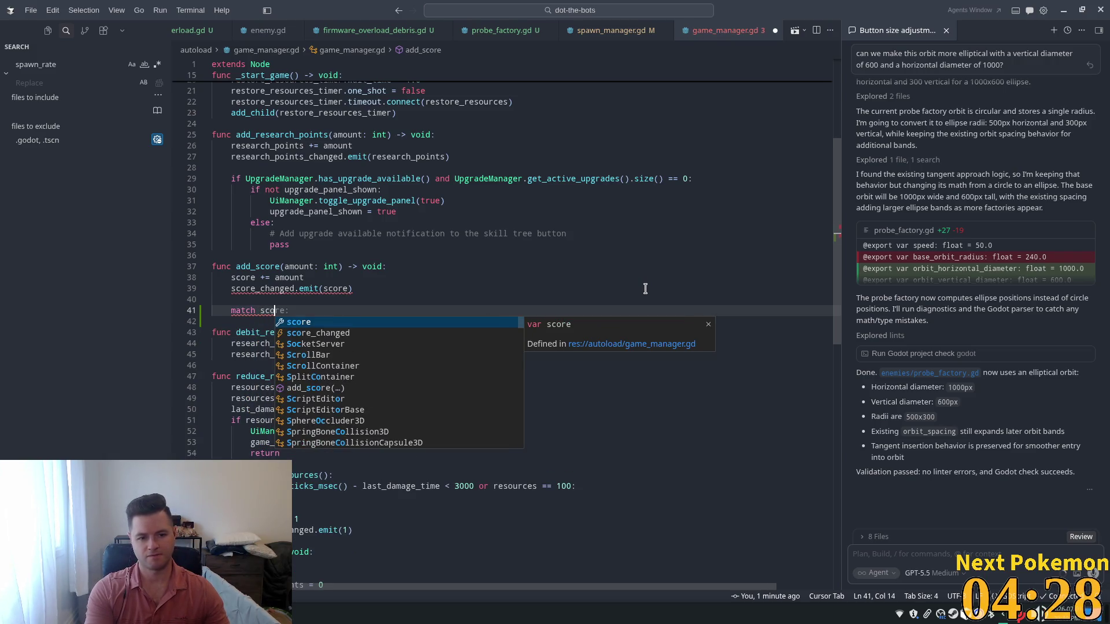
pyautogui.write('re')
pyautogui.press('Return')
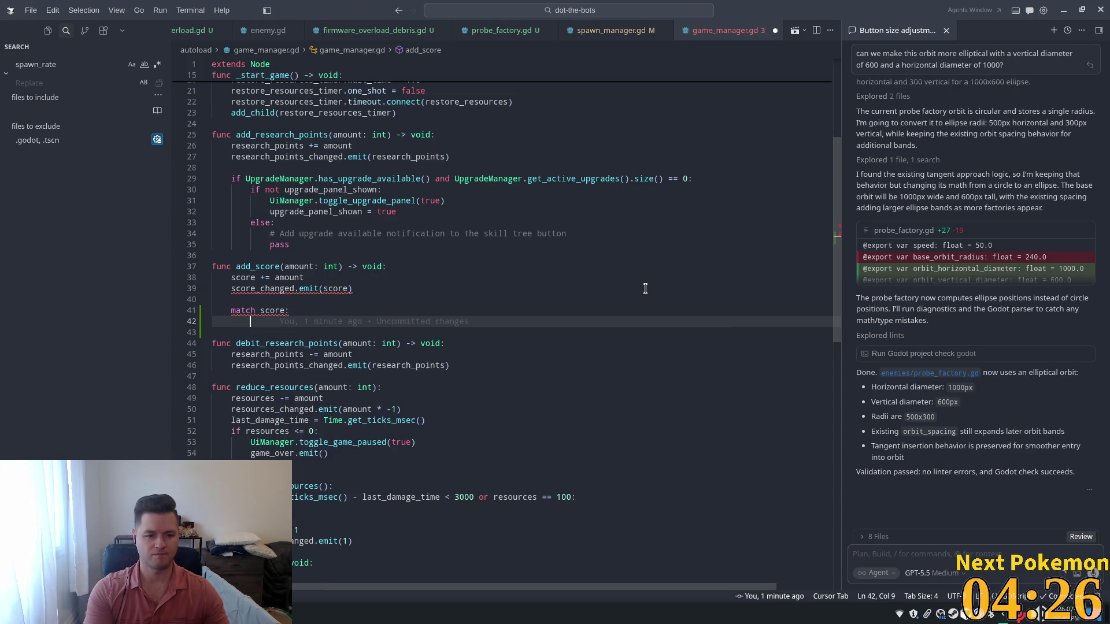
pyautogui.press('Tab')
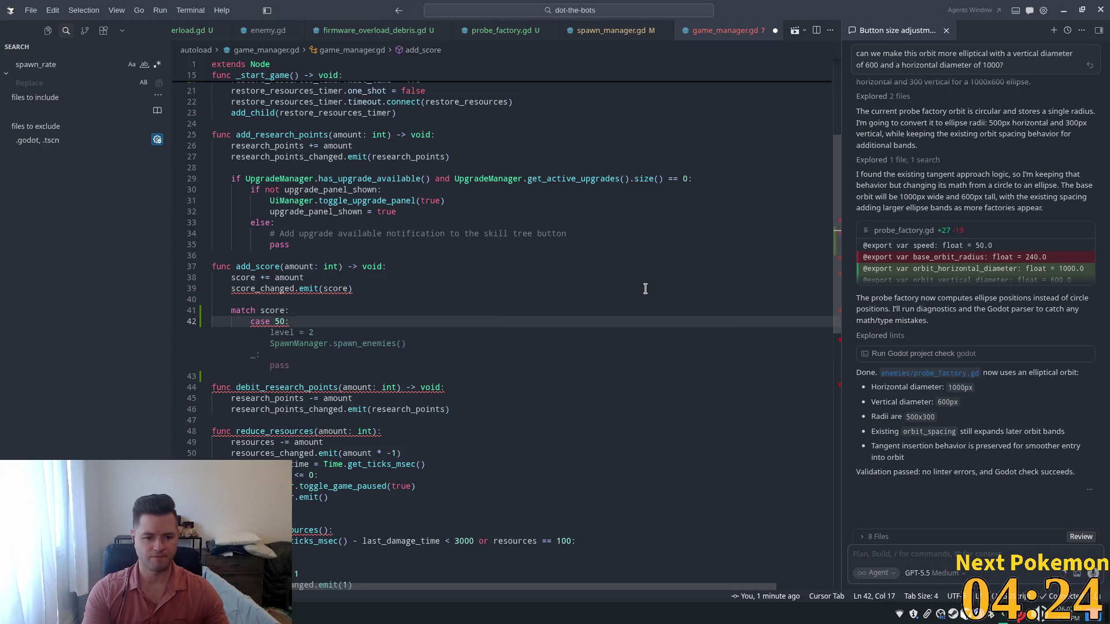
pyautogui.press('Tab')
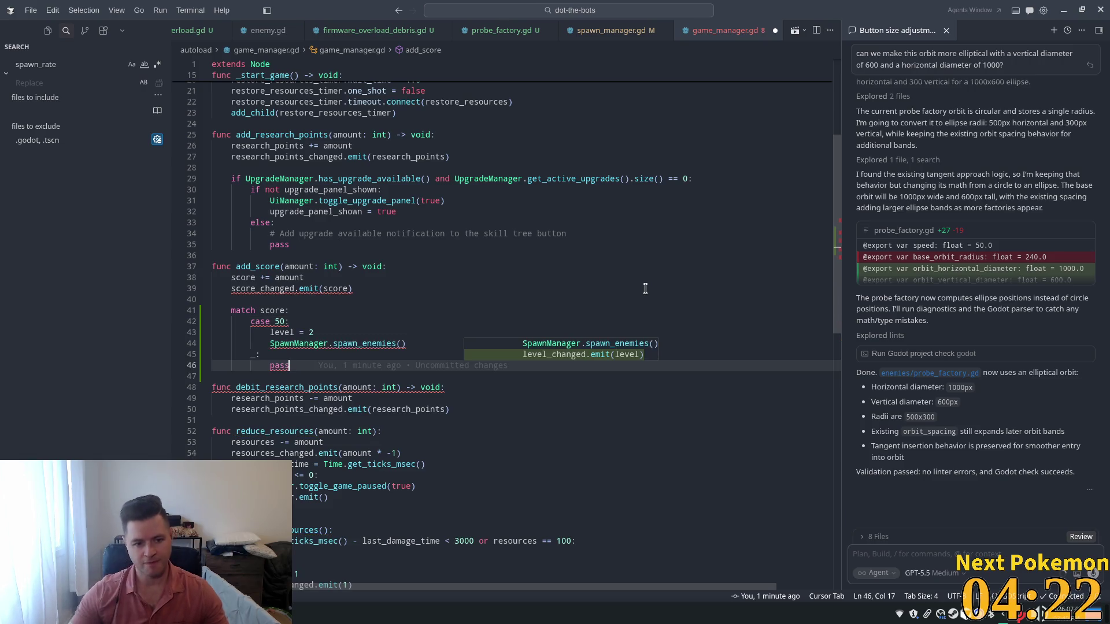
# Adjust the match block's indentation and return lines, sending its pattern error to chat.
pyautogui.click(345, 301)
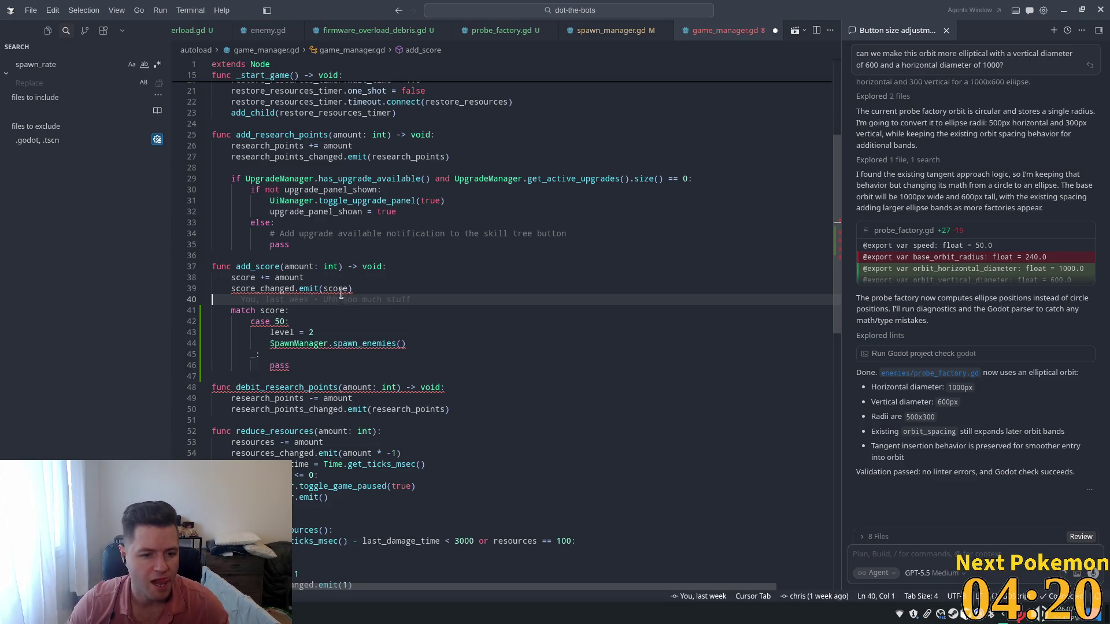
pyautogui.click(231, 311)
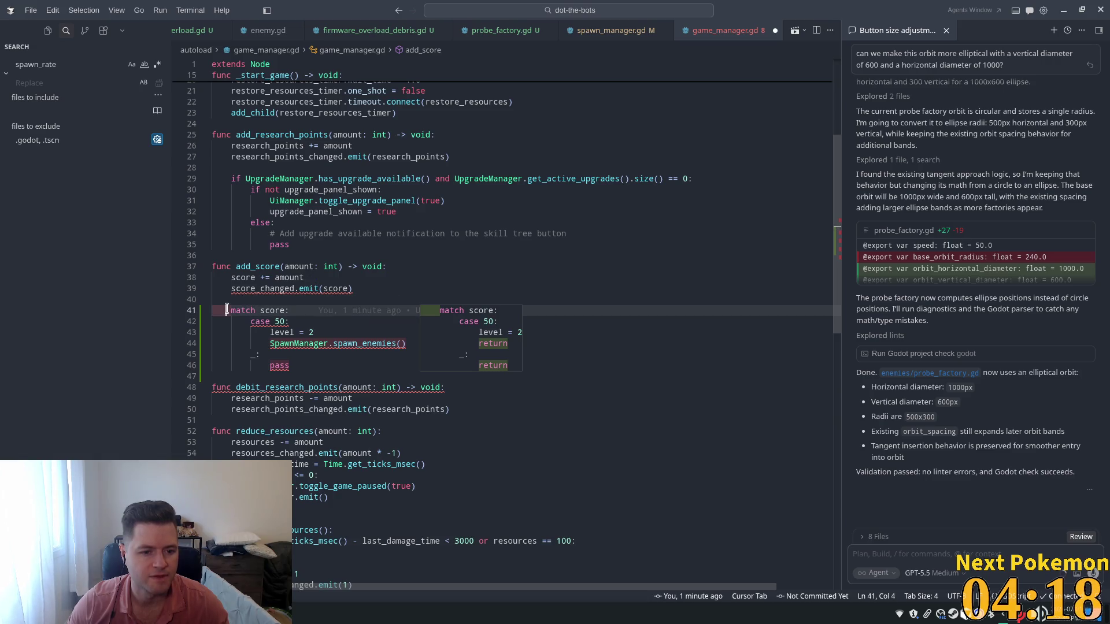
pyautogui.moveTo(226, 311); pyautogui.dragTo(211, 312)
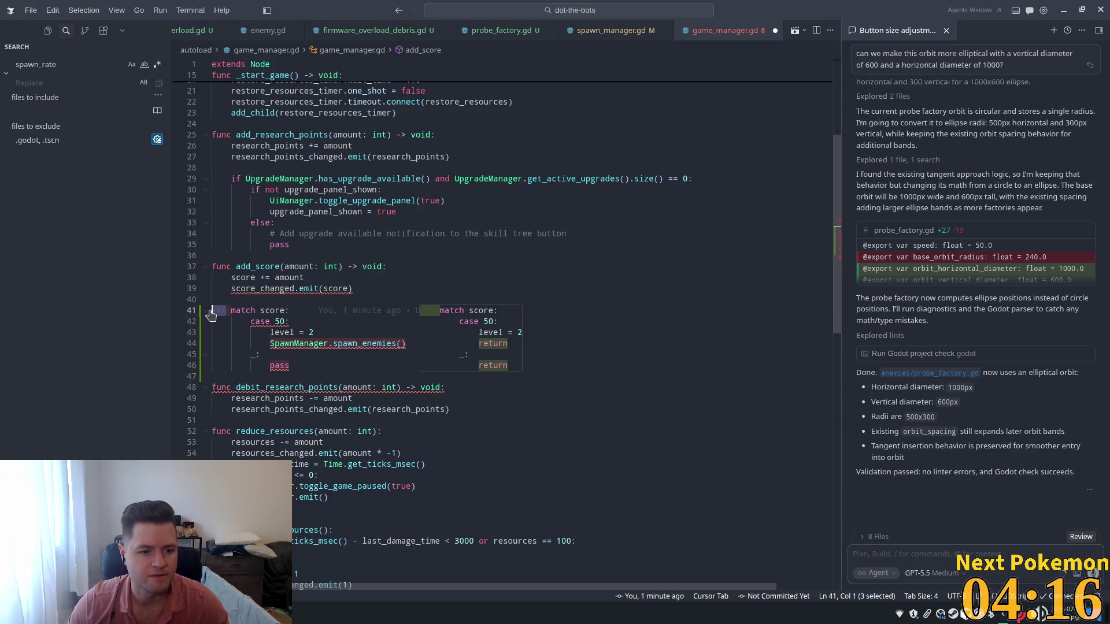
pyautogui.press('Tab')
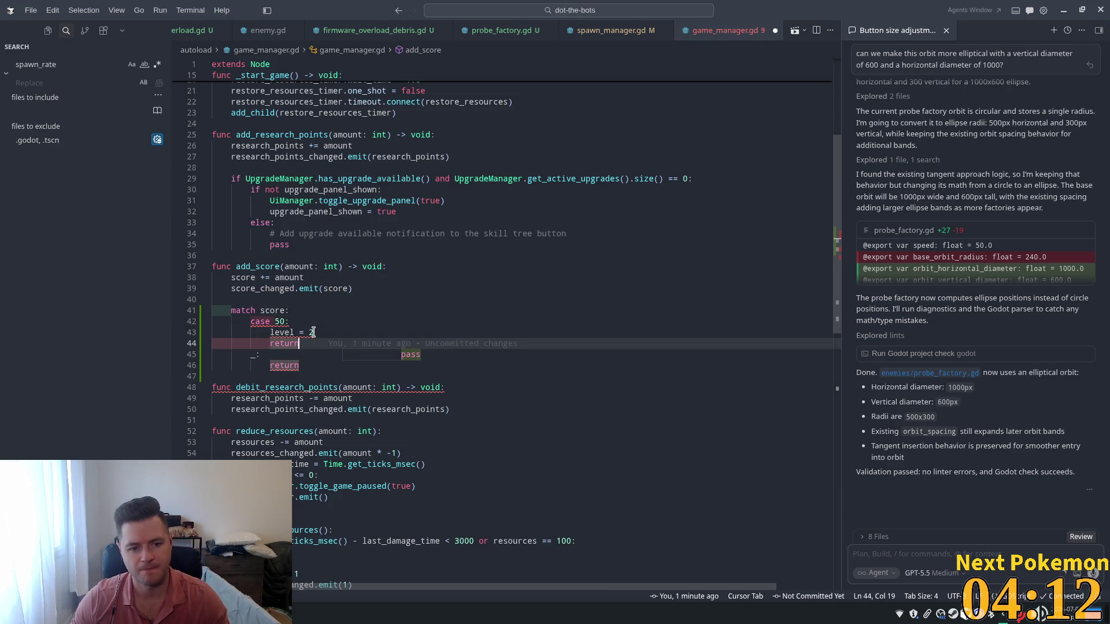
pyautogui.click(318, 265)
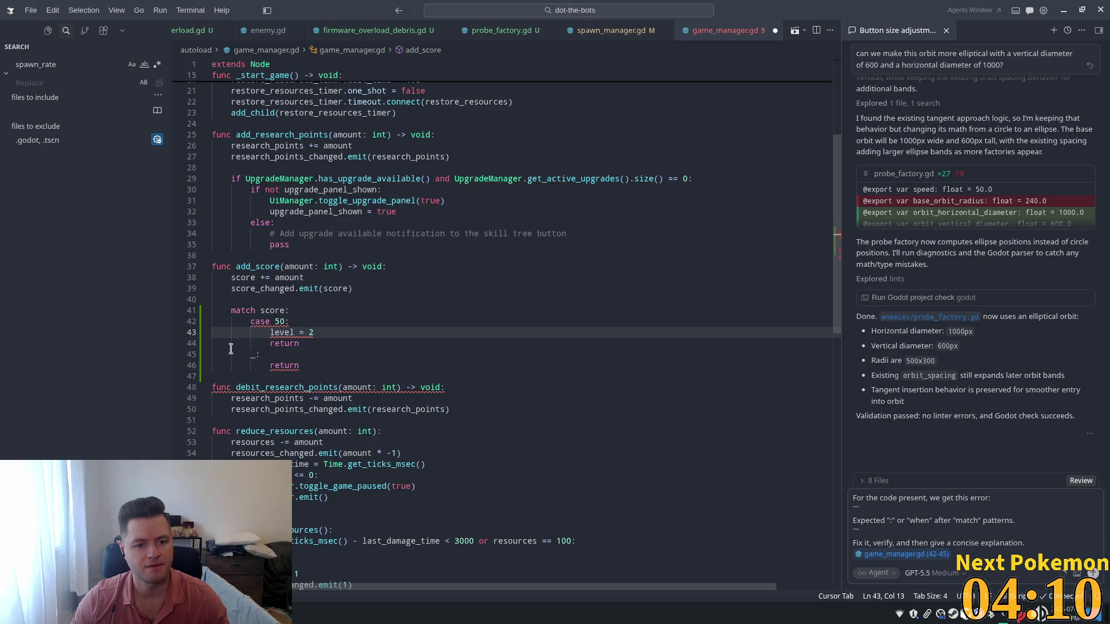
pyautogui.click(401, 333)
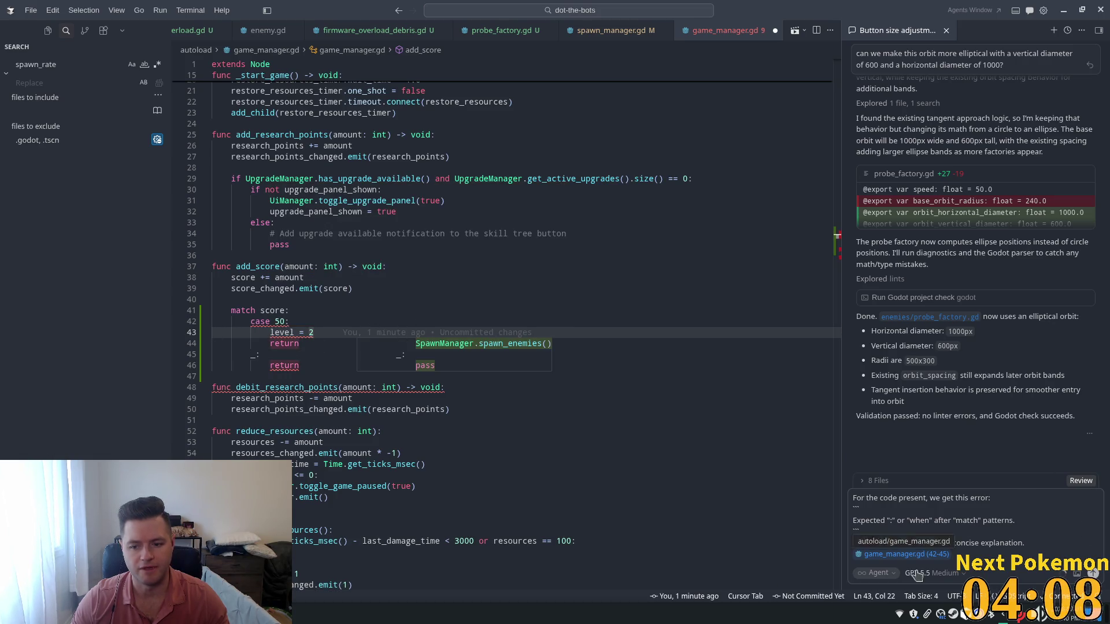
pyautogui.click(265, 322)
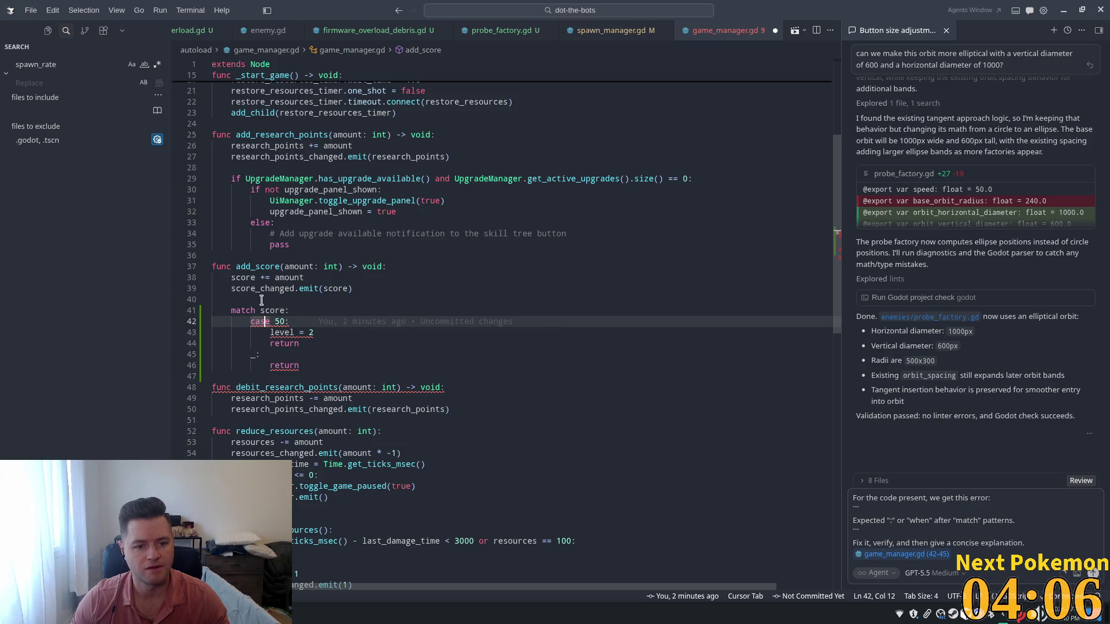
pyautogui.click(259, 334)
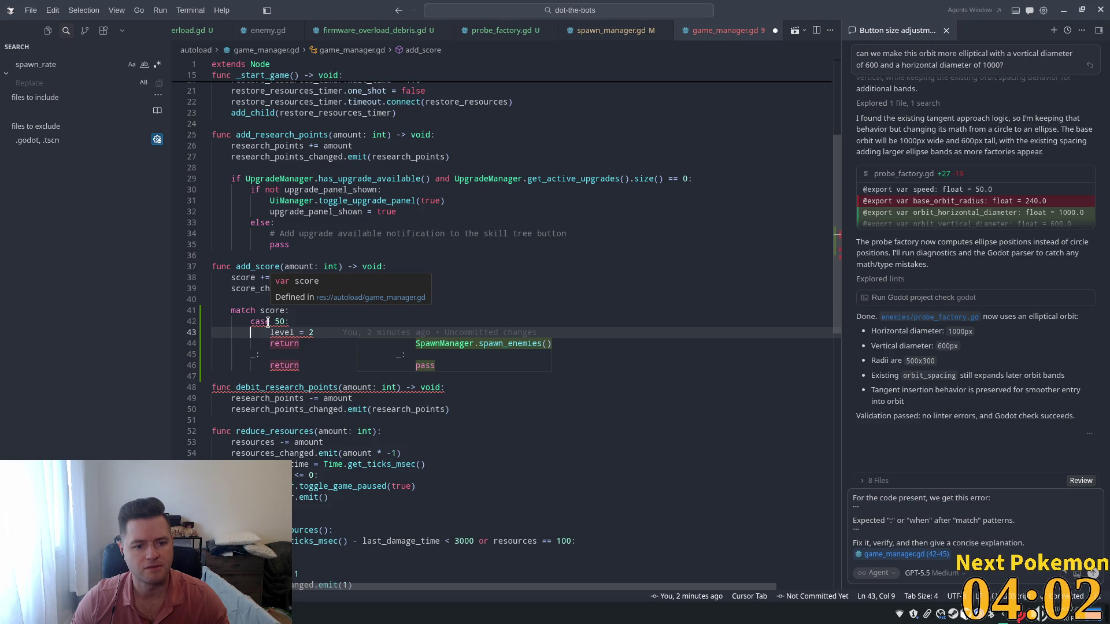
pyautogui.moveTo(267, 321)
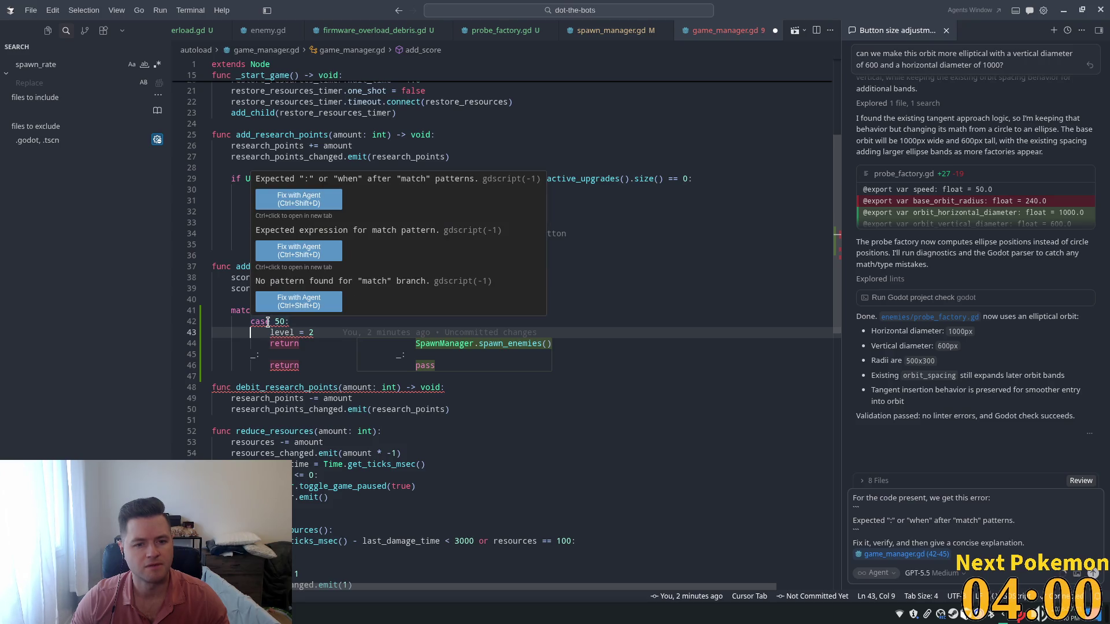
pyautogui.click(314, 339)
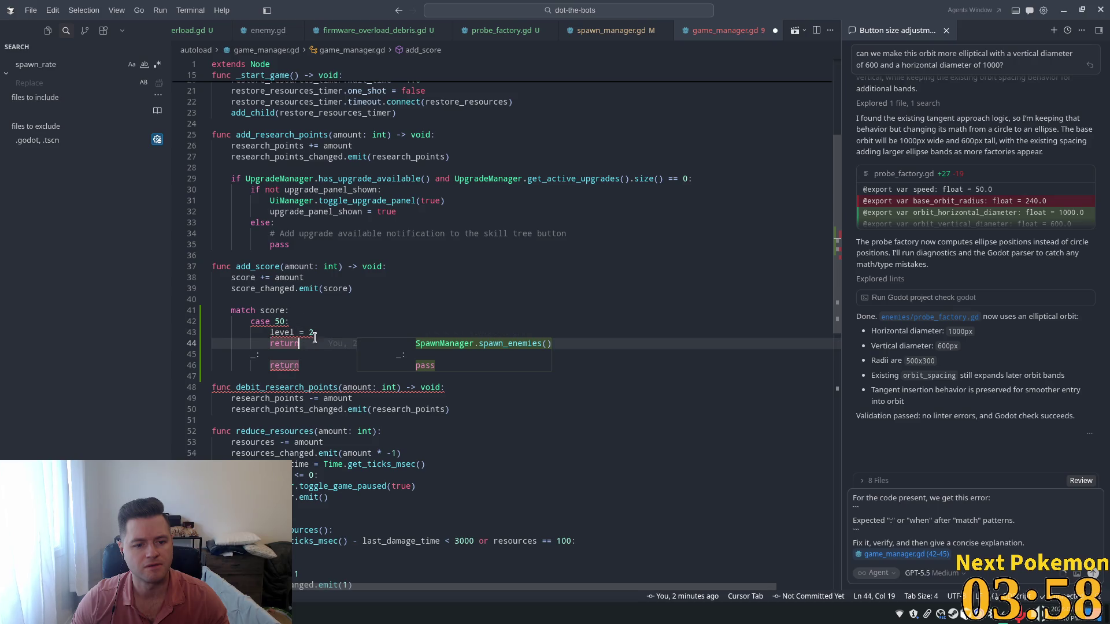
pyautogui.moveTo(242, 334); pyautogui.dragTo(247, 312)
pyautogui.click(323, 332)
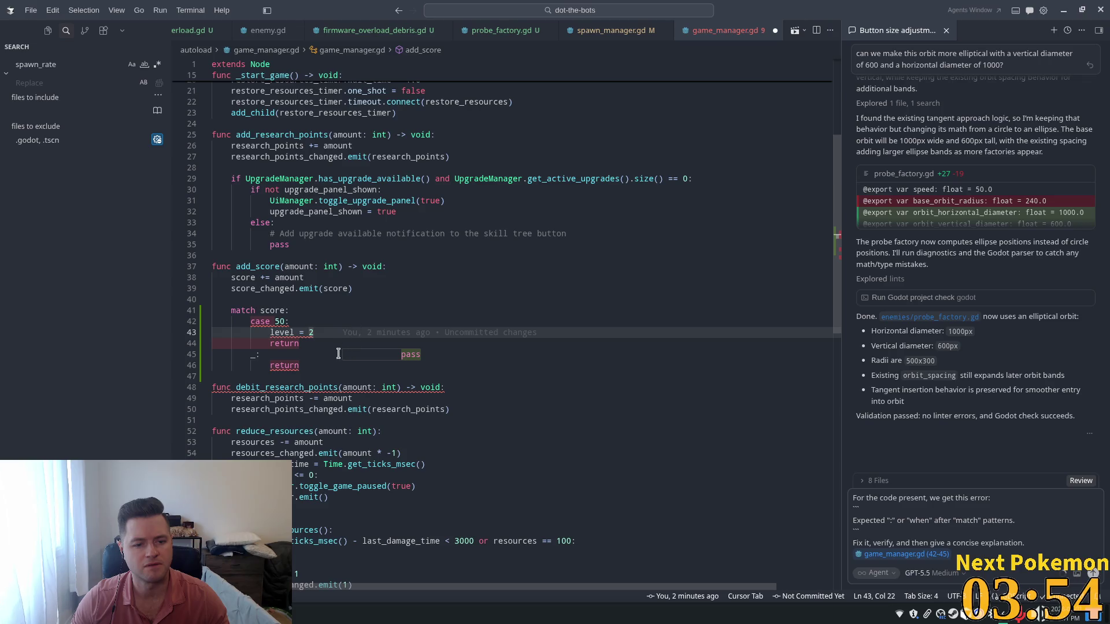
# Accept the match-block fix and add SpawnManager.spawn_enemies() under level = 2.
pyautogui.press('Tab')
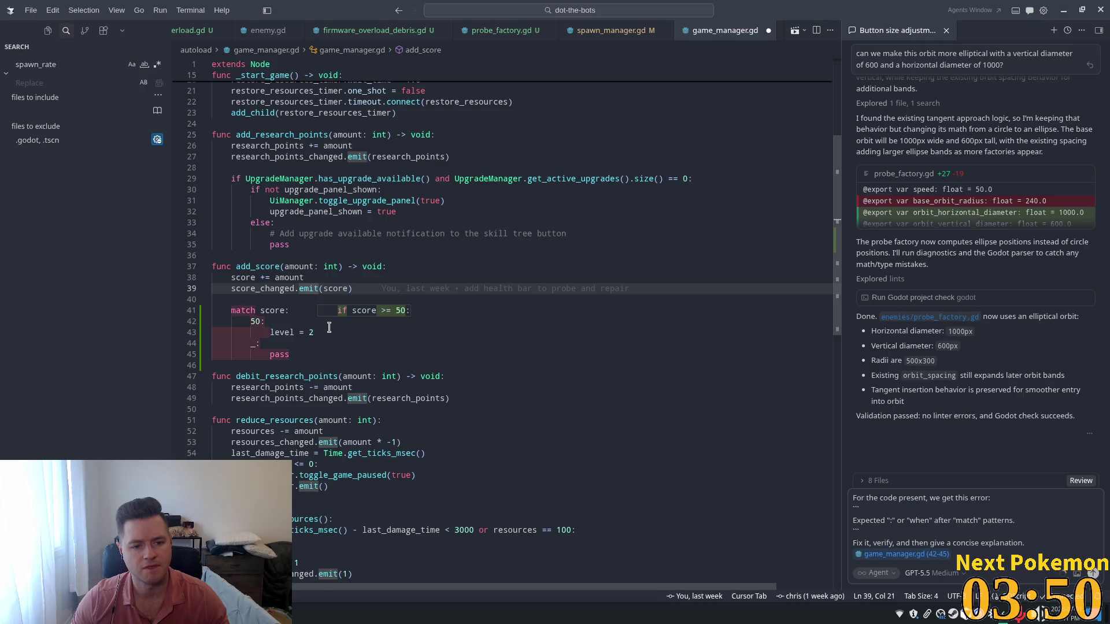
pyautogui.press('Tab')
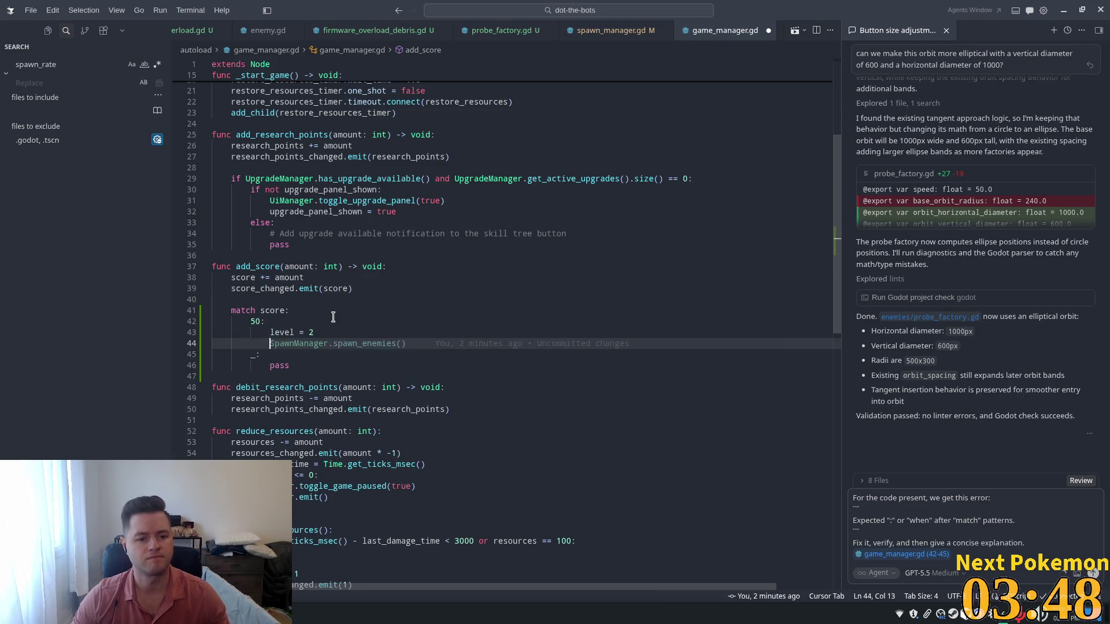
pyautogui.click(324, 311)
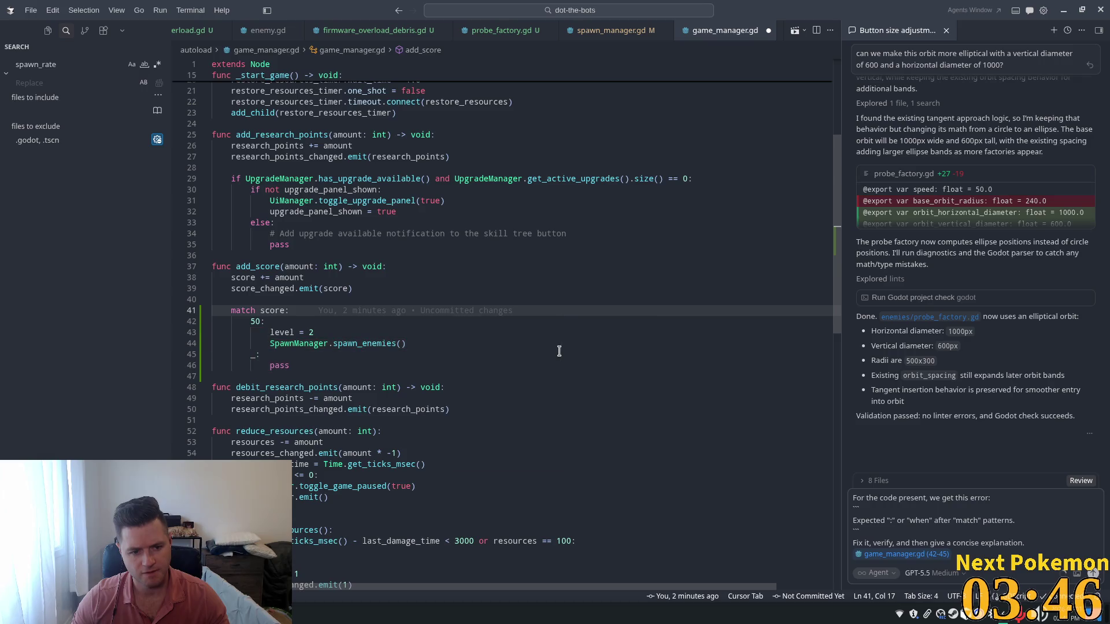
pyautogui.click(337, 281)
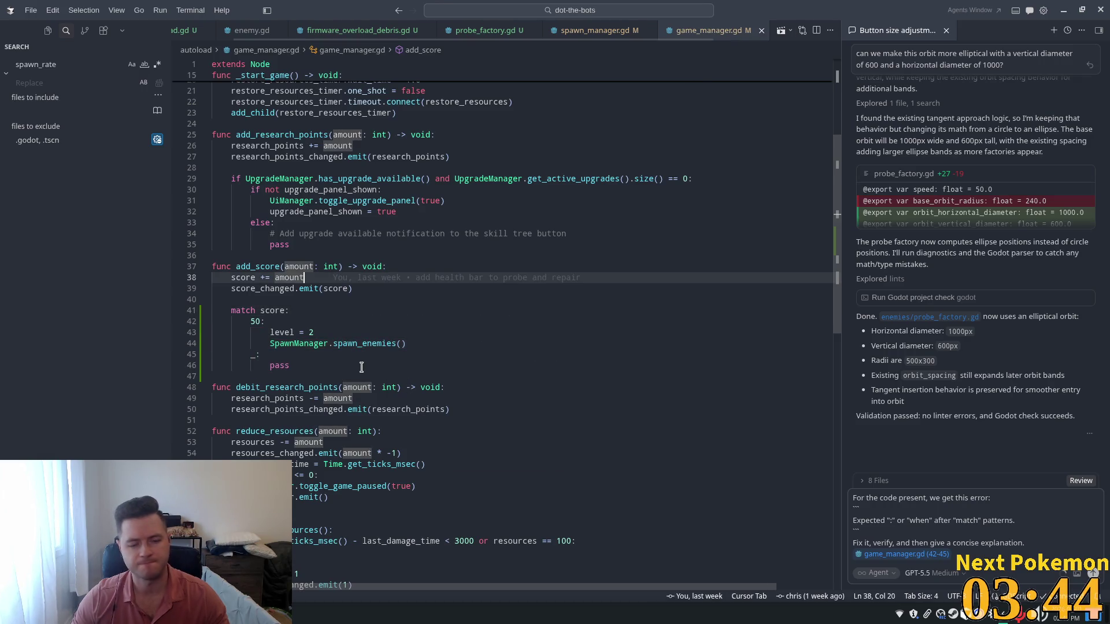
pyautogui.hotkey('alt', 'Tab')
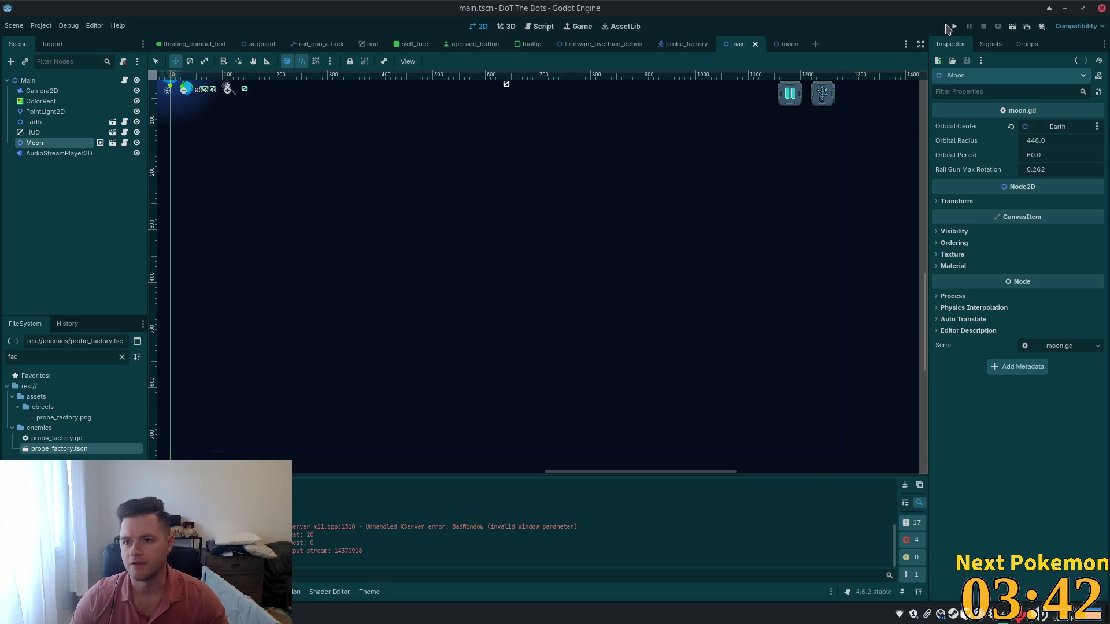
# Run DoT The Bots, play a round to score 11, and open the skill-tree upgrade panel.
pyautogui.click(952, 26)
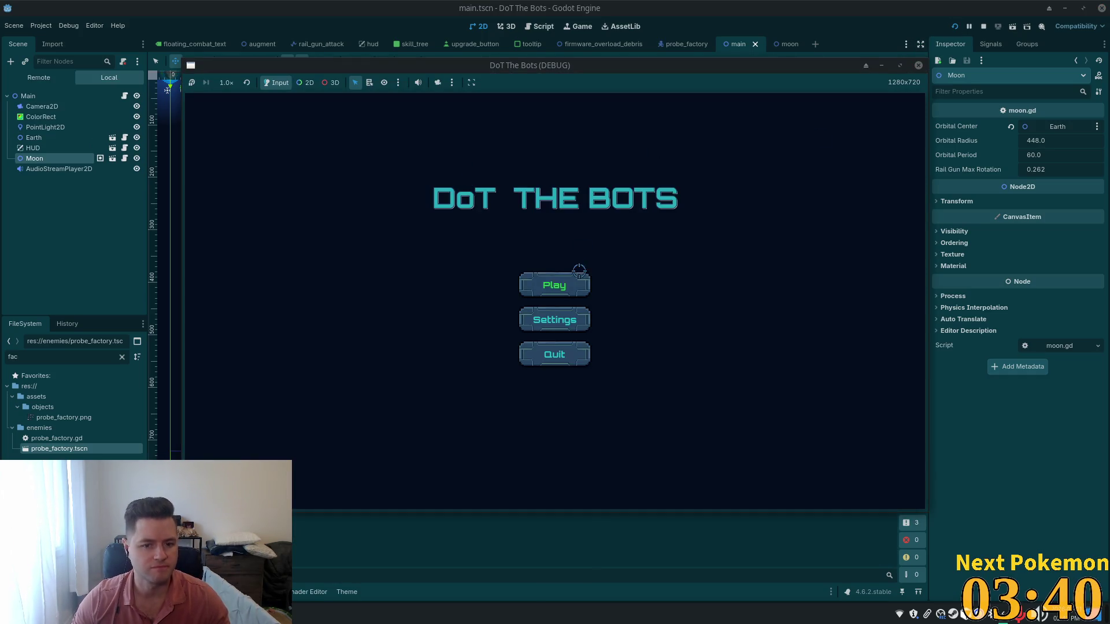
pyautogui.click(577, 283)
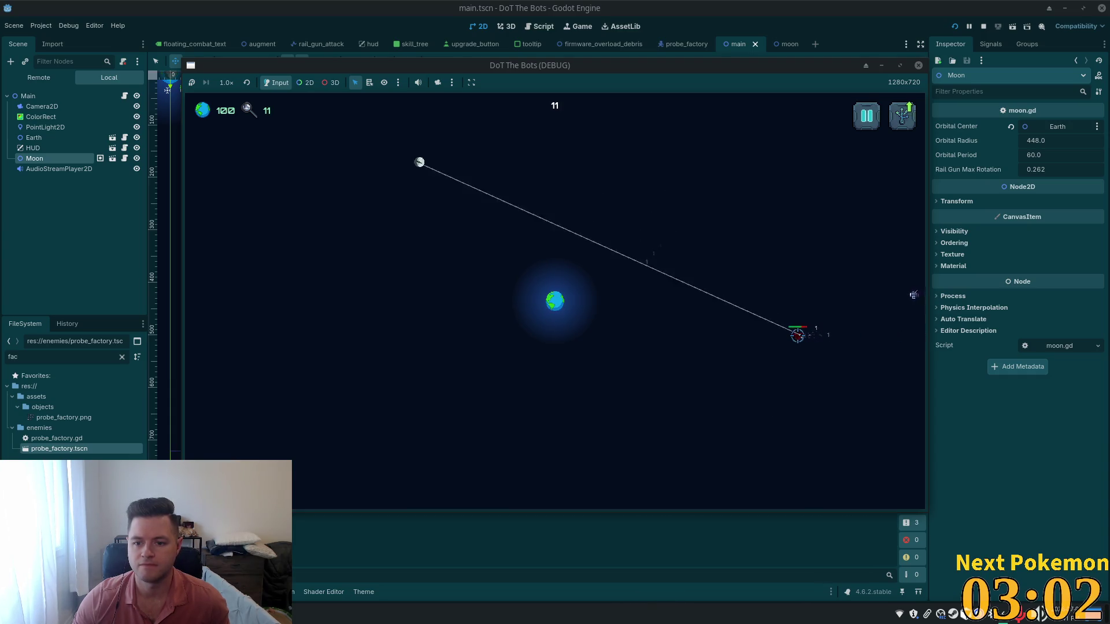
pyautogui.click(902, 116)
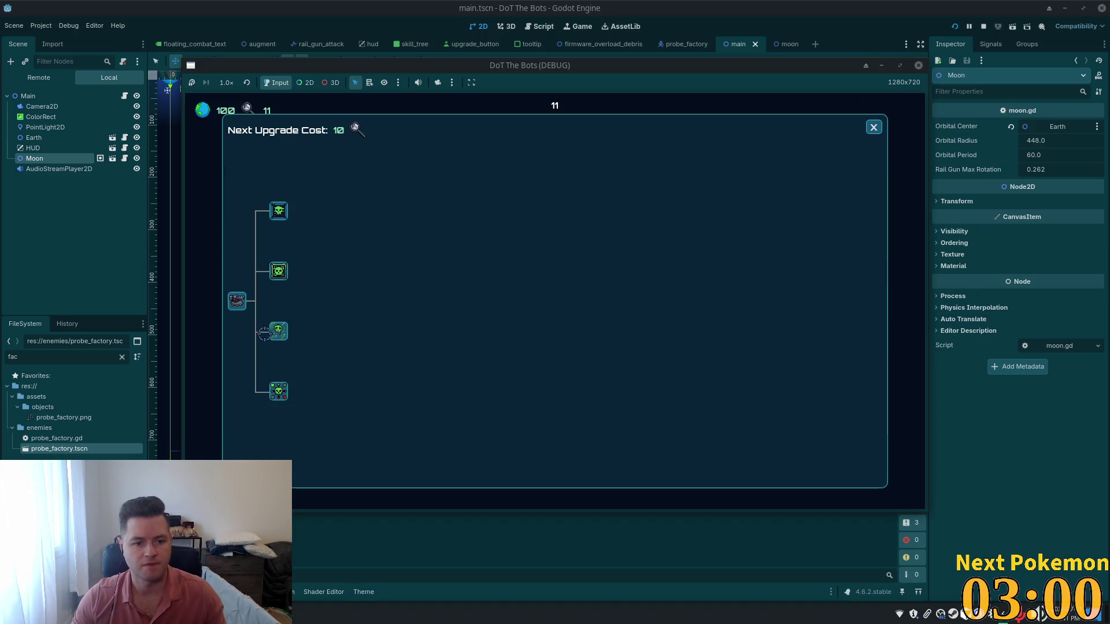
# Buy the second skill in the upgrade tree, then close the panel and resume playing.
pyautogui.moveTo(285, 221)
pyautogui.click(279, 271)
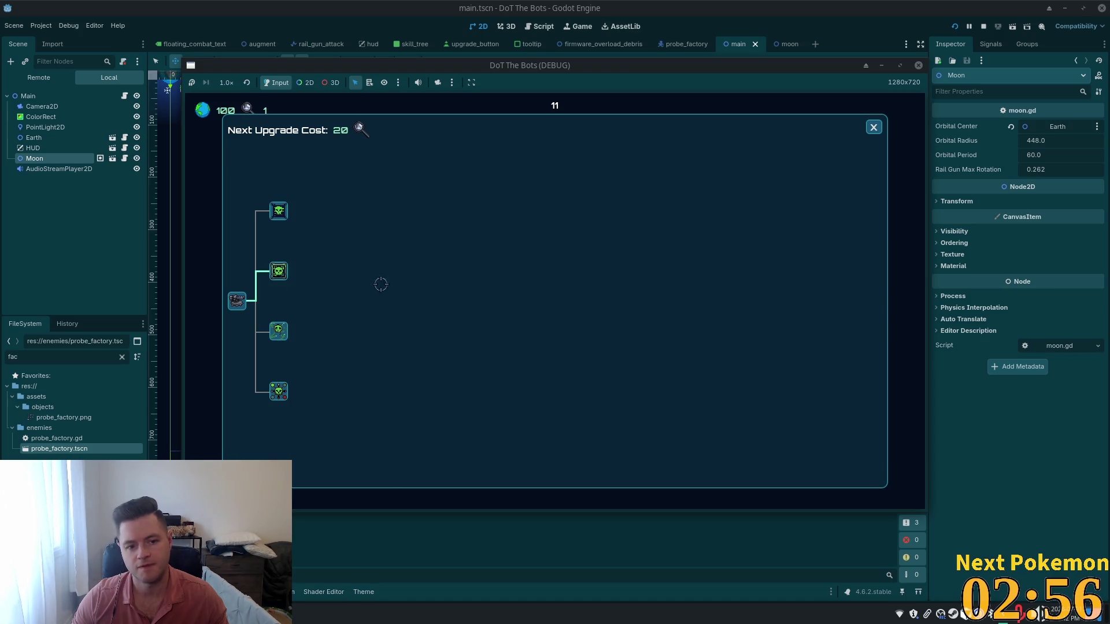
pyautogui.click(874, 128)
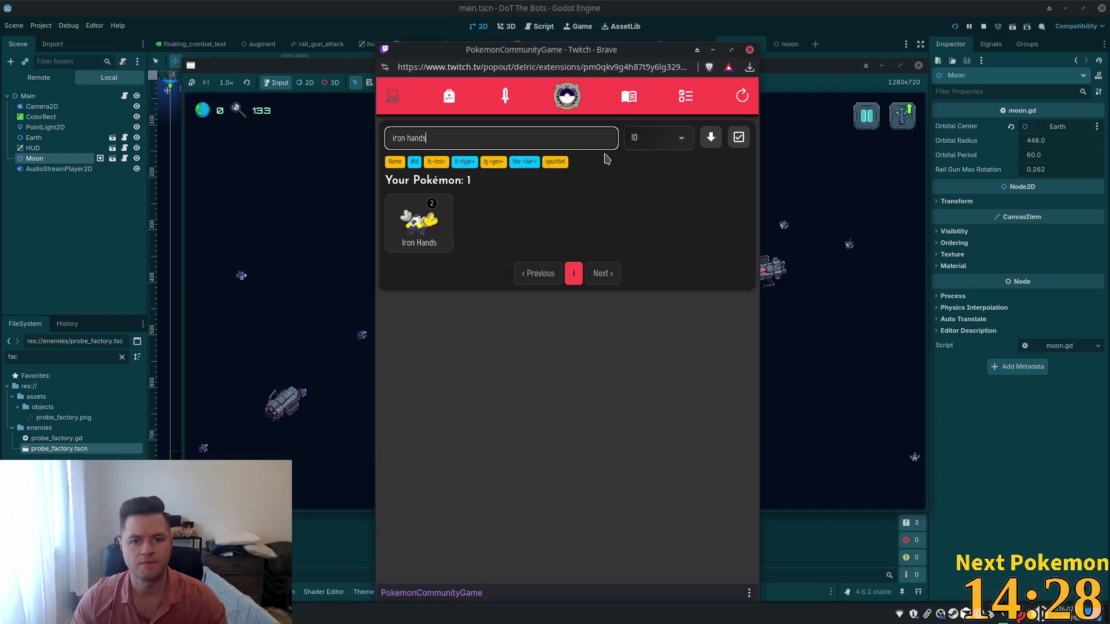
# Purchase 10 Ultra Balls from the shop for $10000, then go to the Pokémon collection.
pyautogui.click(466, 100)
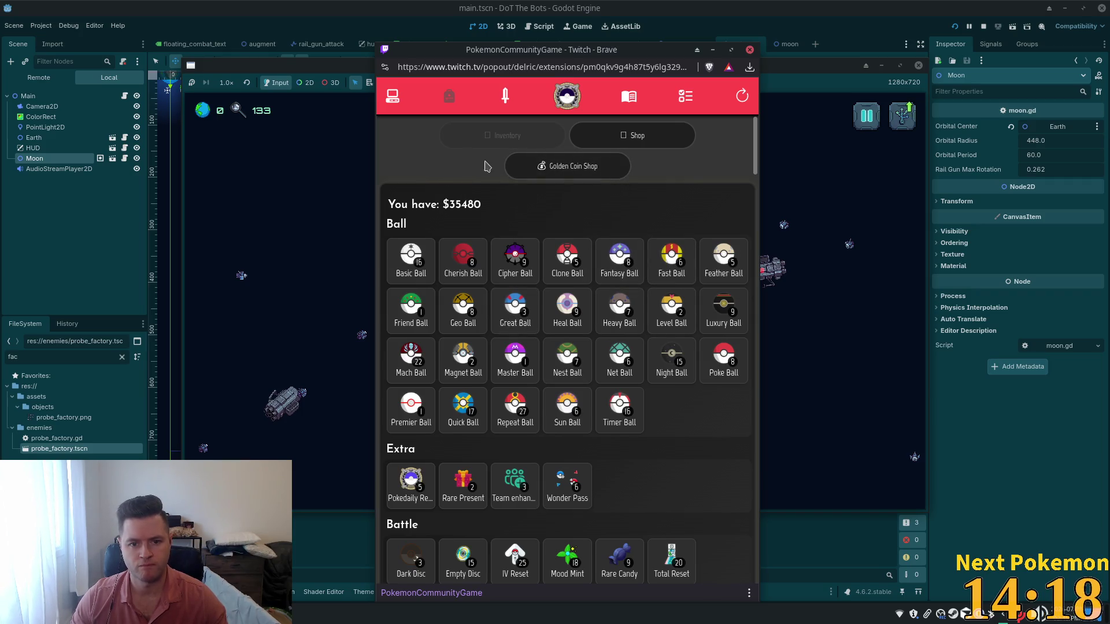
pyautogui.click(618, 142)
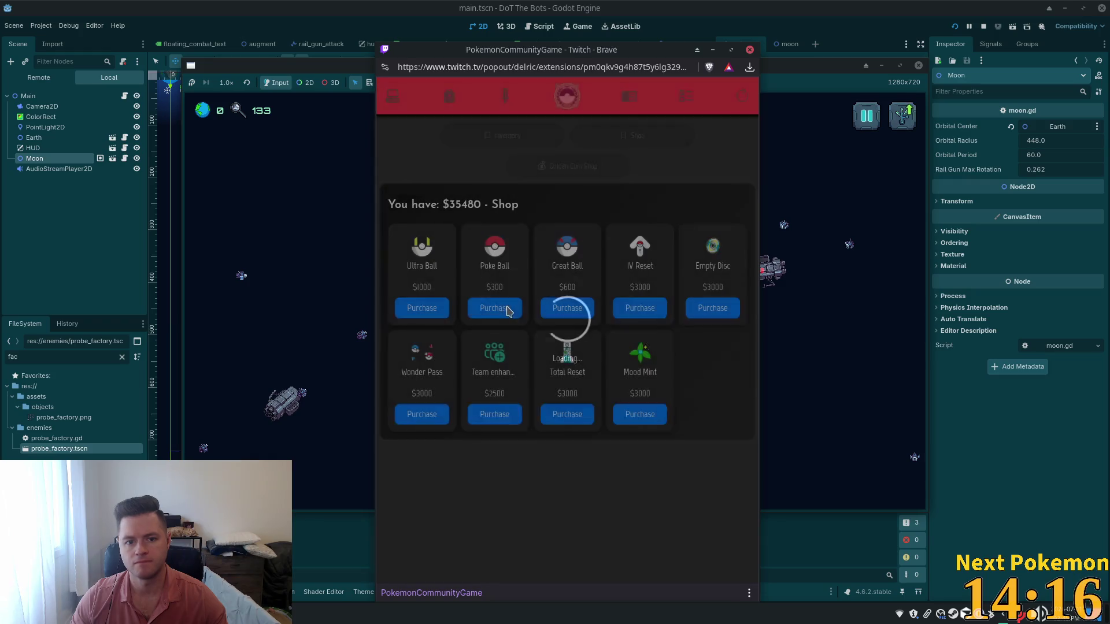
pyautogui.click(422, 308)
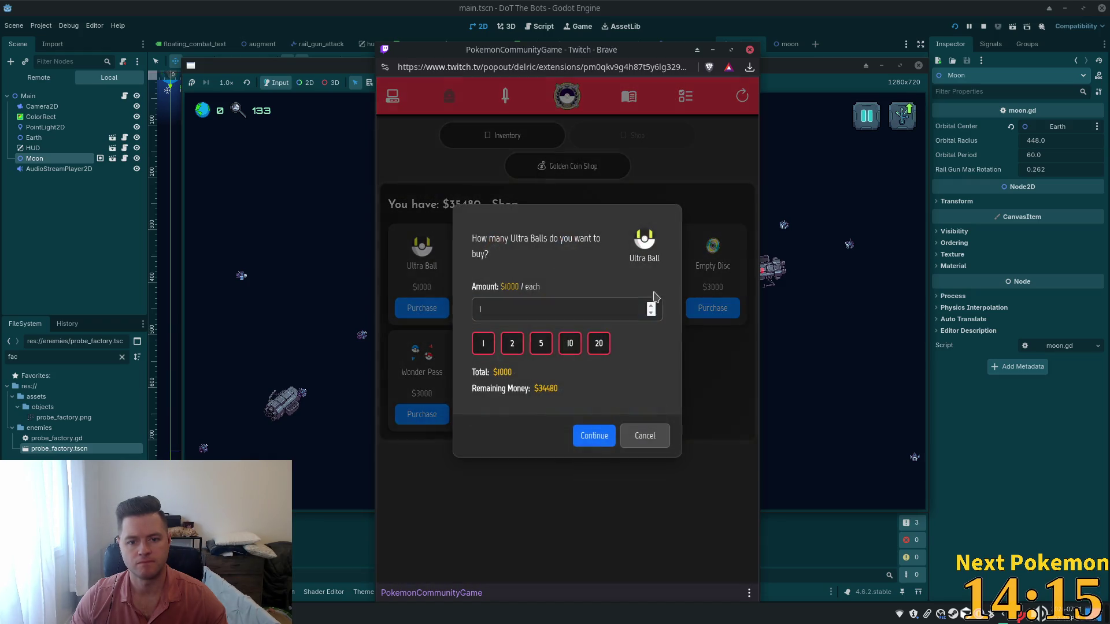
pyautogui.click(568, 347)
pyautogui.click(604, 443)
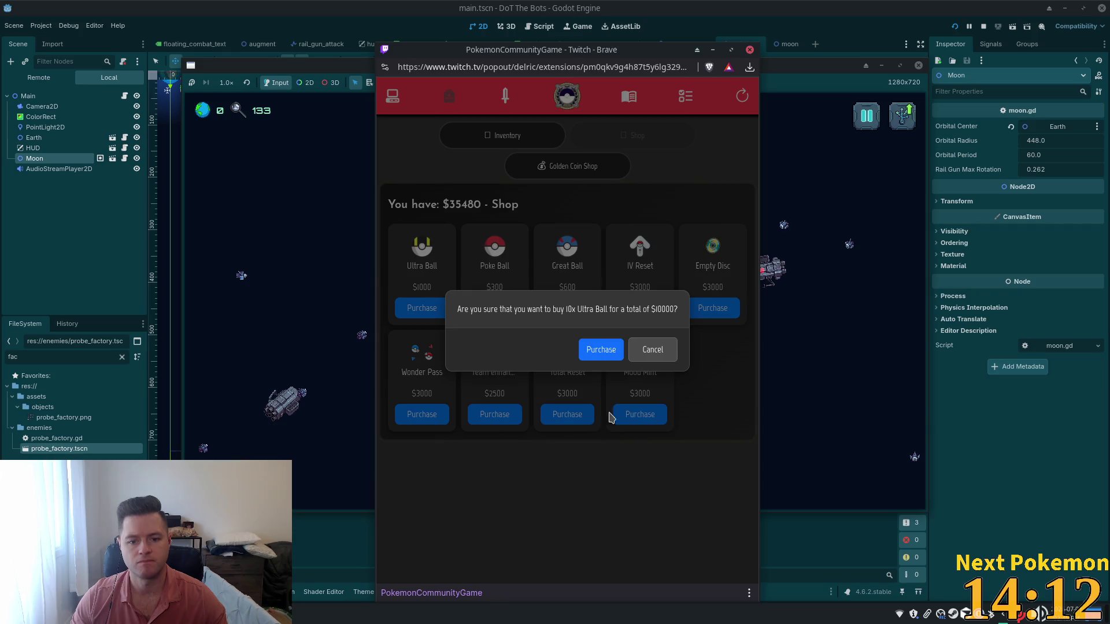
pyautogui.click(601, 349)
pyautogui.click(588, 355)
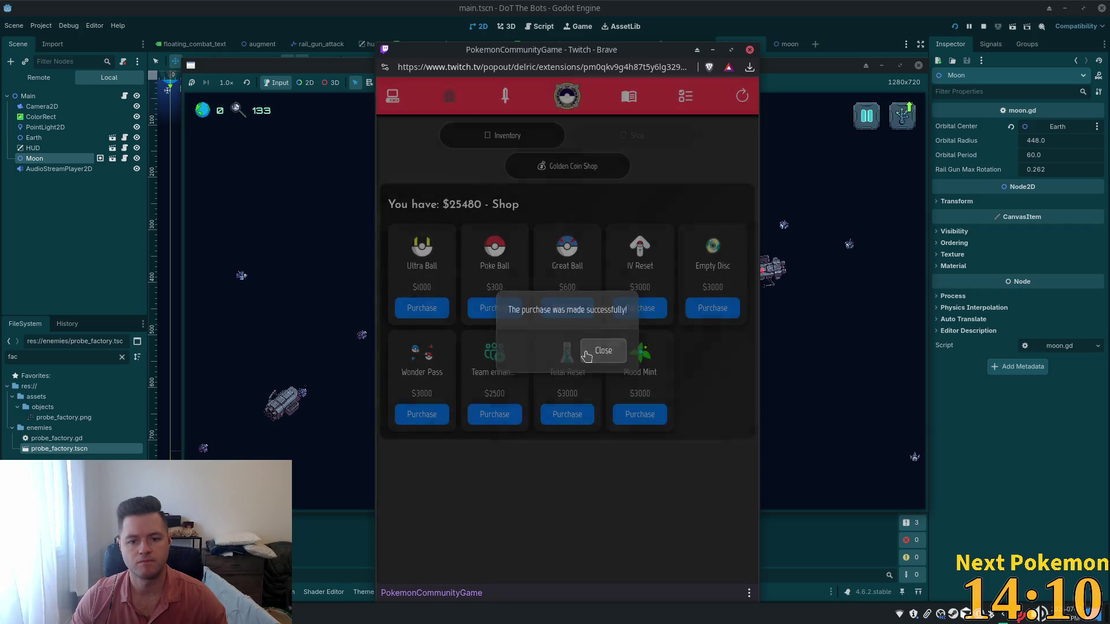
pyautogui.click(392, 96)
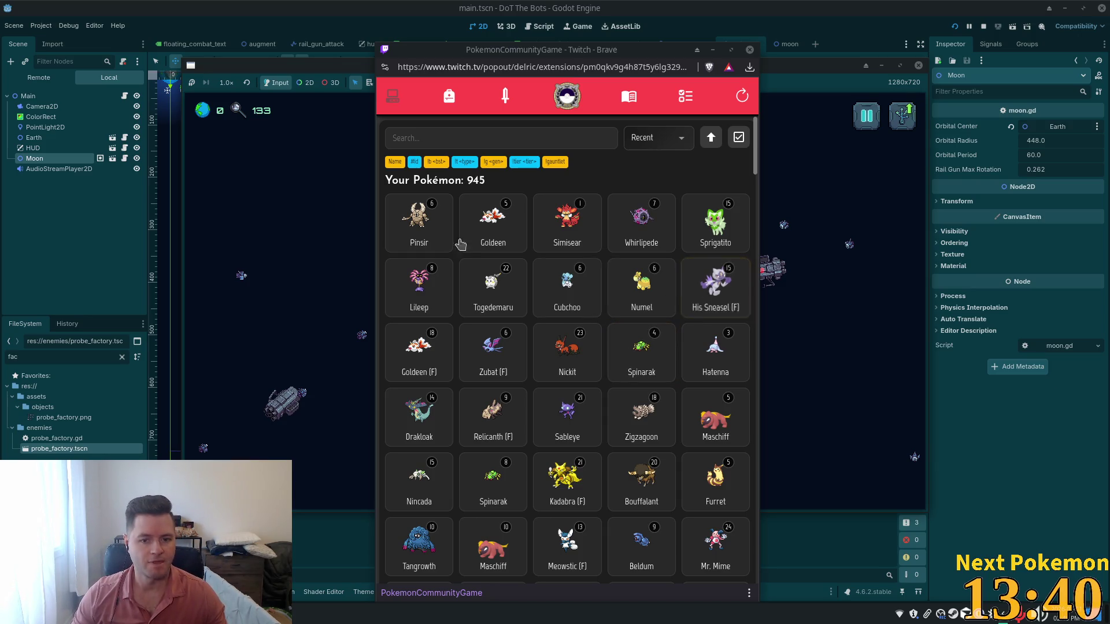
# Bring the DoT The Bots (DEBUG) window forward to show its Game Over screen at score 143.
pyautogui.click(311, 227)
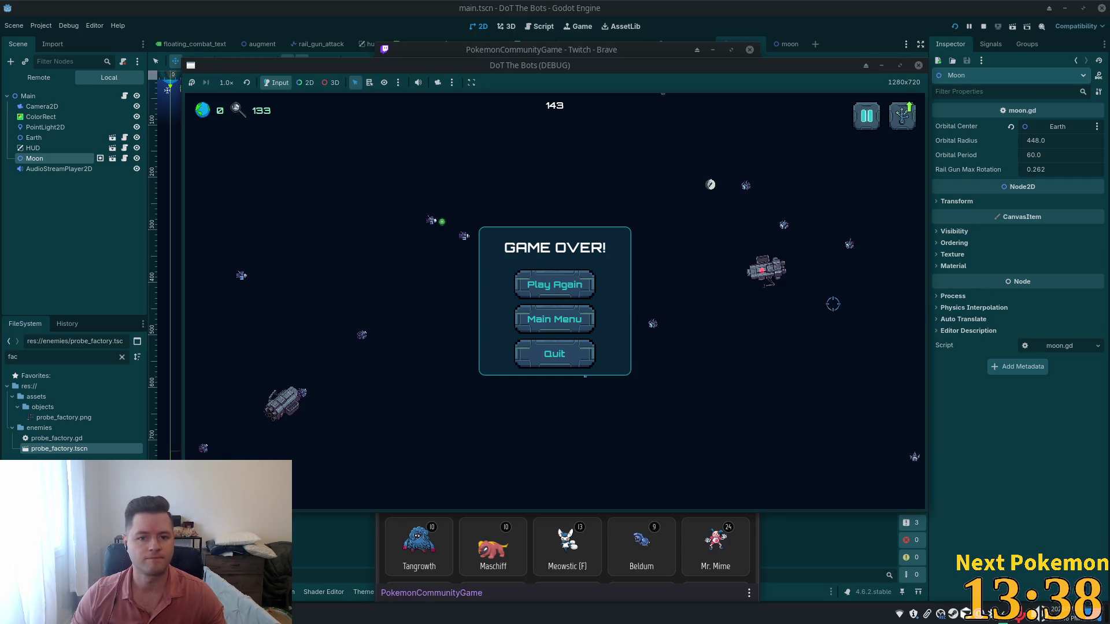